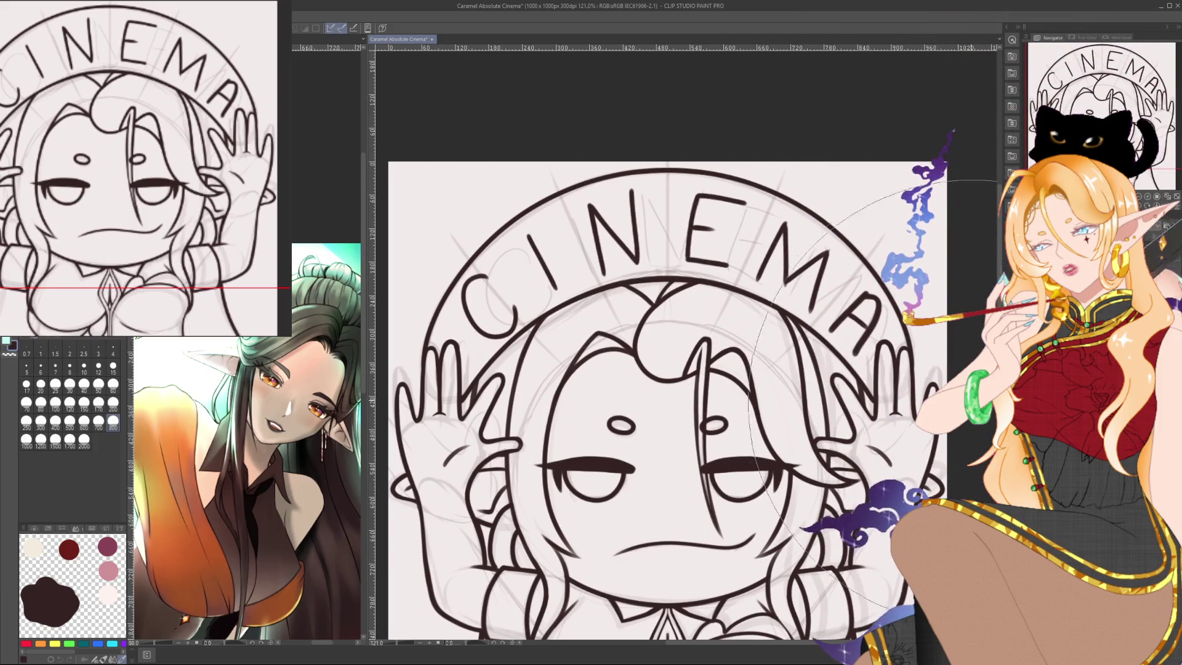
Pan across the chibi and CINEMA arch, then fade the grey lettering sketch behind the lineart.
{"action": "left_click_drag", "start_coordinate": [1000, 431], "coordinate": [912, 397]}
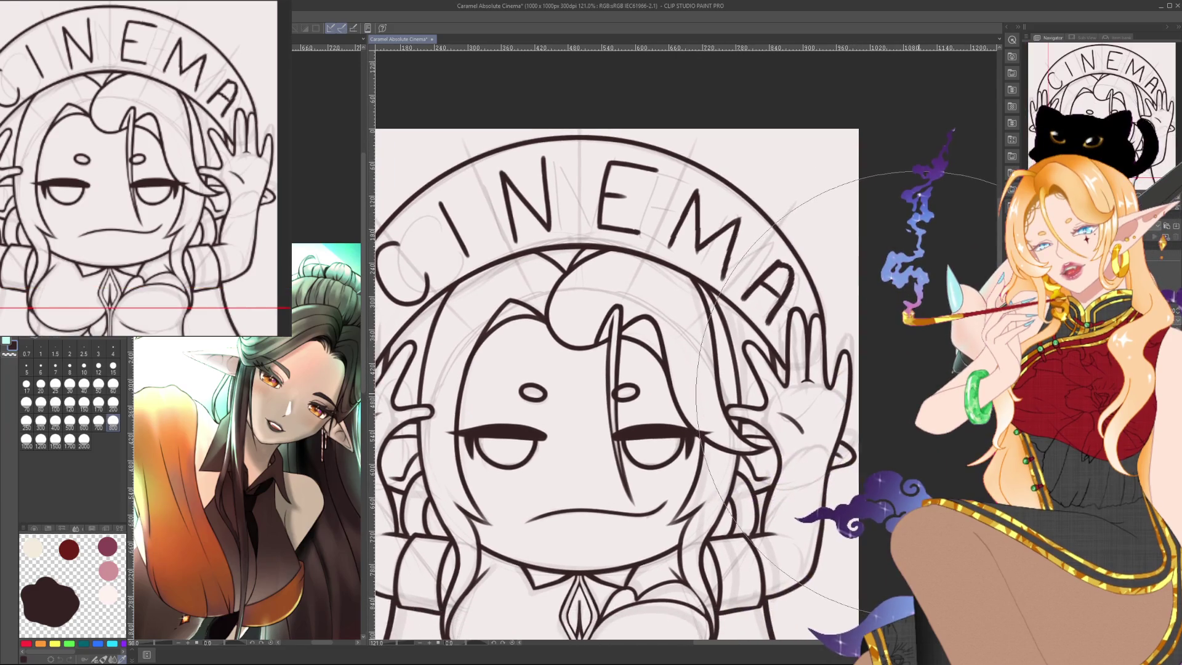
{"action": "left_click_drag", "start_coordinate": [442, 301], "coordinate": [585, 320]}
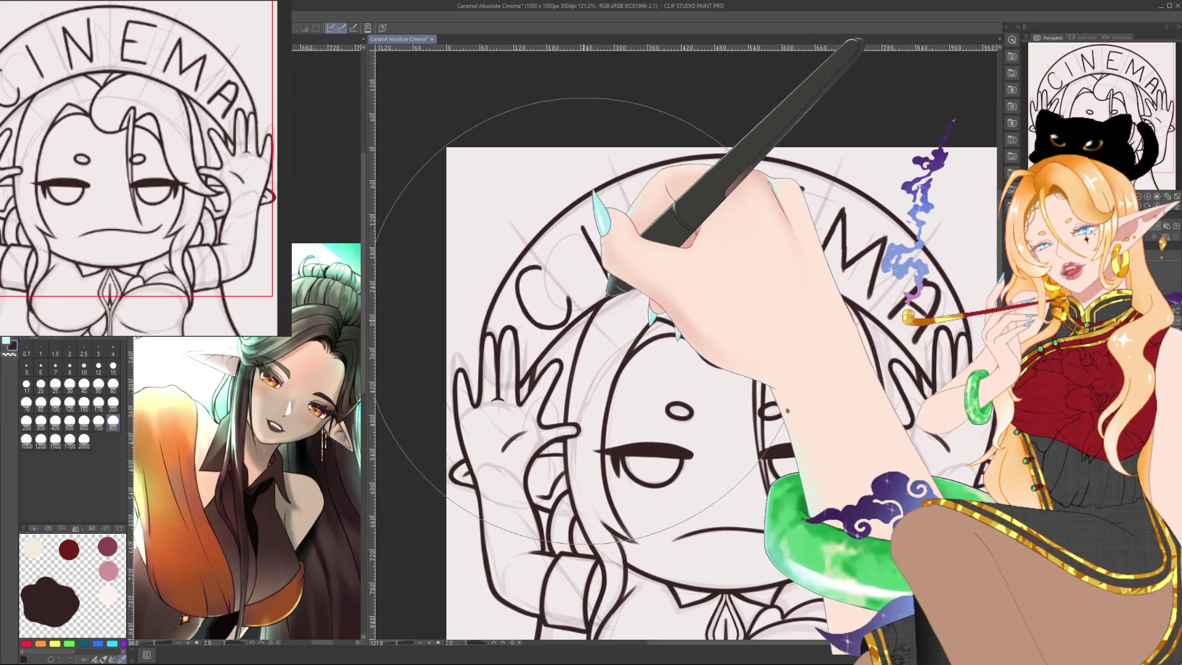
{"action": "left_click_drag", "start_coordinate": [717, 17], "coordinate": [725, 155]}
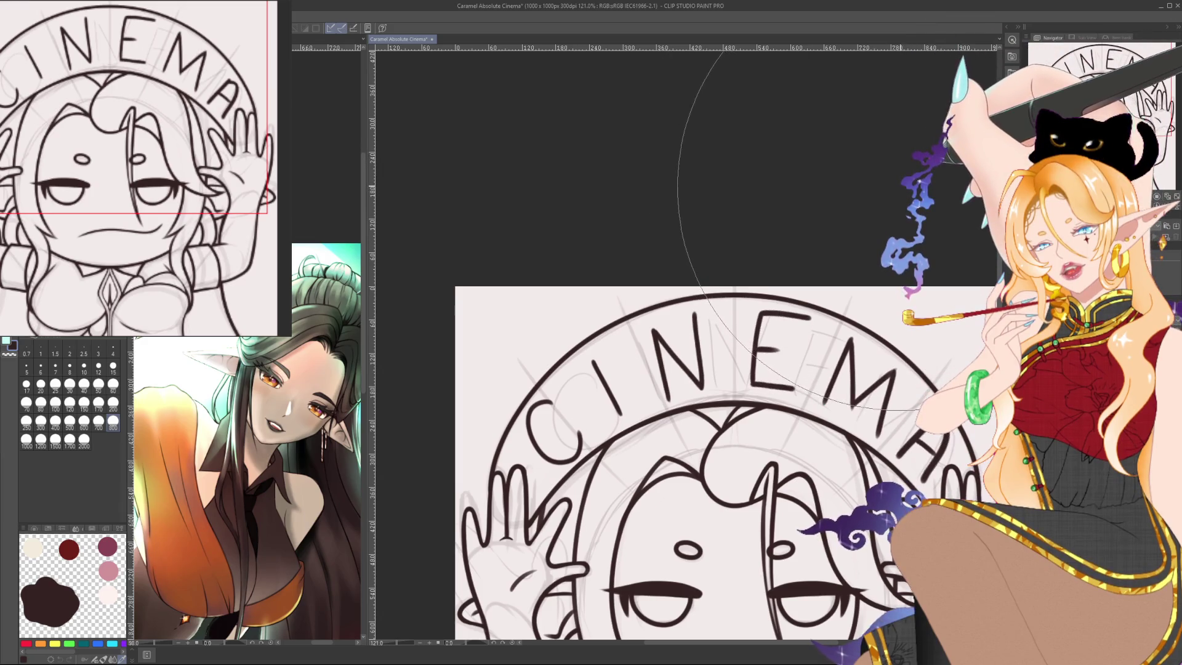
{"action": "left_click_drag", "start_coordinate": [905, 188], "coordinate": [887, 151]}
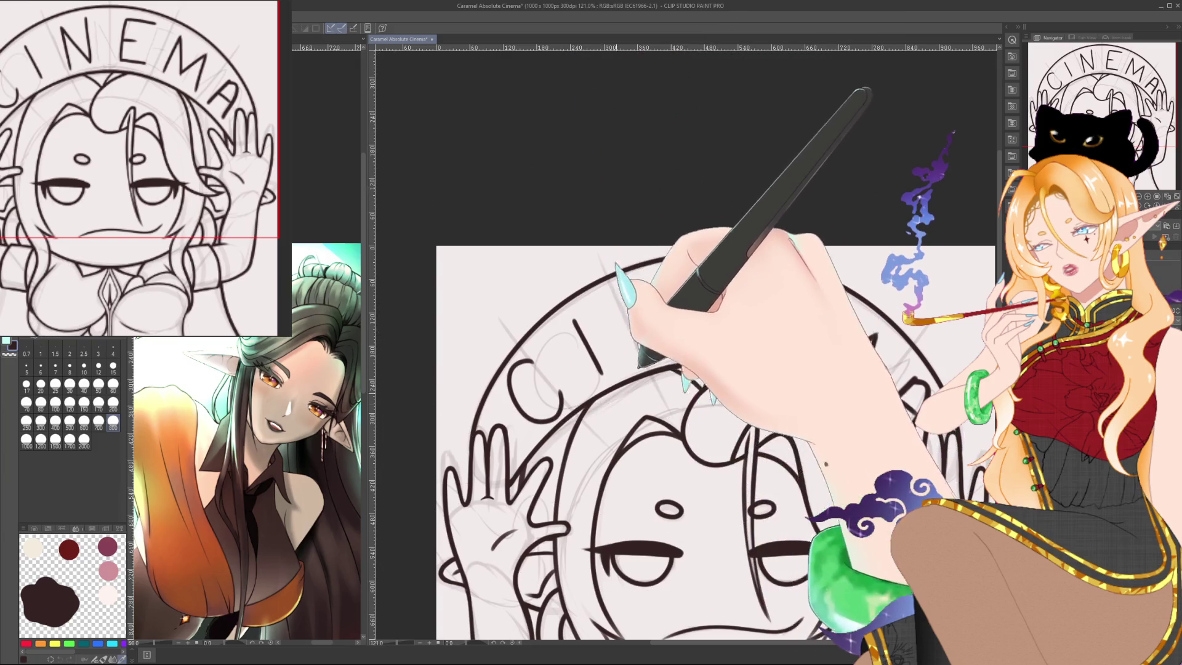
{"action": "left_click_drag", "start_coordinate": [657, 535], "coordinate": [616, 450]}
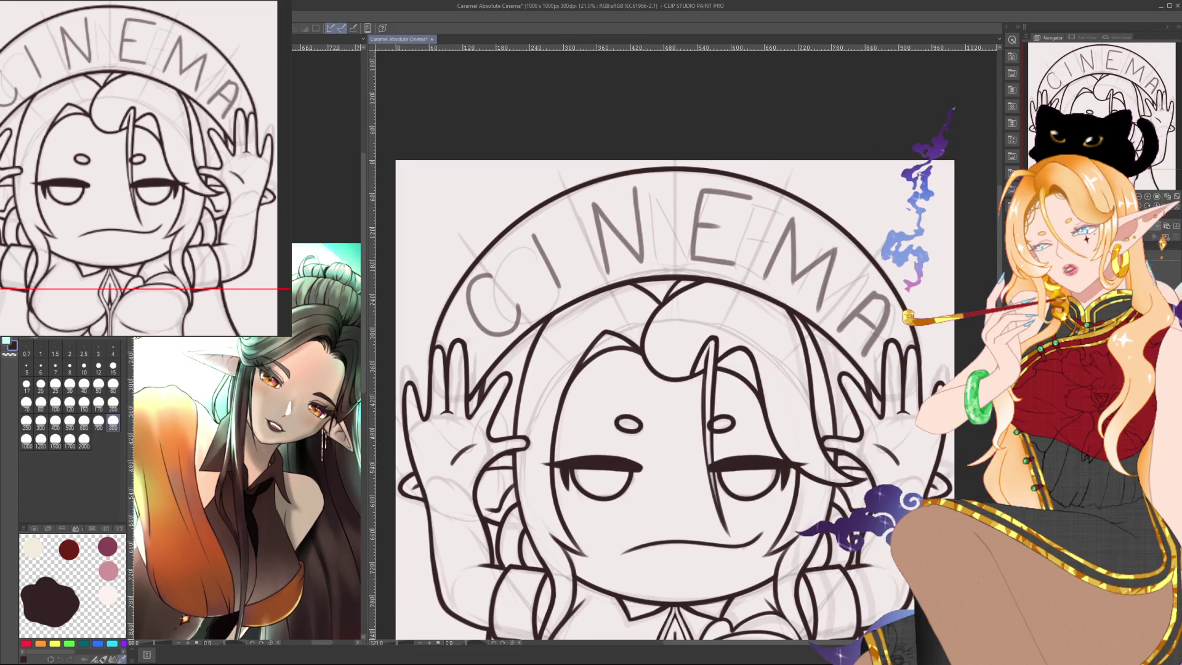
{"action": "key", "text": "ctrl+z"}
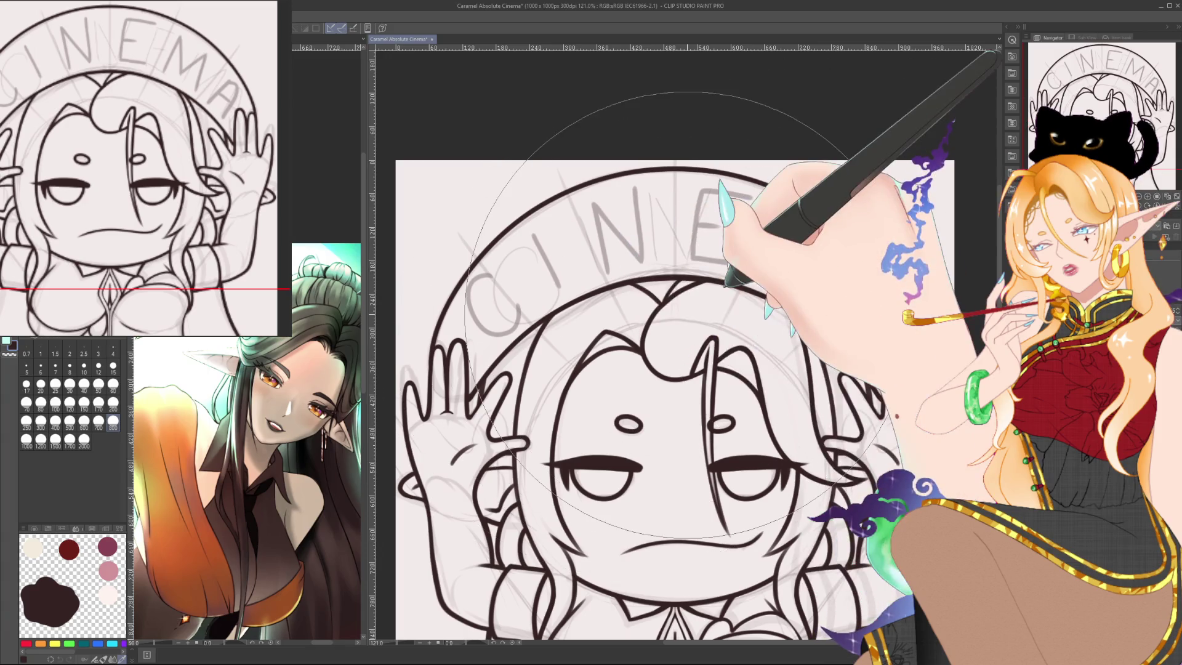
{"action": "scroll", "coordinate": [713, 275], "scroll_direction": "up", "scroll_amount": 2}
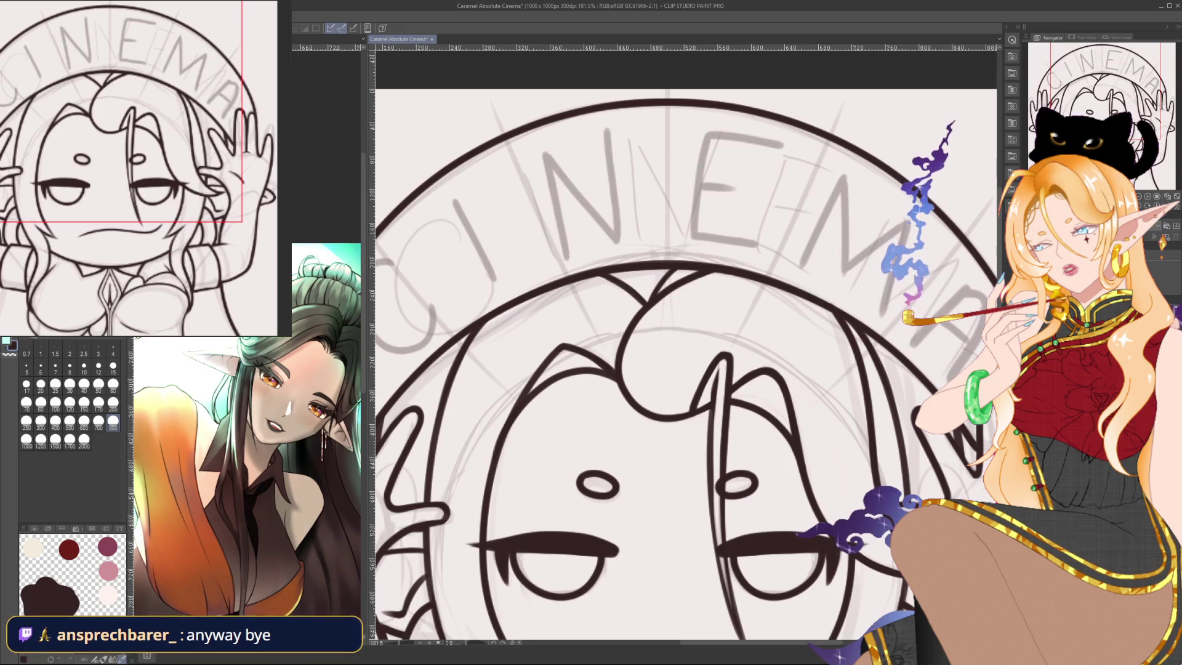
Paint bold grey C and I letters on the arch using brush sizes 60 and 15.
{"action": "left_click_drag", "start_coordinate": [677, 339], "coordinate": [785, 391]}
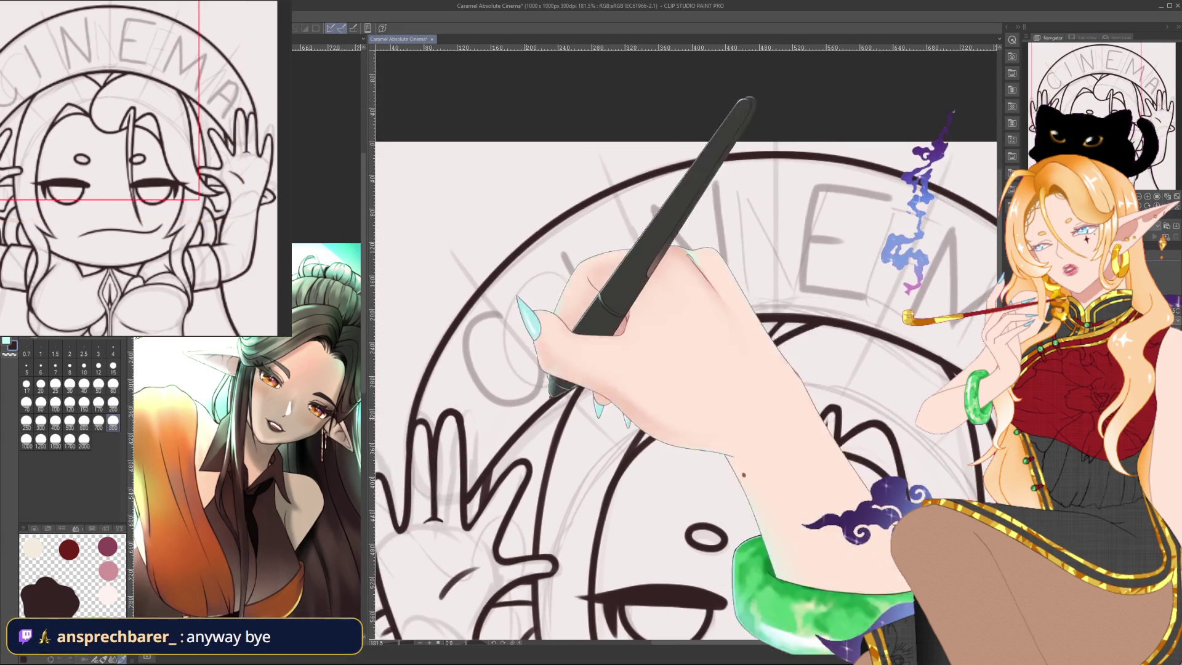
{"action": "left_click", "coordinate": [113, 384]}
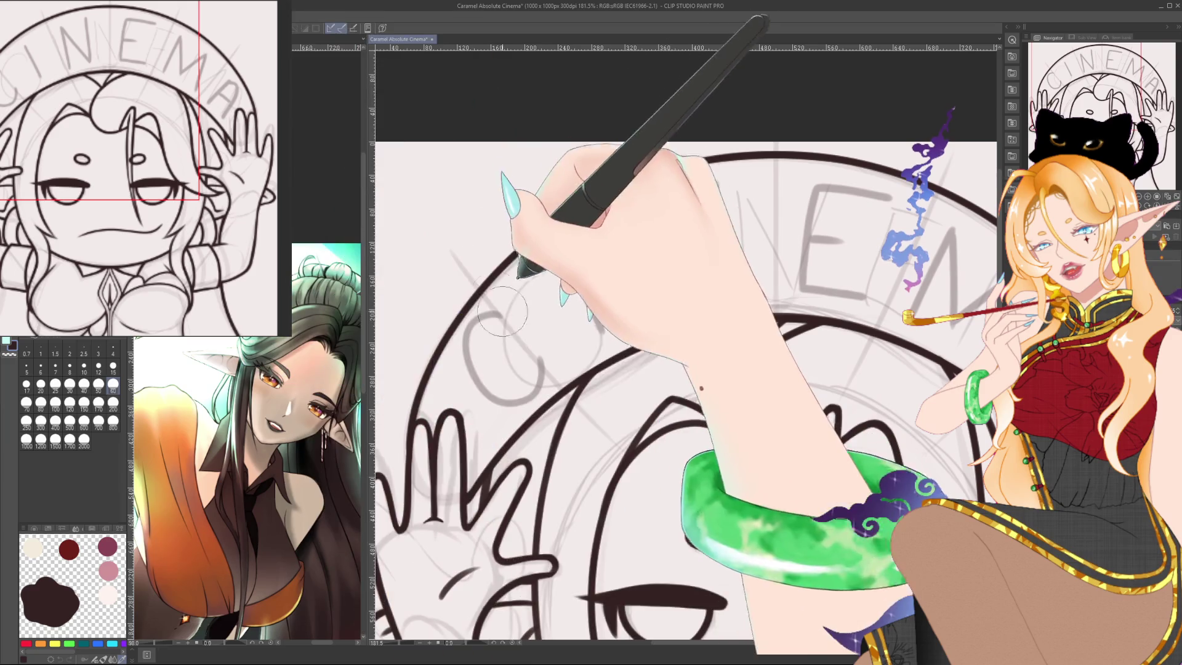
{"action": "left_click", "coordinate": [113, 366]}
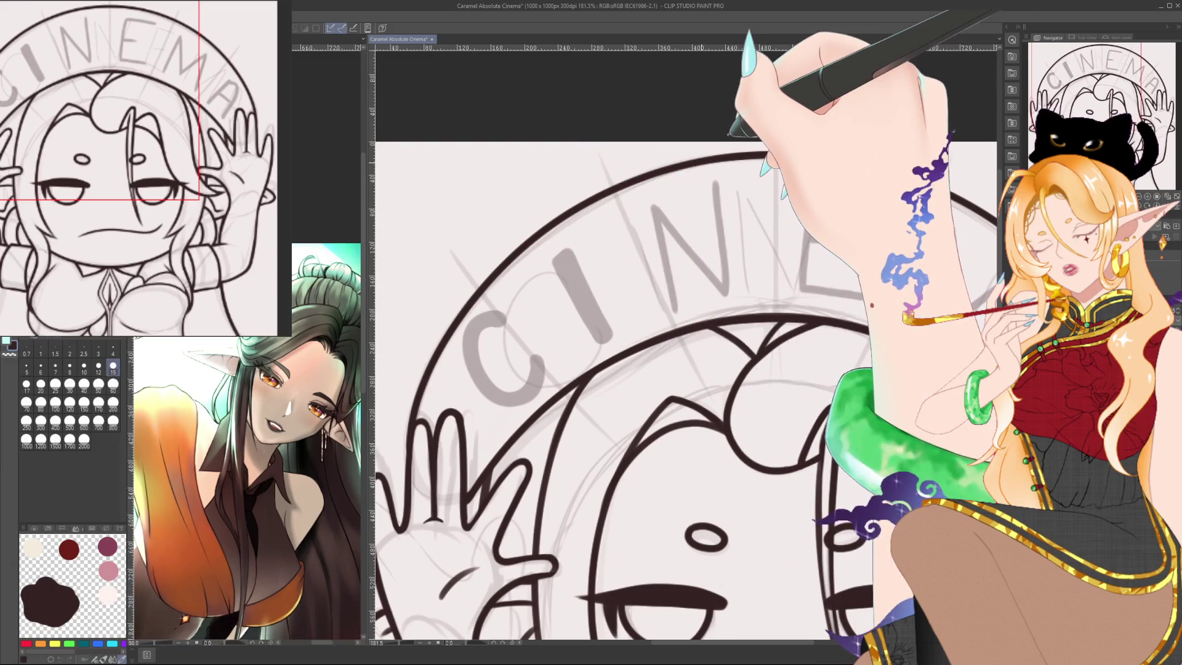
Tilt the canvas, paint bold grey N, E, M and A, then set the view upright.
{"action": "left_click_drag", "start_coordinate": [649, 216], "coordinate": [614, 223]}
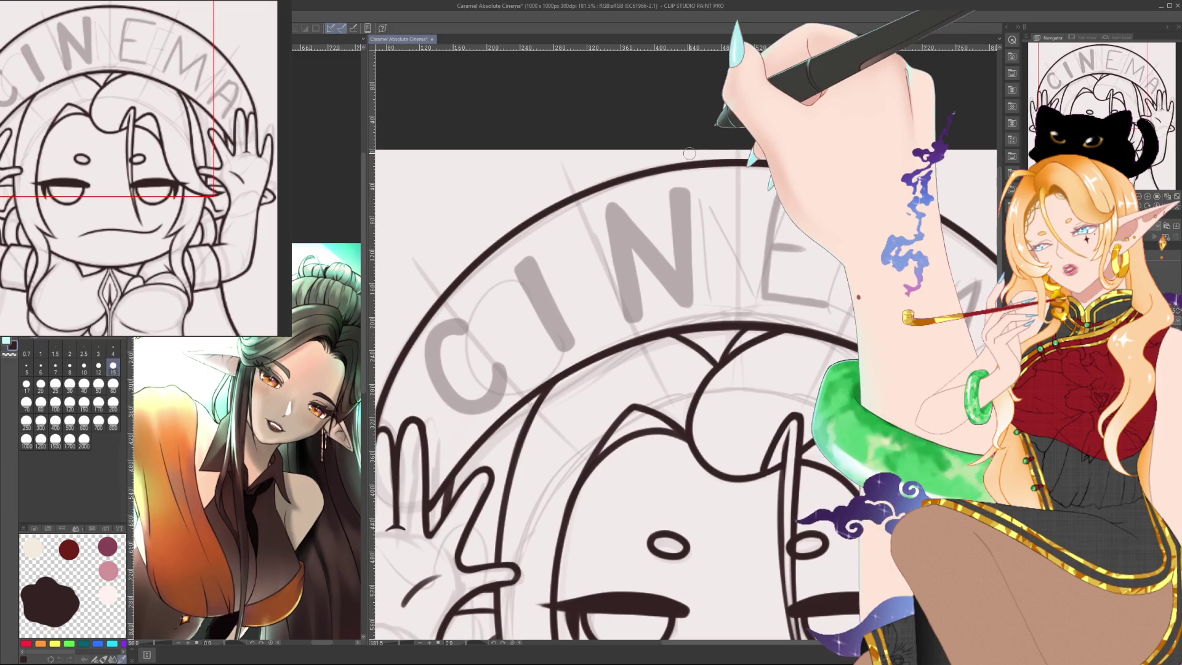
{"action": "left_click_drag", "start_coordinate": [856, 337], "coordinate": [791, 352]}
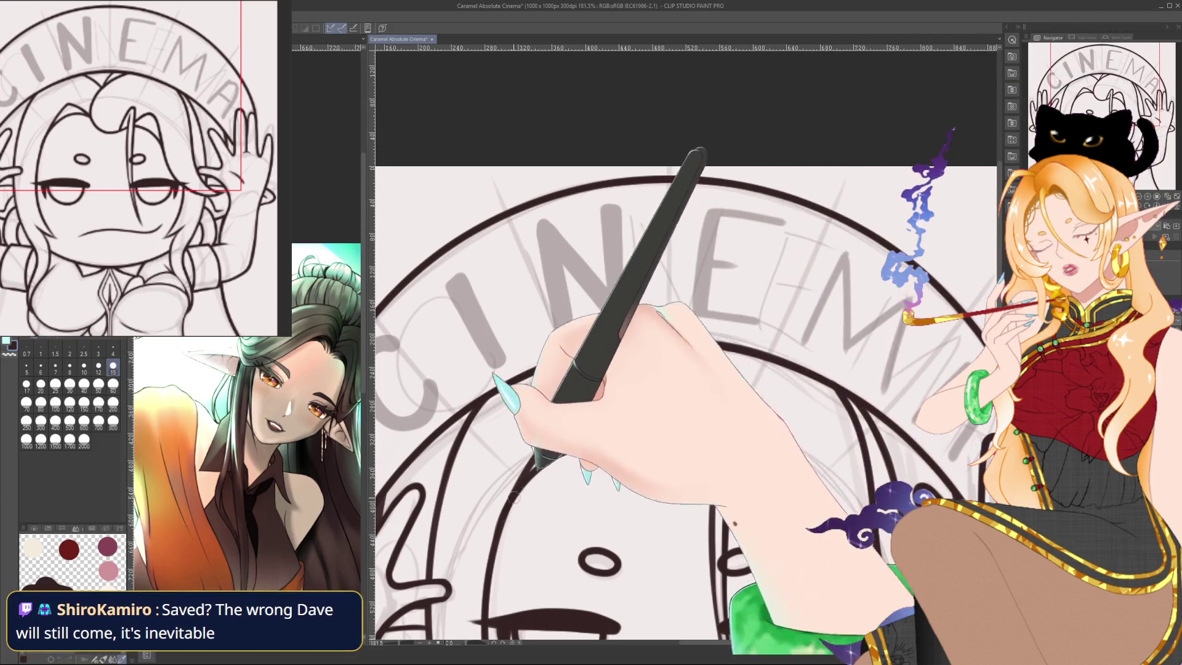
{"action": "mouse_move", "coordinate": [619, 338]}
{"action": "left_mouse_down"}
{"action": "mouse_move", "coordinate": [475, 628]}
{"action": "mouse_move", "coordinate": [555, 321]}
{"action": "left_mouse_up"}
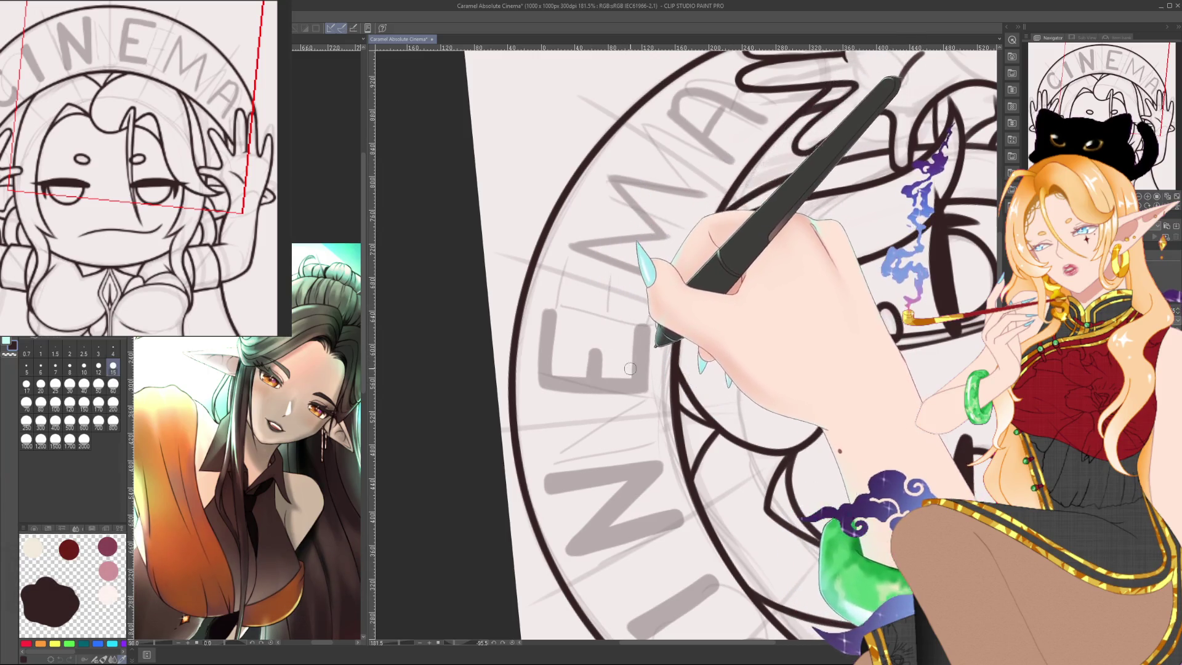
{"action": "key", "text": "ctrl+@"}
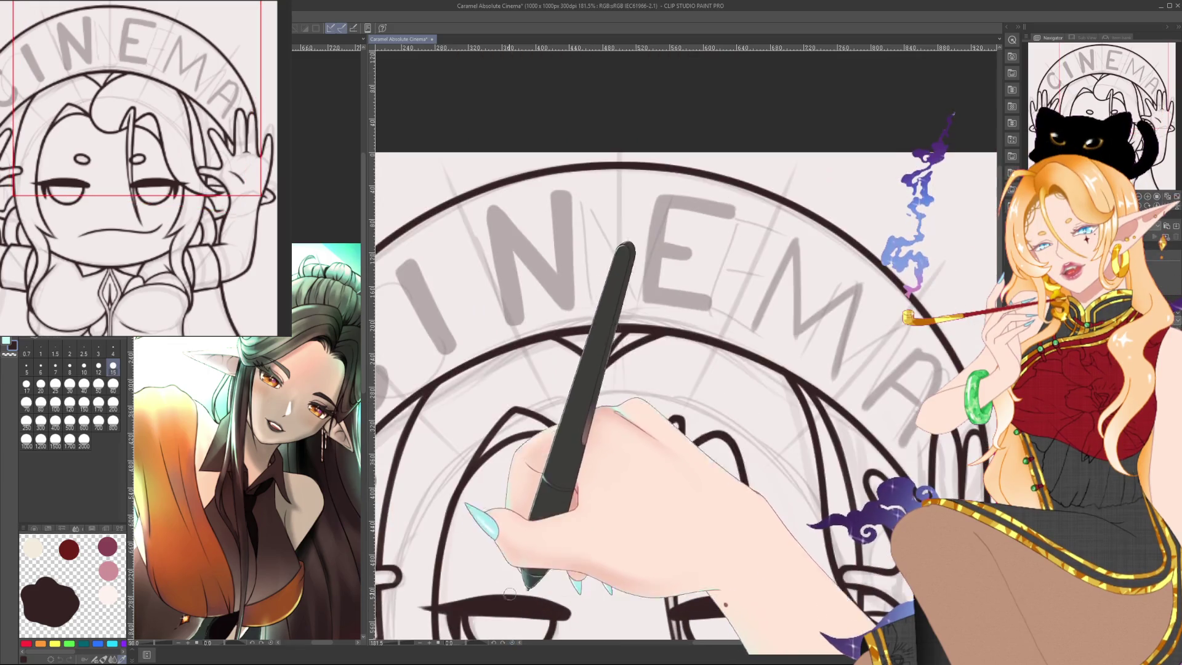
{"action": "left_click_drag", "start_coordinate": [774, 297], "coordinate": [702, 282]}
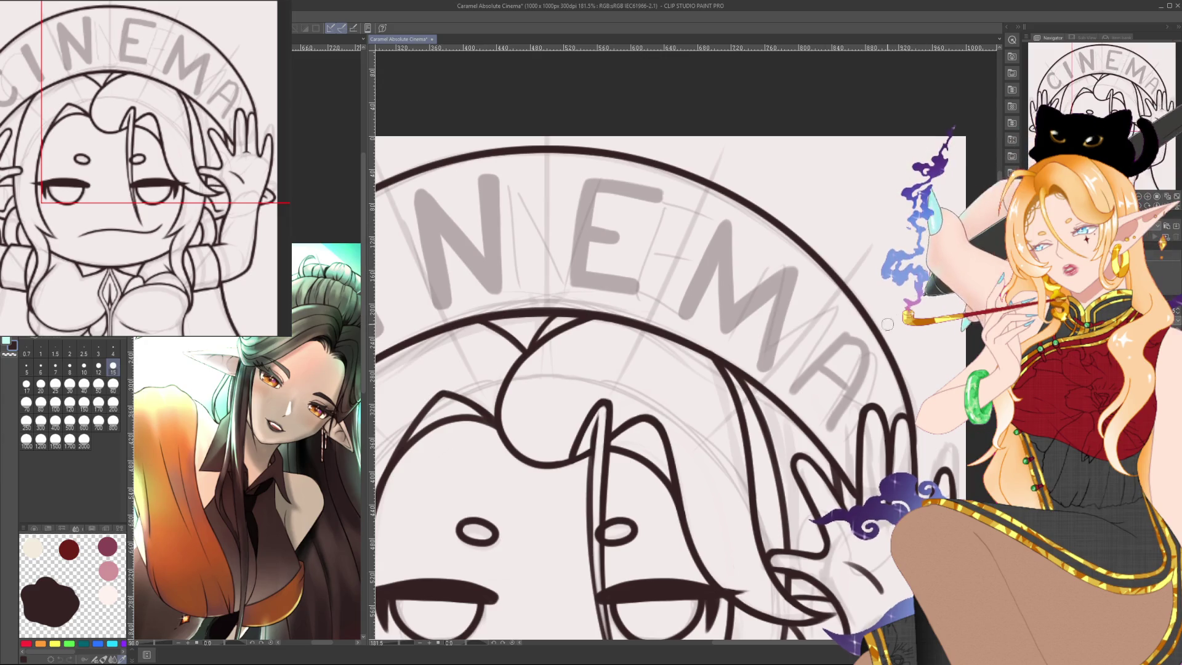
{"action": "left_click_drag", "start_coordinate": [888, 324], "coordinate": [893, 258]}
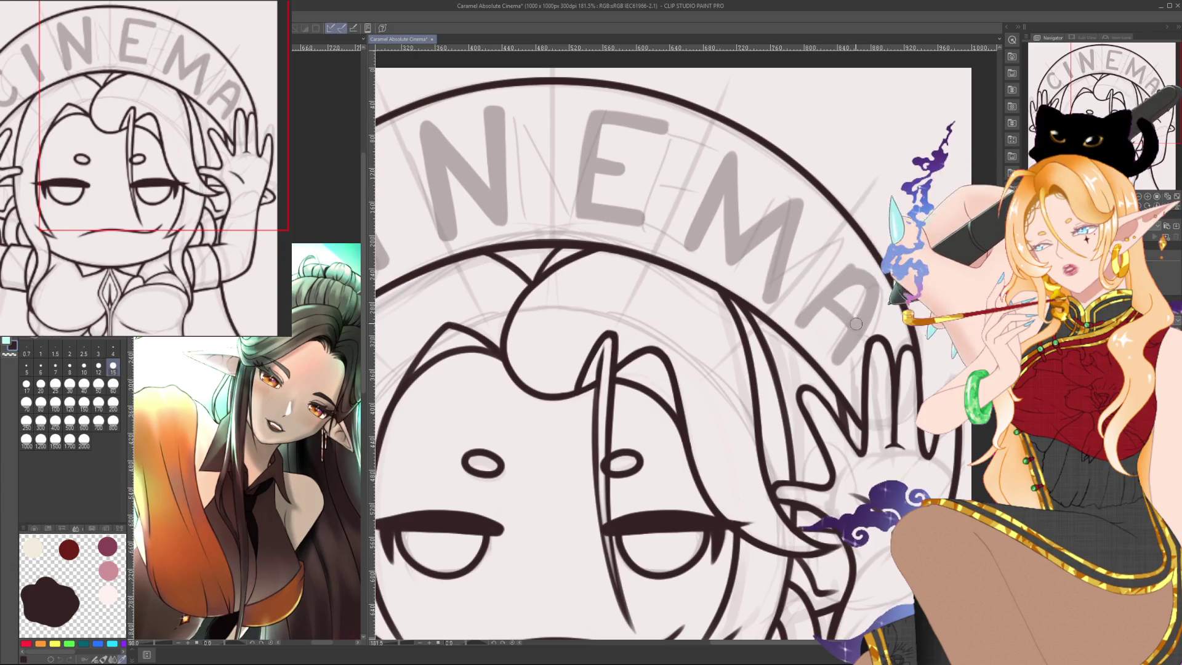
{"action": "scroll", "coordinate": [853, 257], "scroll_direction": "down", "scroll_amount": 3}
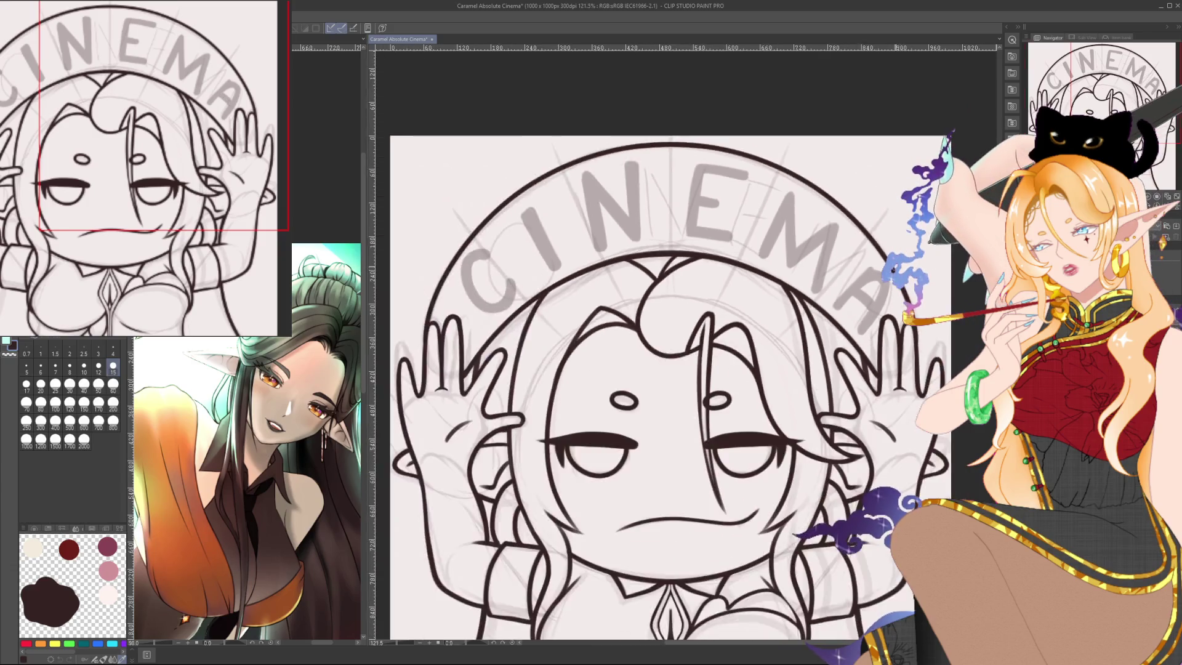
{"action": "scroll", "coordinate": [853, 257], "scroll_direction": "down", "scroll_amount": 3}
{"action": "scroll", "coordinate": [853, 257], "scroll_direction": "up", "scroll_amount": 1}
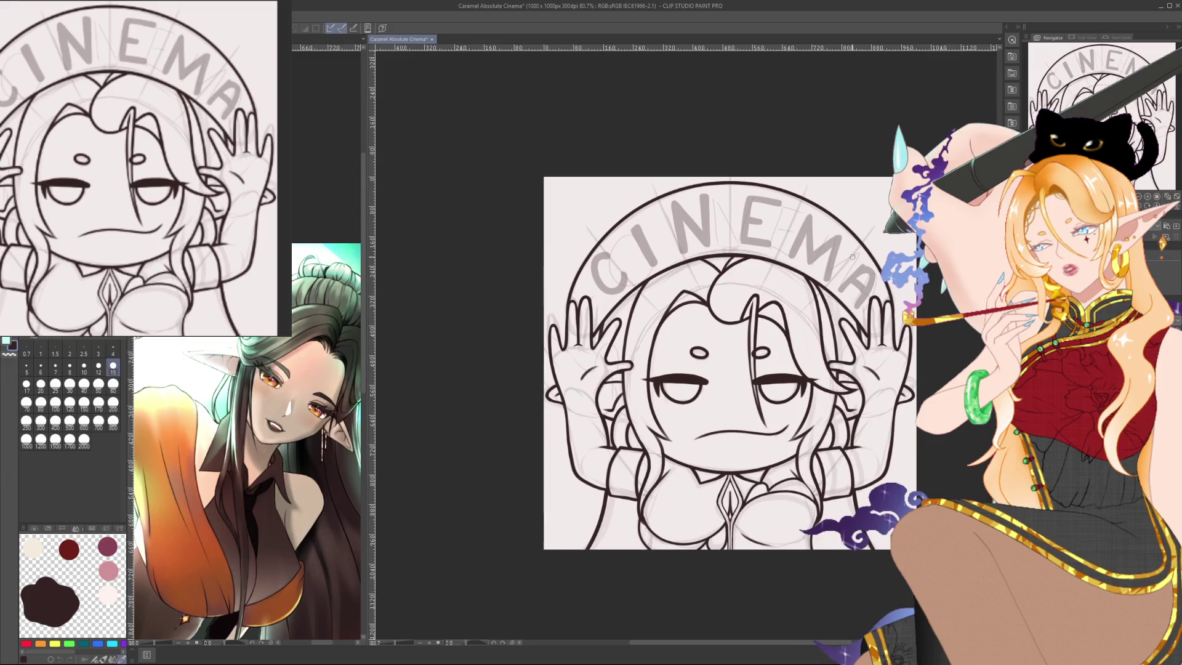
{"action": "scroll", "coordinate": [819, 244], "scroll_direction": "down", "scroll_amount": 1}
{"action": "scroll", "coordinate": [784, 229], "scroll_direction": "up", "scroll_amount": 2}
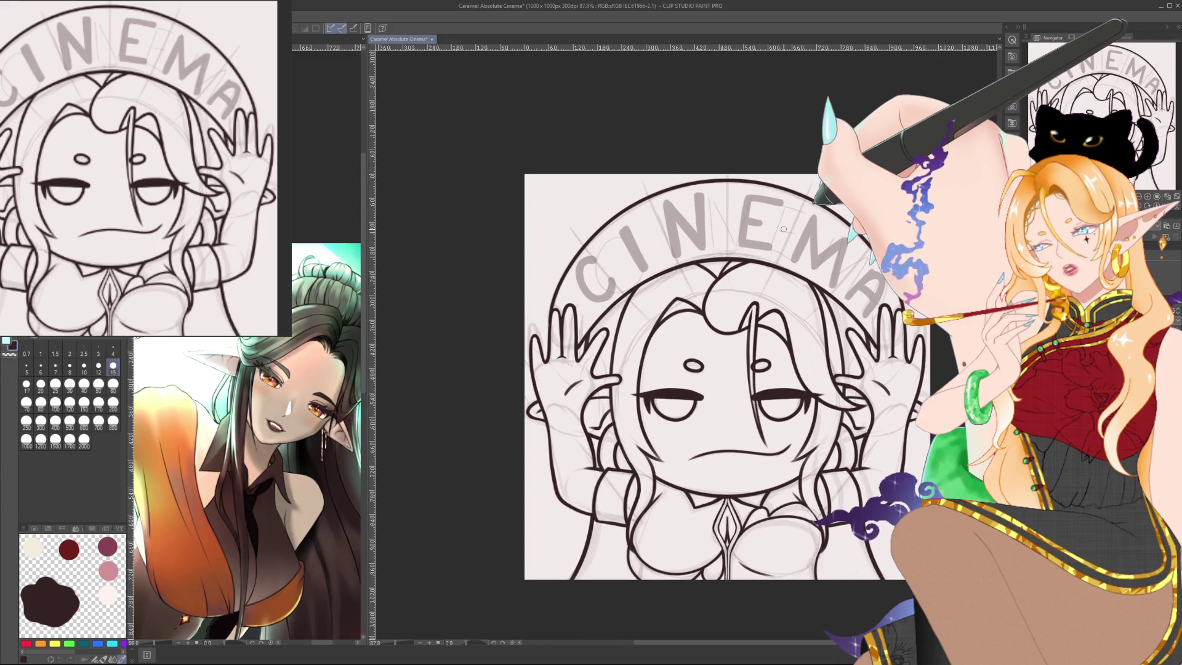
{"action": "left_click", "coordinate": [113, 421]}
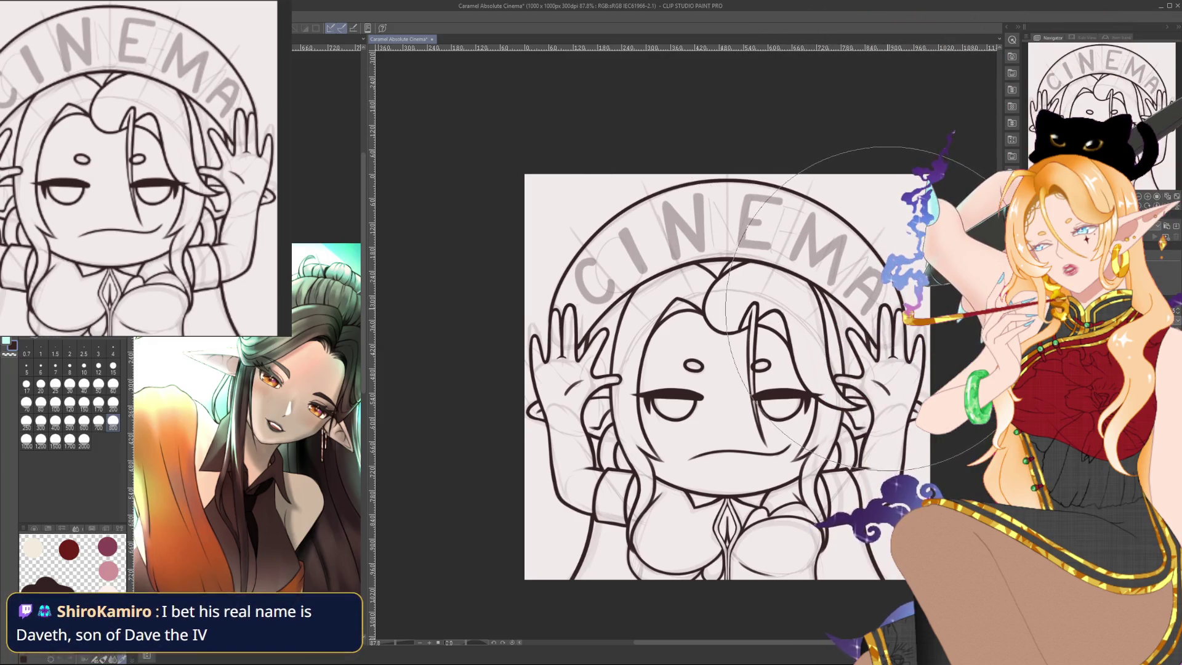
{"action": "left_click_drag", "start_coordinate": [661, 285], "coordinate": [606, 265]}
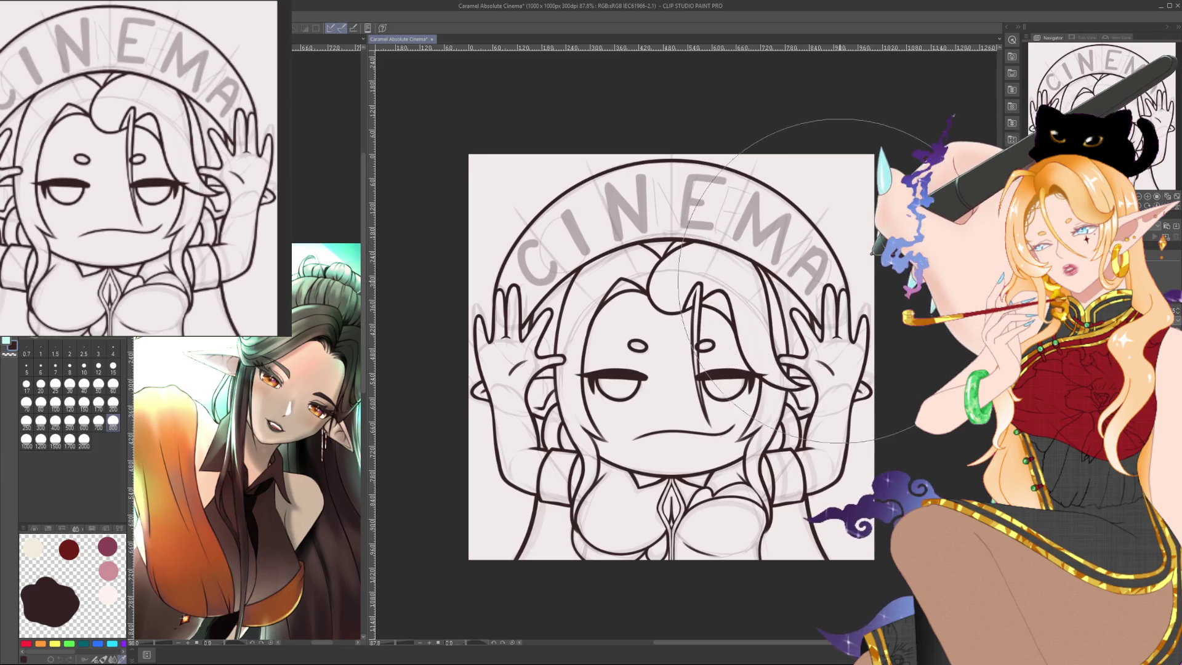
{"action": "left_click_drag", "start_coordinate": [832, 231], "coordinate": [860, 231]}
{"action": "scroll", "coordinate": [654, 217], "scroll_direction": "up", "scroll_amount": 2}
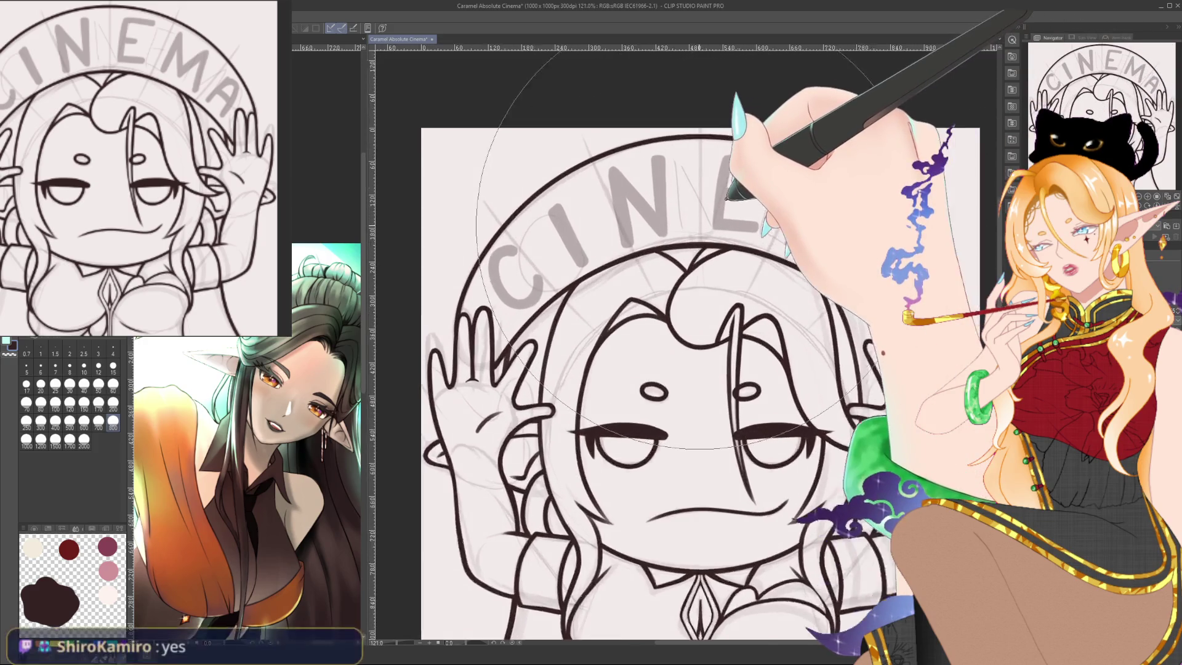
{"action": "scroll", "coordinate": [653, 218], "scroll_direction": "up", "scroll_amount": 1}
{"action": "scroll", "coordinate": [653, 217], "scroll_direction": "up", "scroll_amount": 1}
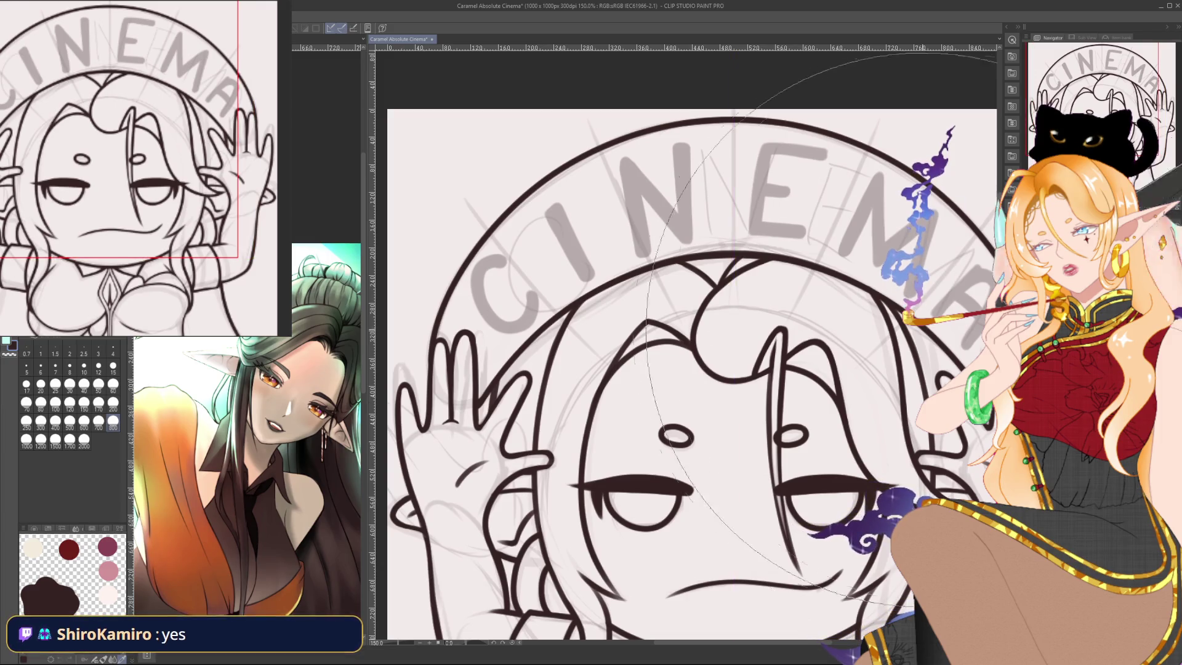
Set the pen brush size to 8 and zoom in on the arch's left end.
{"action": "left_click_drag", "start_coordinate": [732, 325], "coordinate": [770, 333]}
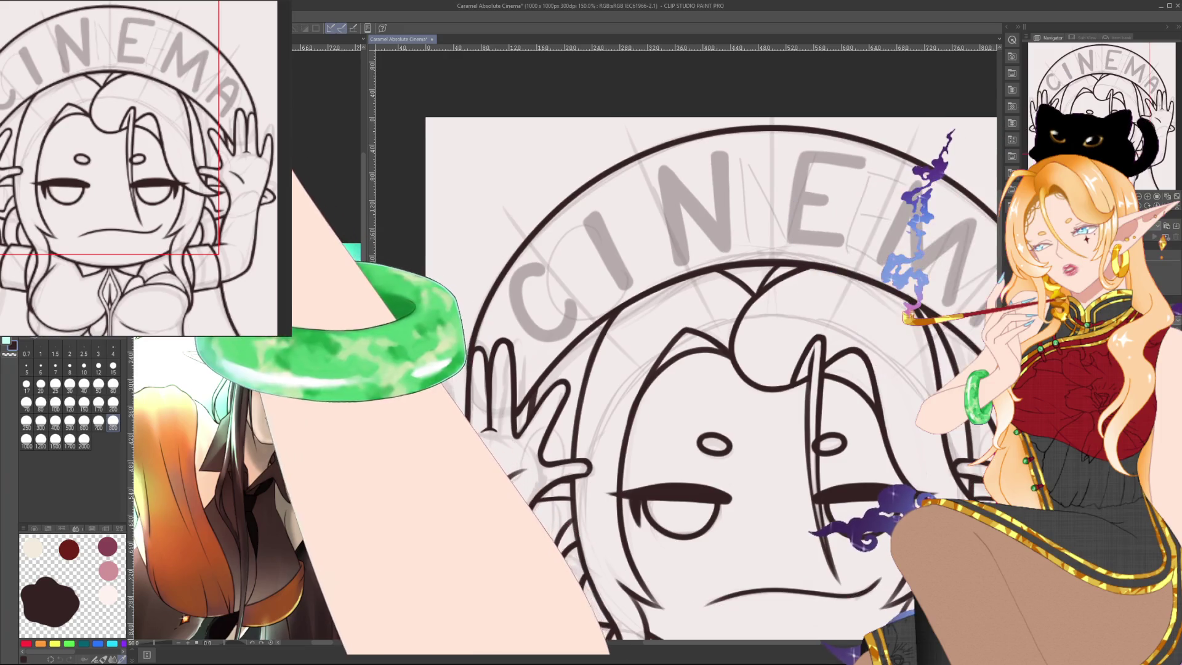
{"action": "left_click", "coordinate": [112, 349]}
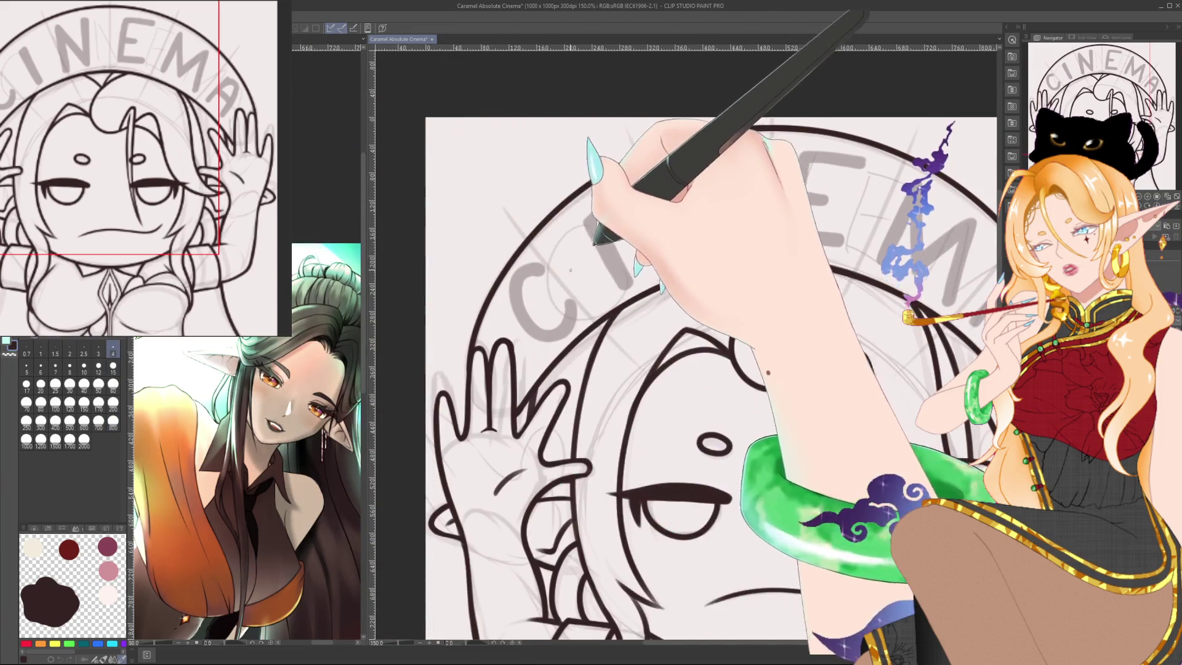
{"action": "left_click", "coordinate": [70, 368]}
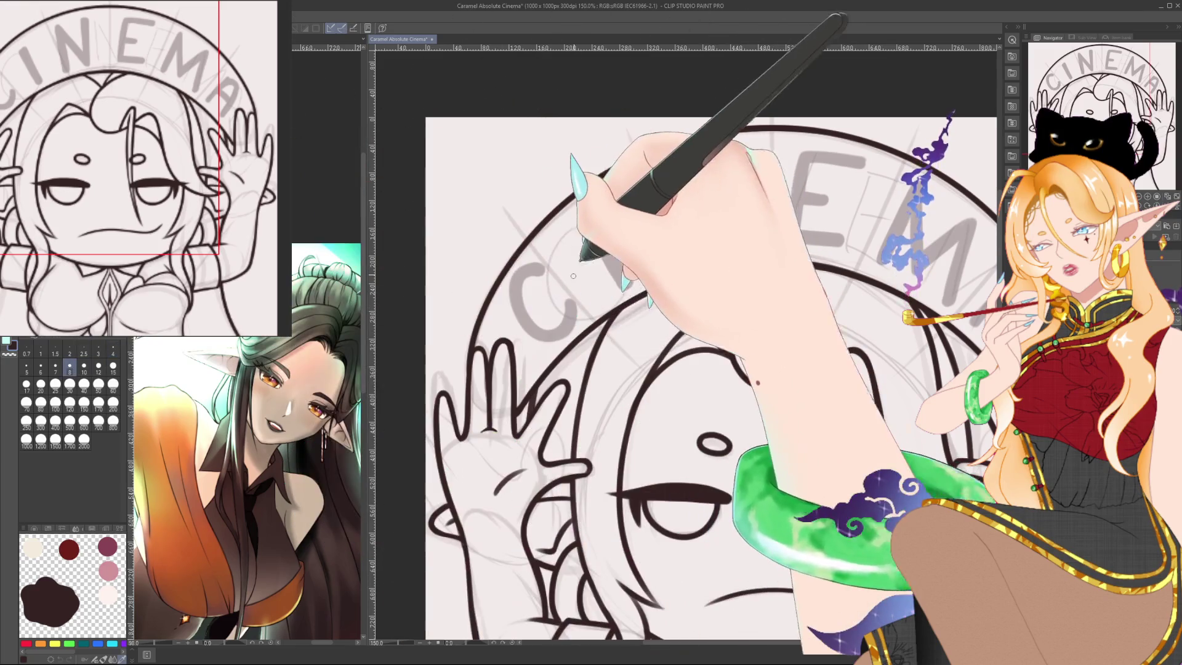
{"action": "scroll", "coordinate": [576, 274], "scroll_direction": "up", "scroll_amount": 3}
{"action": "scroll", "coordinate": [576, 273], "scroll_direction": "up", "scroll_amount": 1}
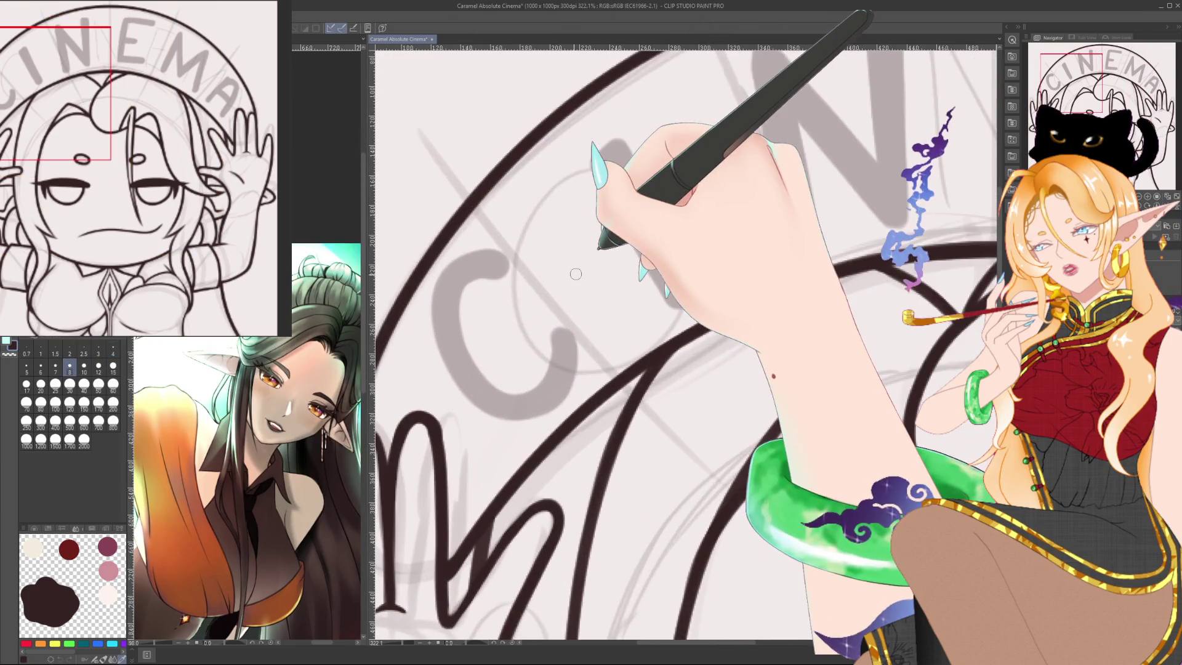
Trace a dark ink outline around the grey C, redoing one stroke.
{"action": "mouse_move", "coordinate": [496, 284]}
{"action": "left_mouse_down"}
{"action": "mouse_move", "coordinate": [515, 261]}
{"action": "mouse_move", "coordinate": [583, 356]}
{"action": "left_mouse_up"}
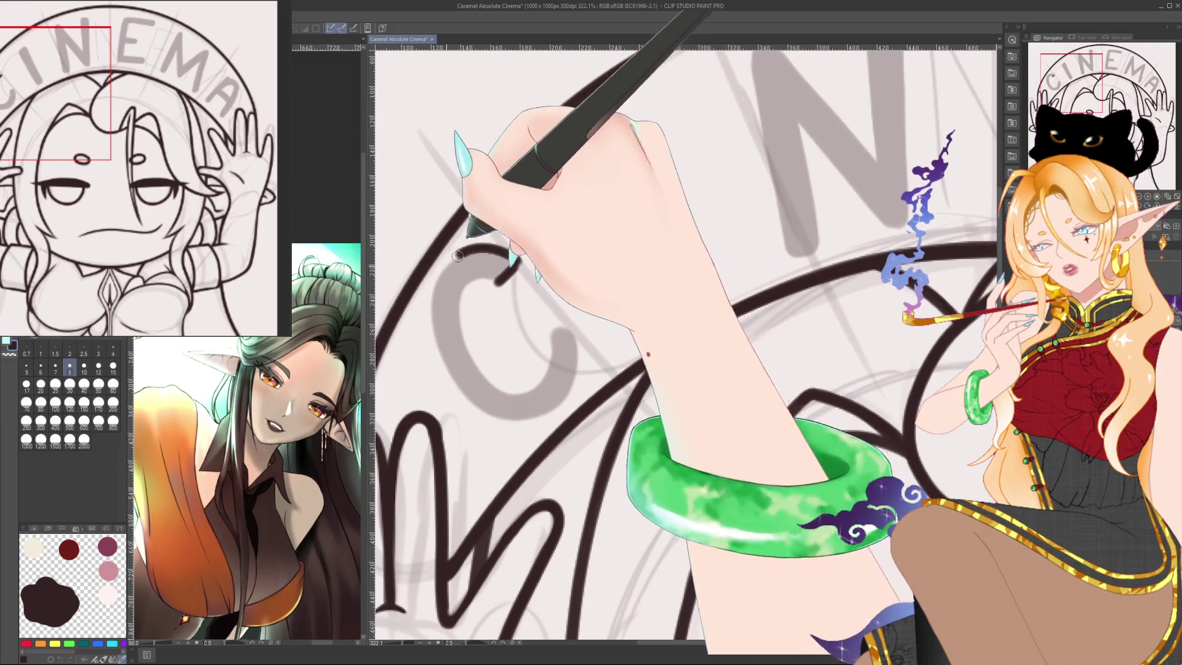
{"action": "left_click_drag", "start_coordinate": [516, 261], "coordinate": [583, 346]}
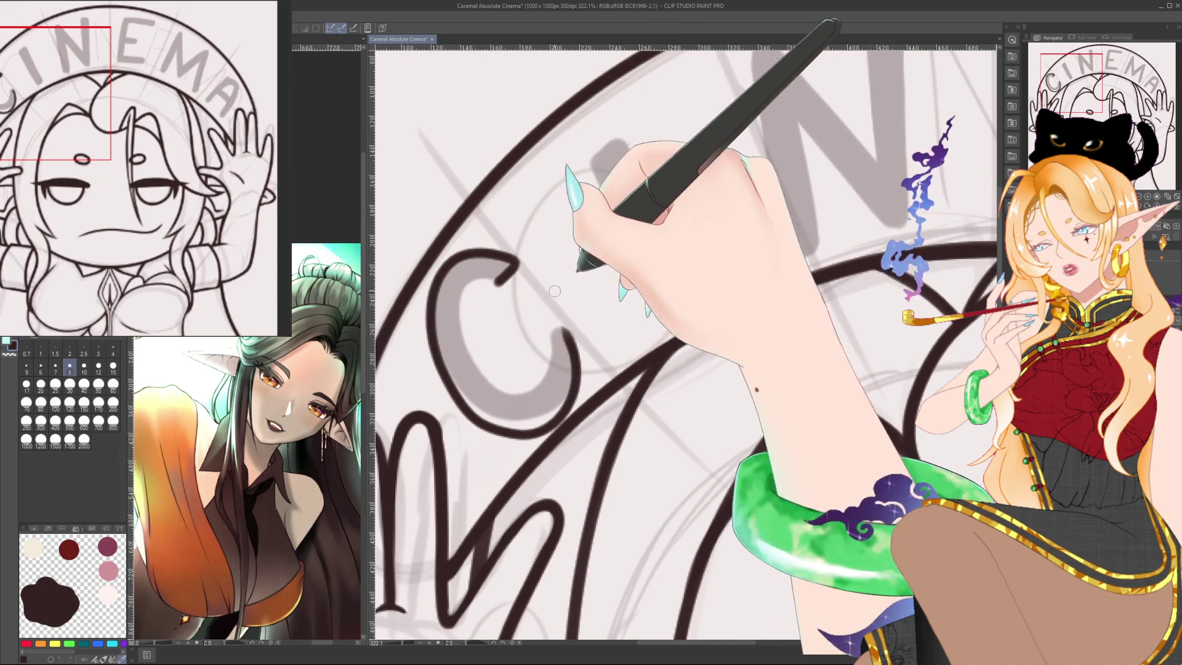
{"action": "key", "text": "ctrl+z"}
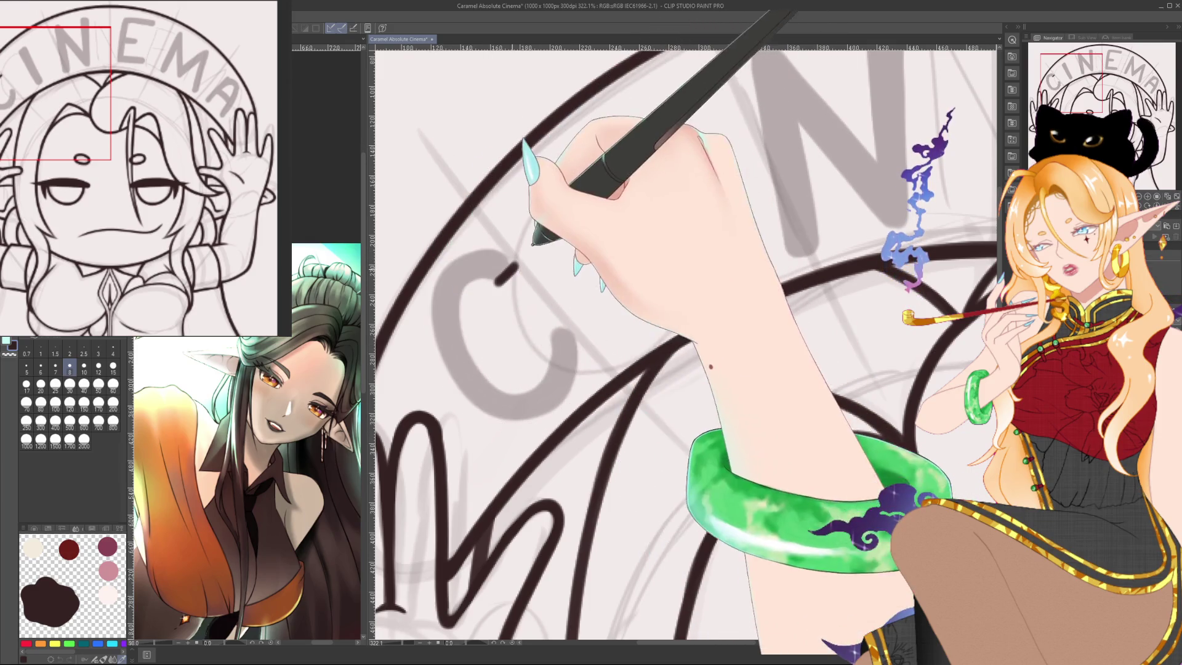
{"action": "left_click_drag", "start_coordinate": [514, 262], "coordinate": [579, 321]}
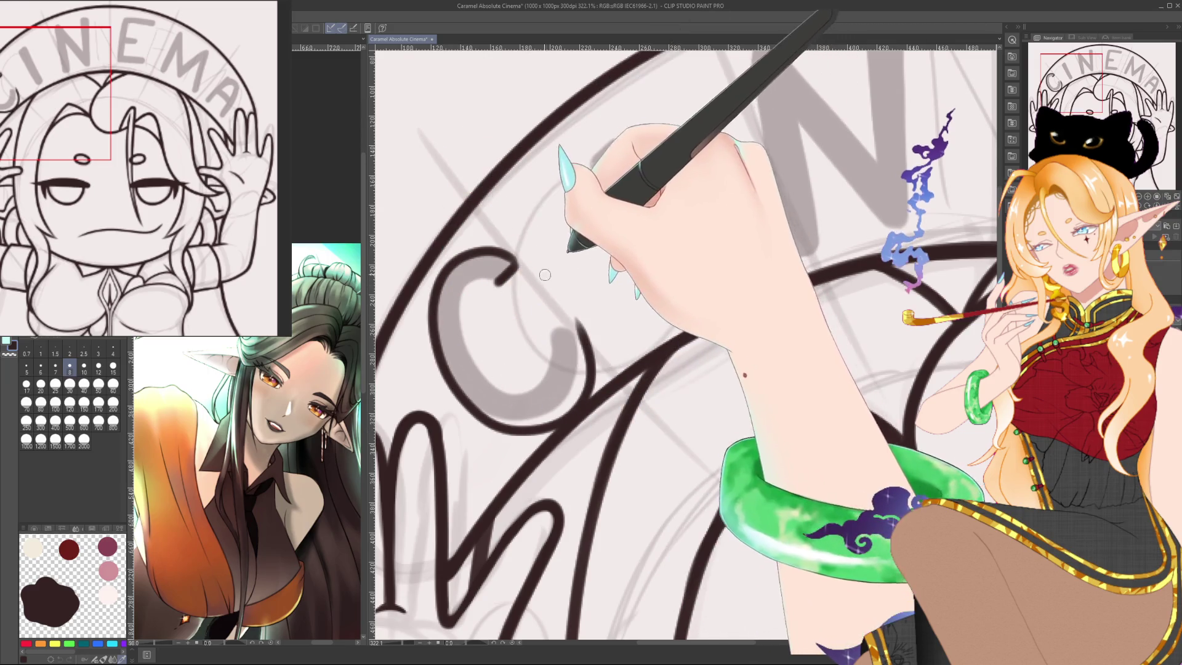
{"action": "left_click_drag", "start_coordinate": [516, 266], "coordinate": [572, 326]}
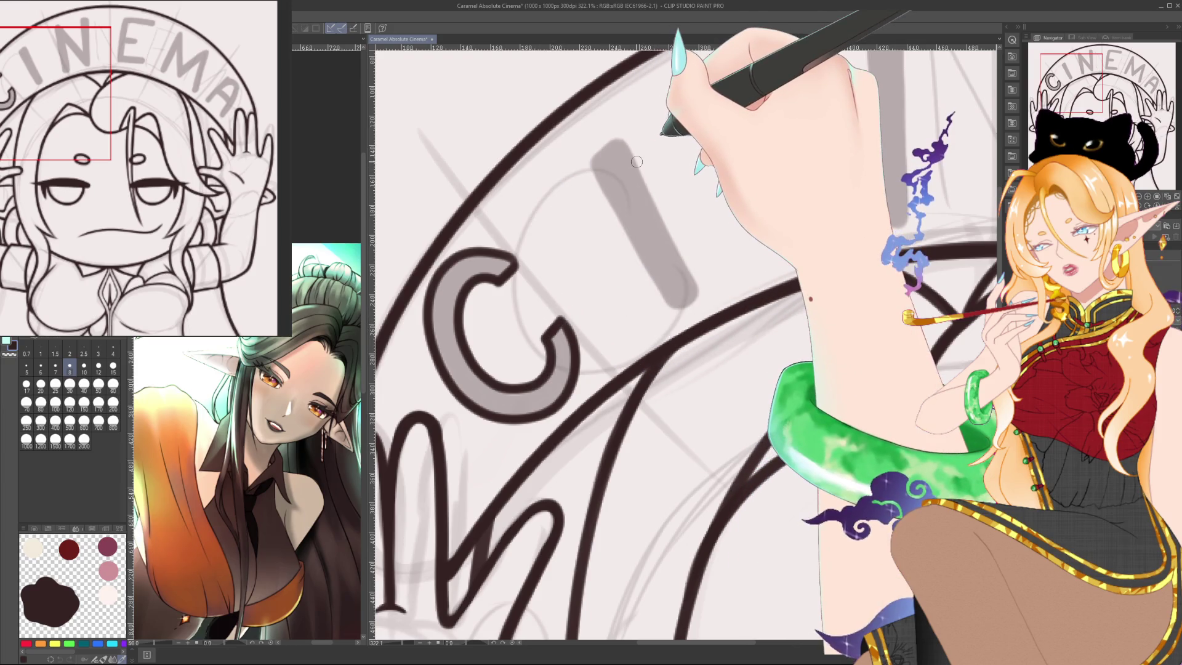
Return to a thin brush size and ink a dark outline around the grey I.
{"action": "scroll", "coordinate": [637, 161], "scroll_direction": "down", "scroll_amount": 5}
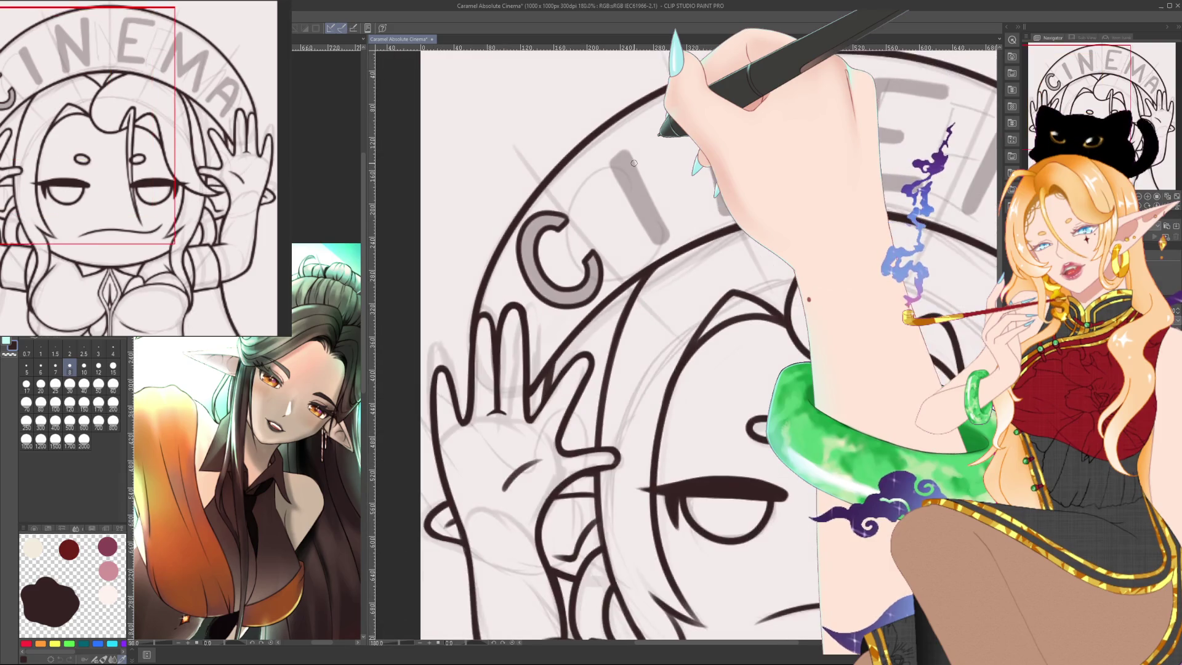
{"action": "scroll", "coordinate": [586, 239], "scroll_direction": "up", "scroll_amount": 2}
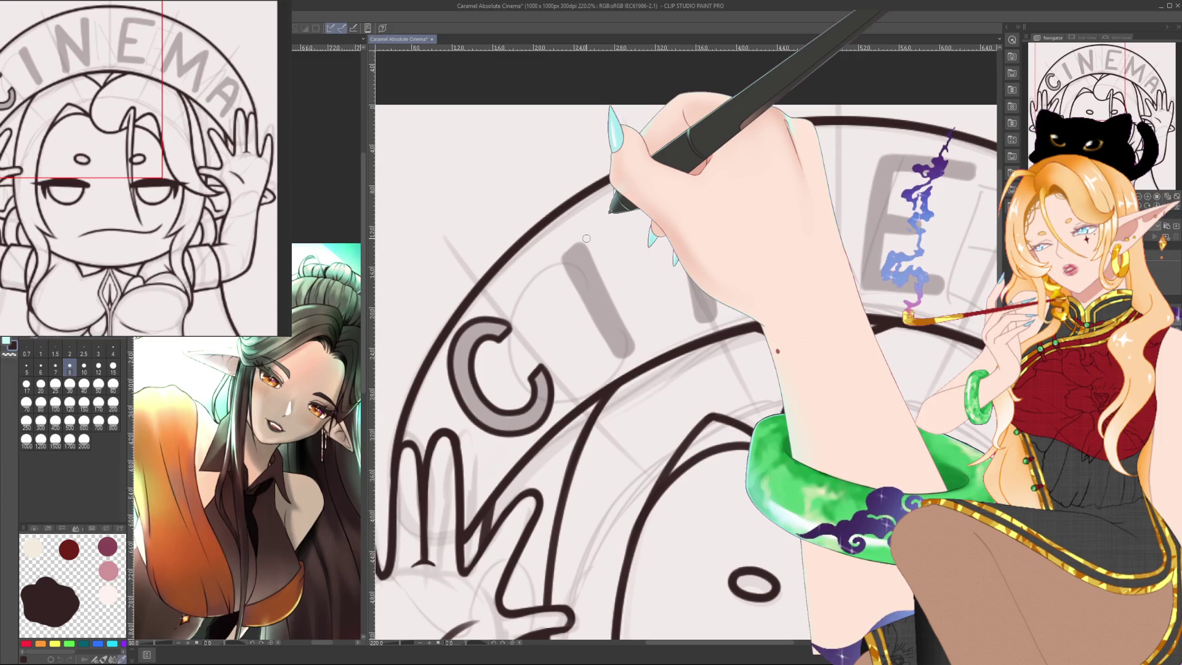
{"action": "left_click", "coordinate": [113, 420]}
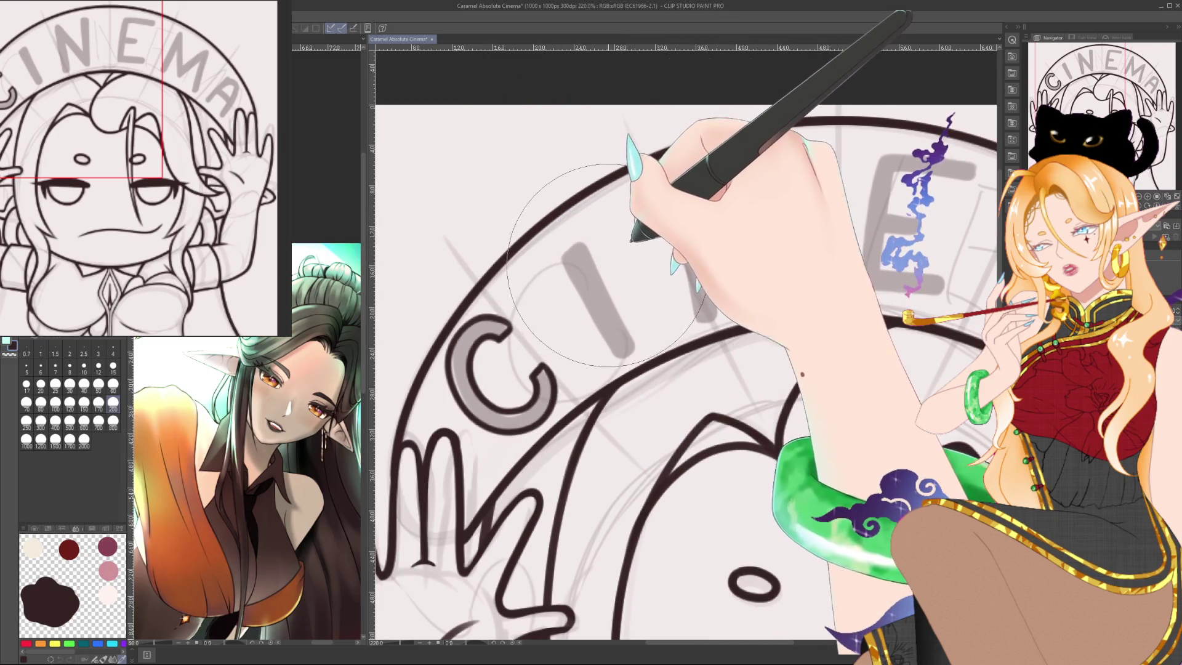
{"action": "left_click", "coordinate": [70, 368]}
{"action": "left_click_drag", "start_coordinate": [709, 197], "coordinate": [594, 221]}
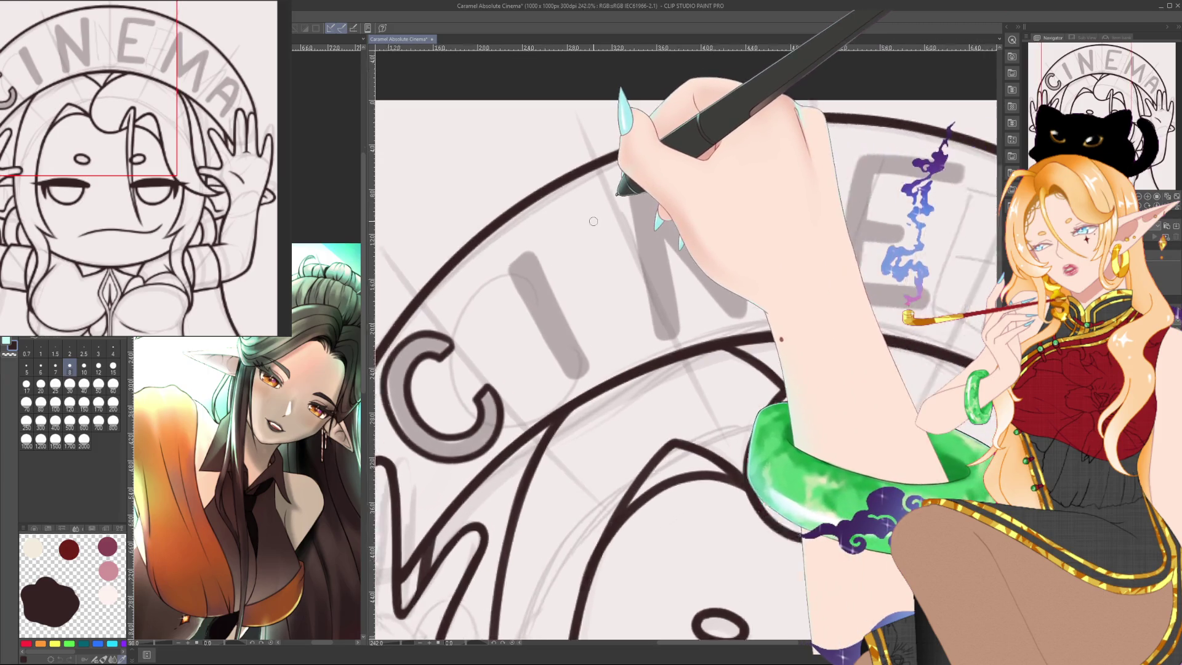
{"action": "left_click_drag", "start_coordinate": [552, 481], "coordinate": [589, 463]}
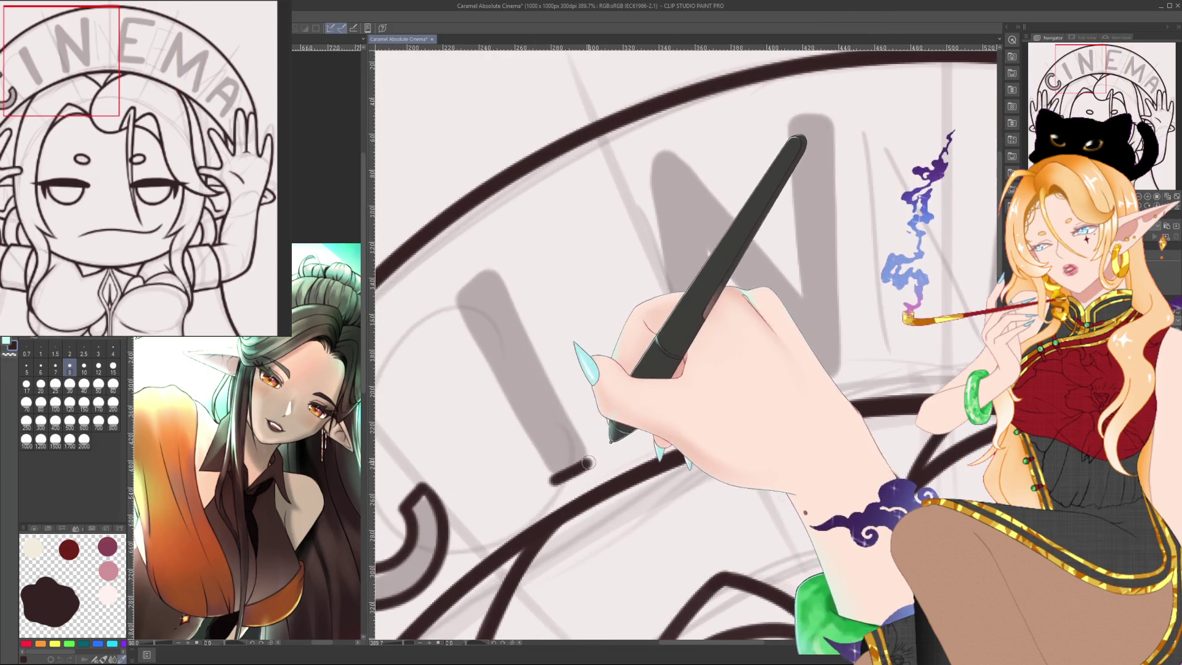
{"action": "left_click_drag", "start_coordinate": [436, 272], "coordinate": [556, 480]}
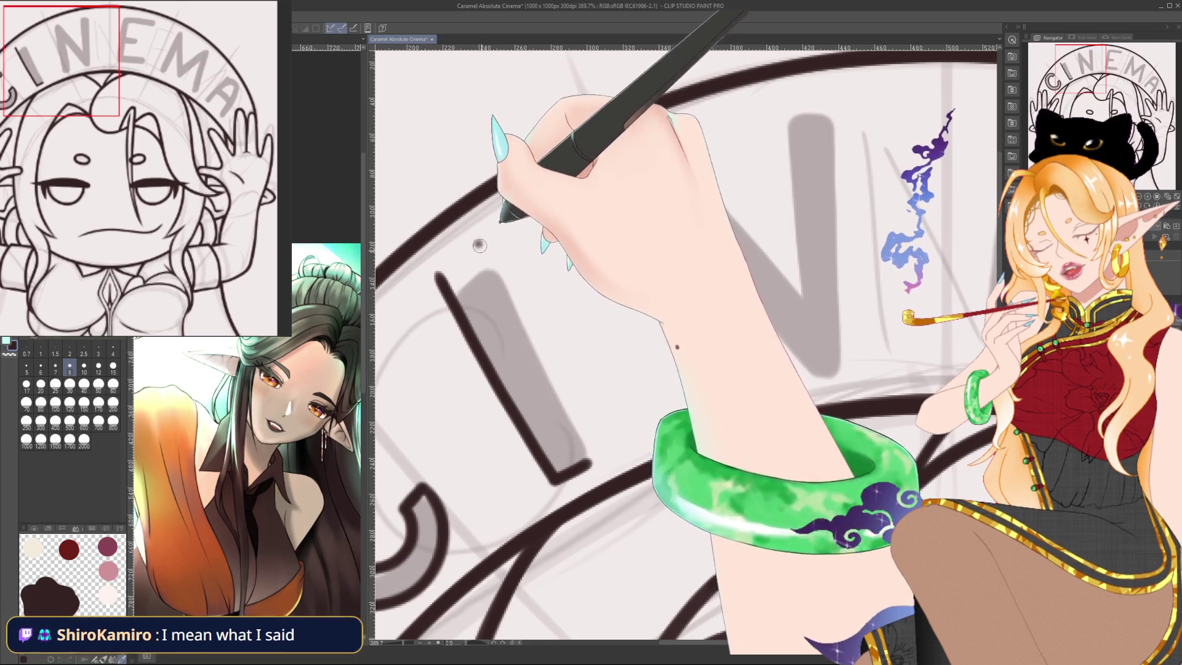
{"action": "left_click_drag", "start_coordinate": [482, 244], "coordinate": [588, 459]}
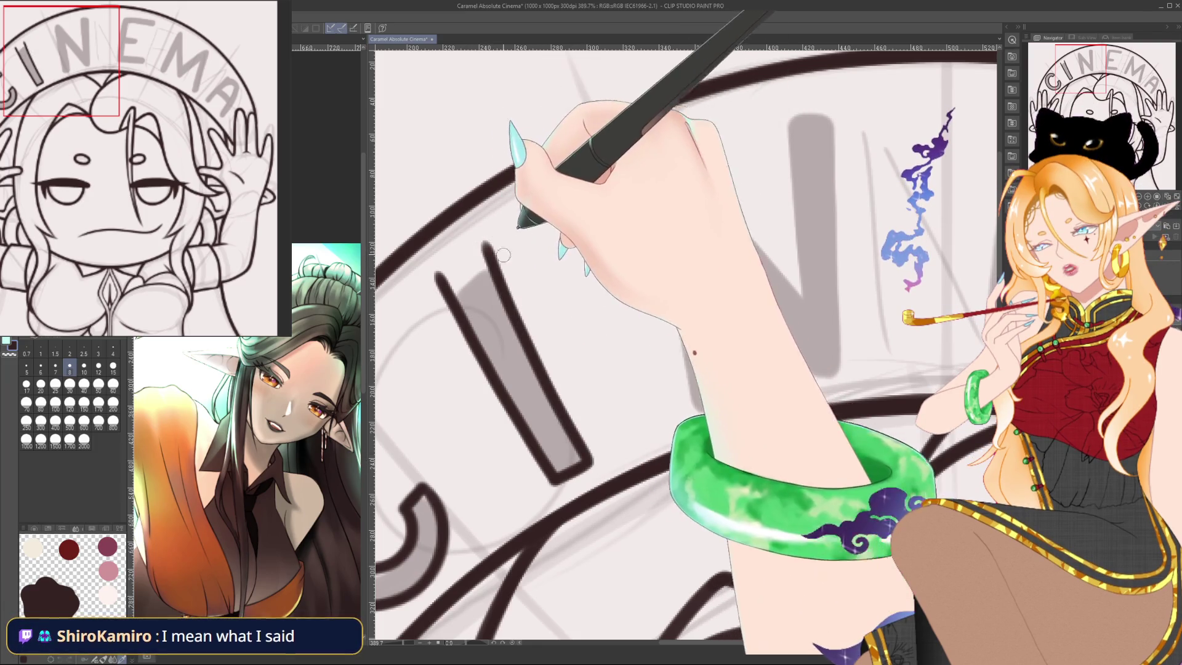
{"action": "left_click_drag", "start_coordinate": [485, 244], "coordinate": [436, 273]}
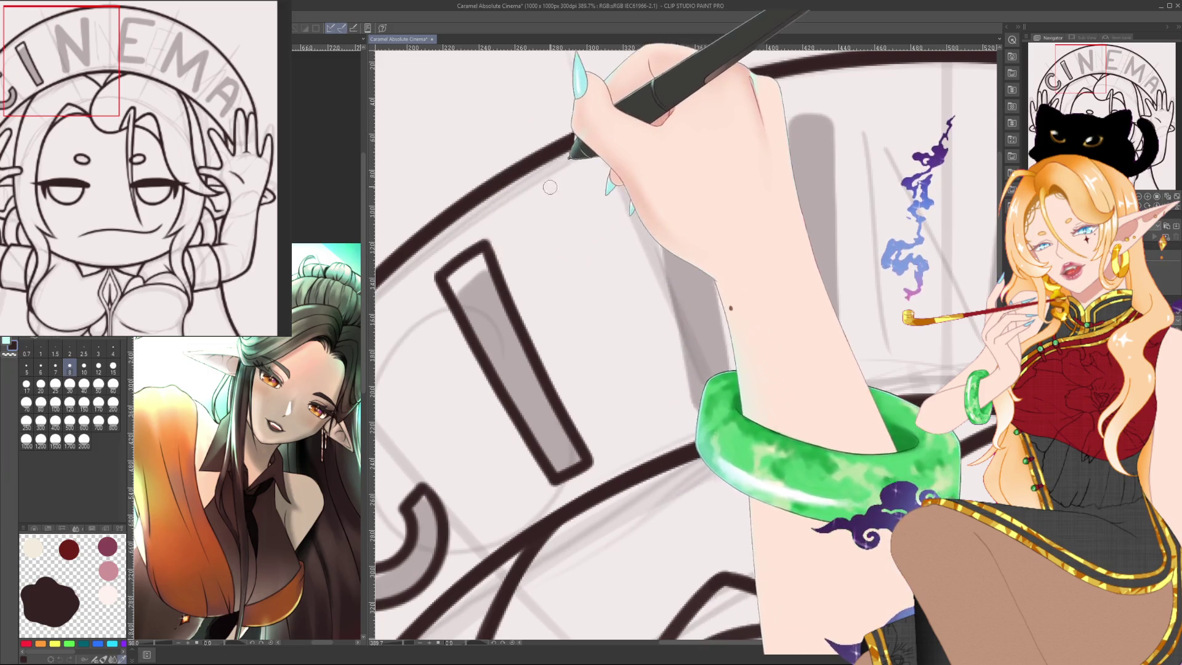
Ink the top edge and left leg of the grey N.
{"action": "scroll", "coordinate": [588, 188], "scroll_direction": "down", "scroll_amount": 3}
{"action": "scroll", "coordinate": [540, 183], "scroll_direction": "up", "scroll_amount": 3}
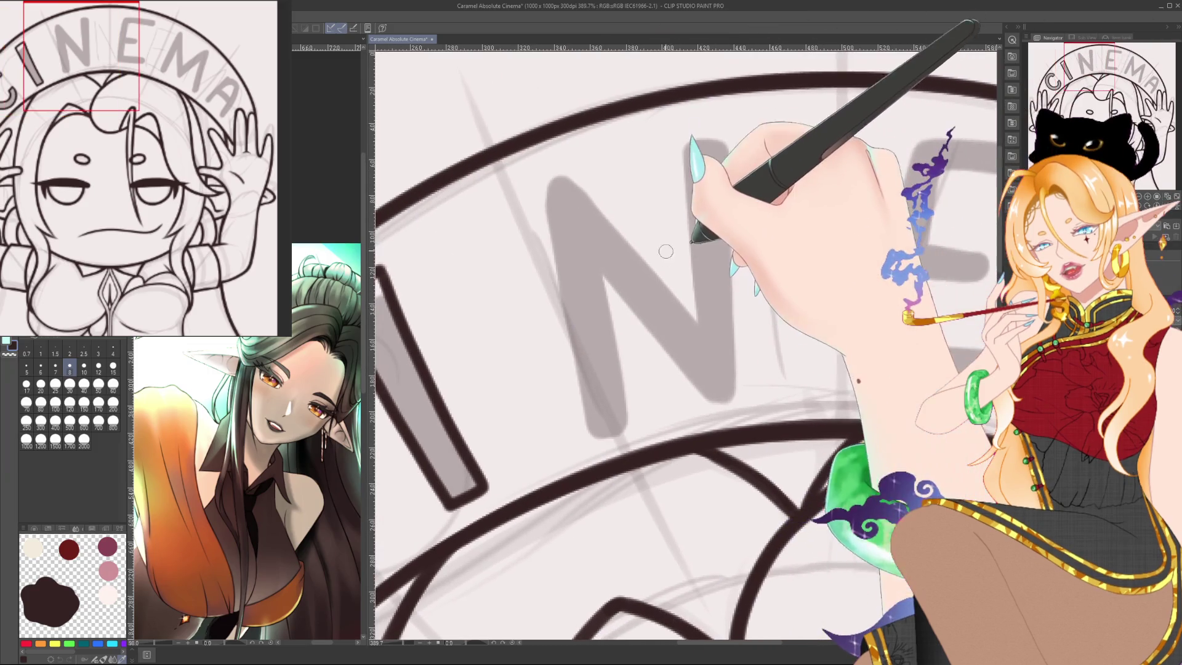
{"action": "left_click_drag", "start_coordinate": [540, 183], "coordinate": [585, 173]}
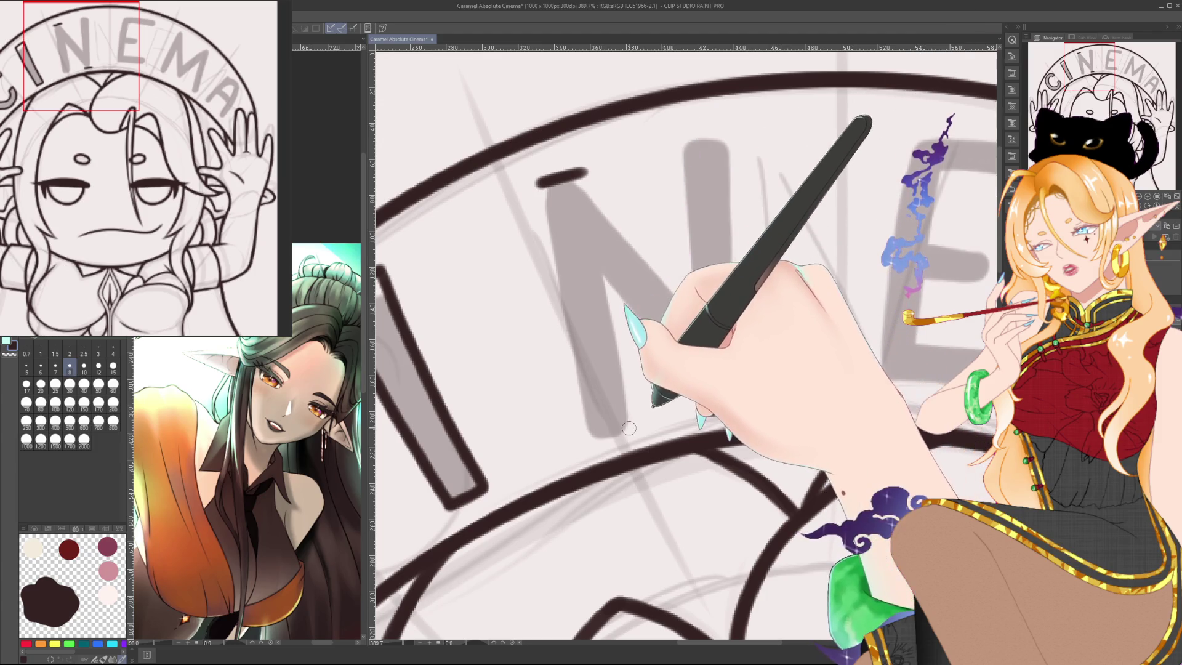
{"action": "left_click_drag", "start_coordinate": [628, 429], "coordinate": [581, 445]}
{"action": "mouse_move", "coordinate": [535, 179]}
{"action": "left_mouse_down"}
{"action": "mouse_move", "coordinate": [578, 429]}
{"action": "mouse_move", "coordinate": [552, 252]}
{"action": "left_mouse_up"}
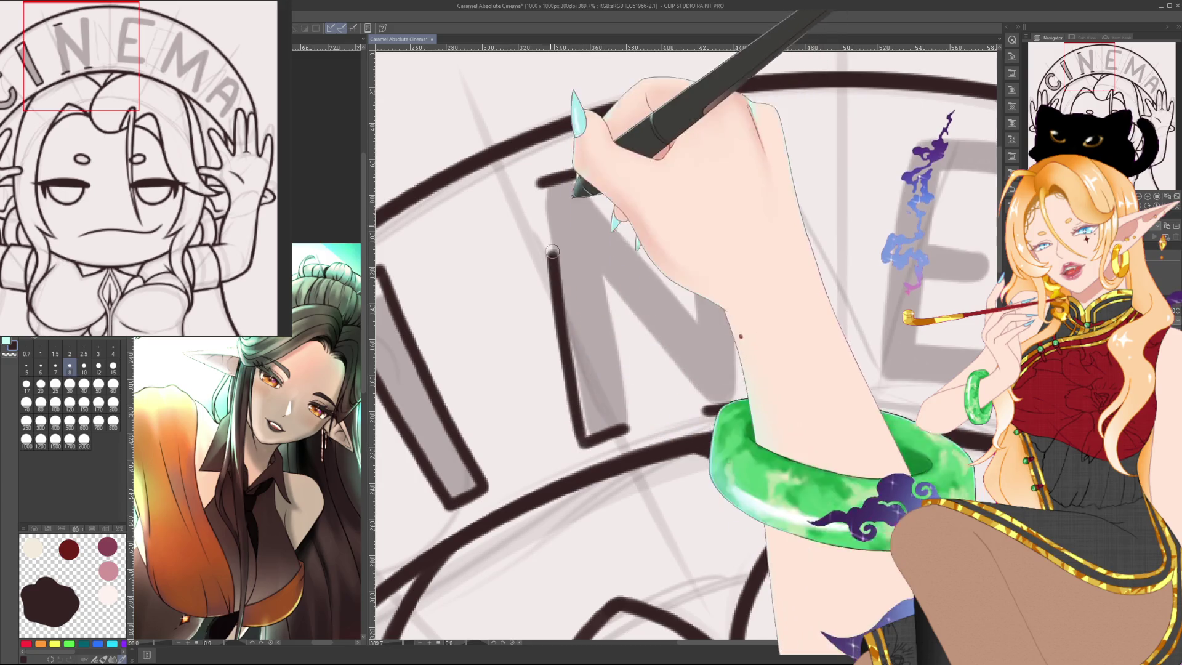
{"action": "left_click_drag", "start_coordinate": [562, 156], "coordinate": [586, 443]}
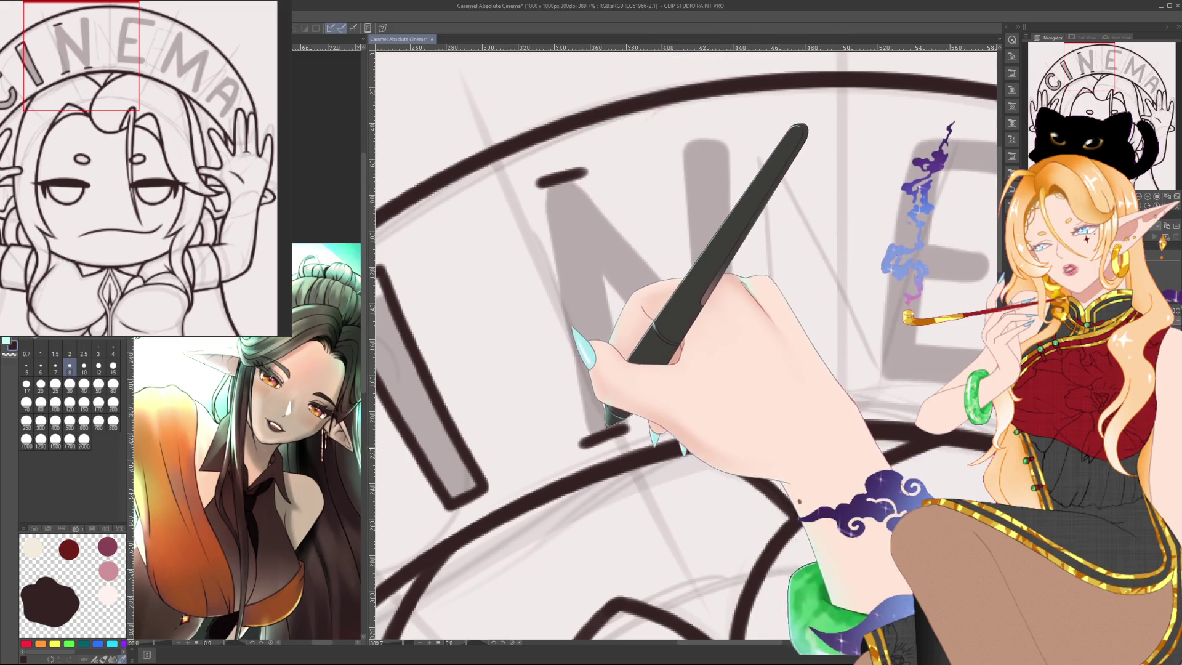
{"action": "left_click_drag", "start_coordinate": [540, 182], "coordinate": [579, 418]}
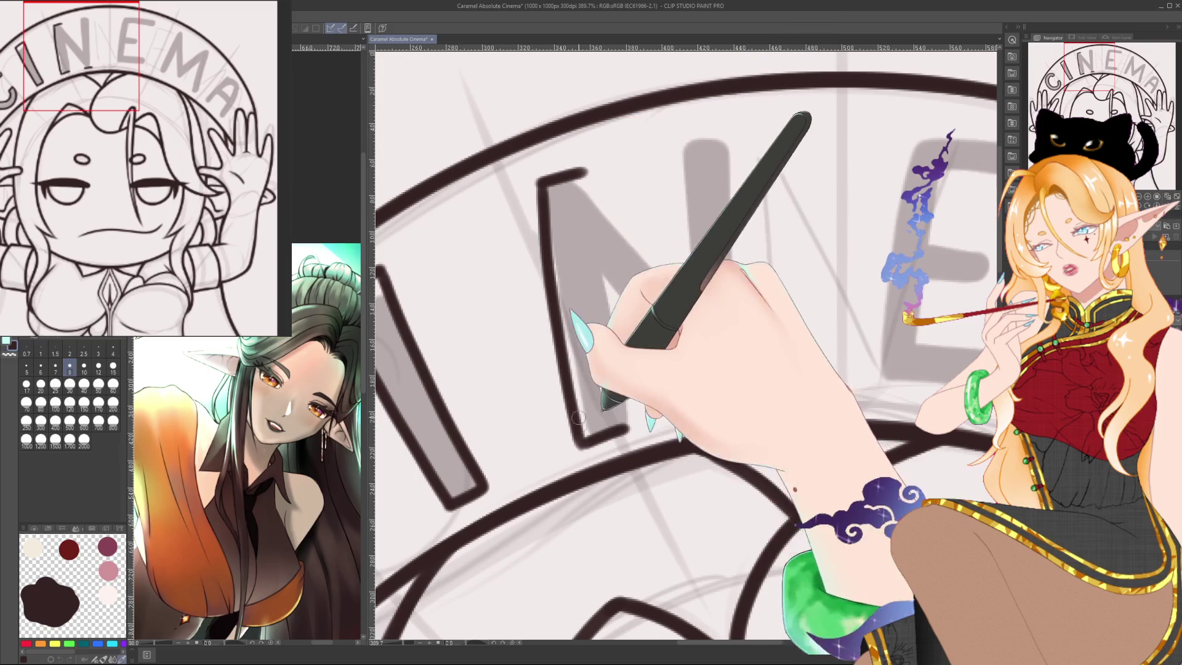
Outline the N's diagonal and right stem in dark ink.
{"action": "left_click_drag", "start_coordinate": [702, 410], "coordinate": [749, 407]}
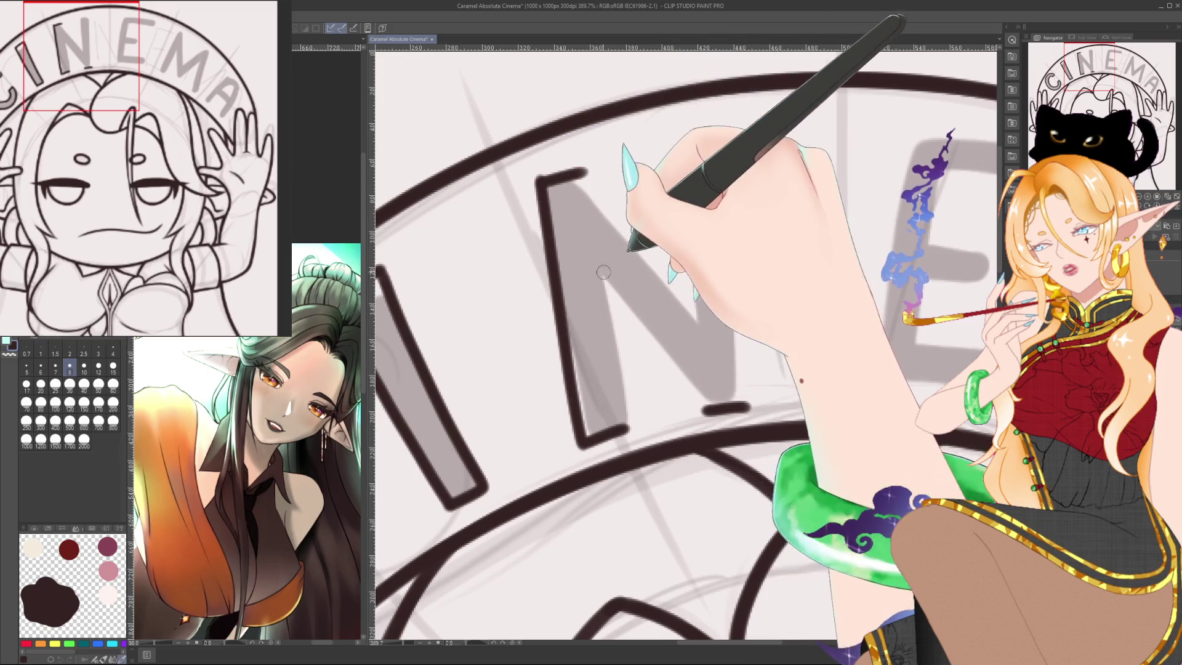
{"action": "mouse_move", "coordinate": [700, 167]}
{"action": "left_mouse_down"}
{"action": "mouse_move", "coordinate": [639, 178]}
{"action": "mouse_move", "coordinate": [672, 152]}
{"action": "mouse_move", "coordinate": [654, 136]}
{"action": "left_mouse_up"}
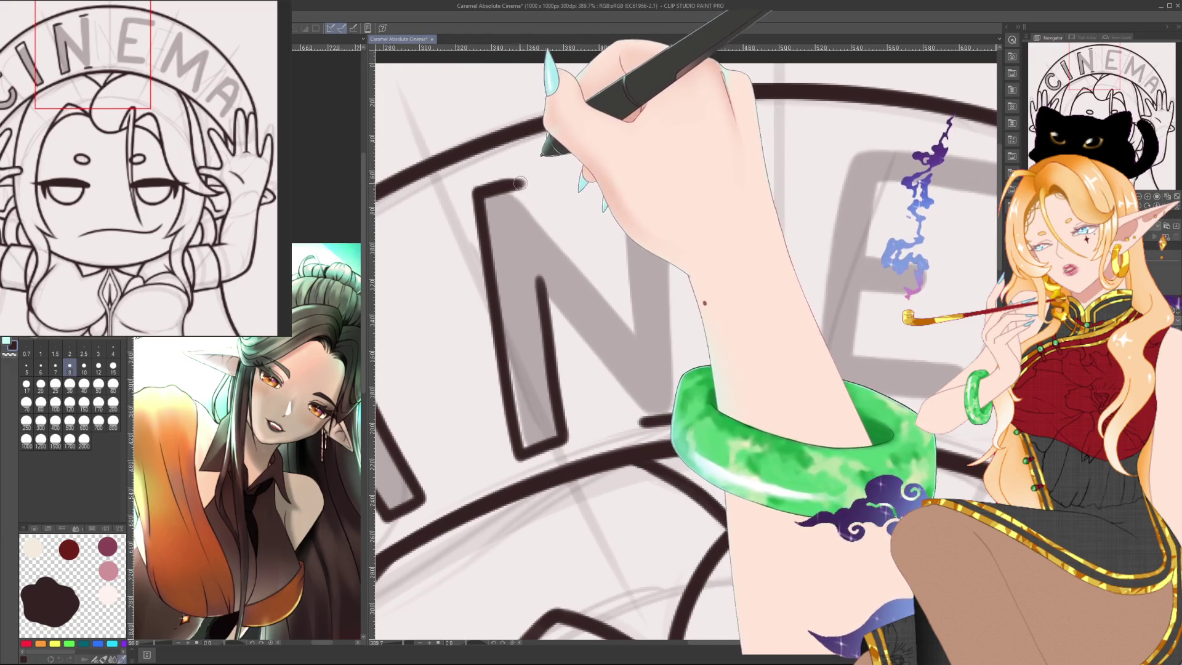
{"action": "left_click_drag", "start_coordinate": [524, 187], "coordinate": [645, 338]}
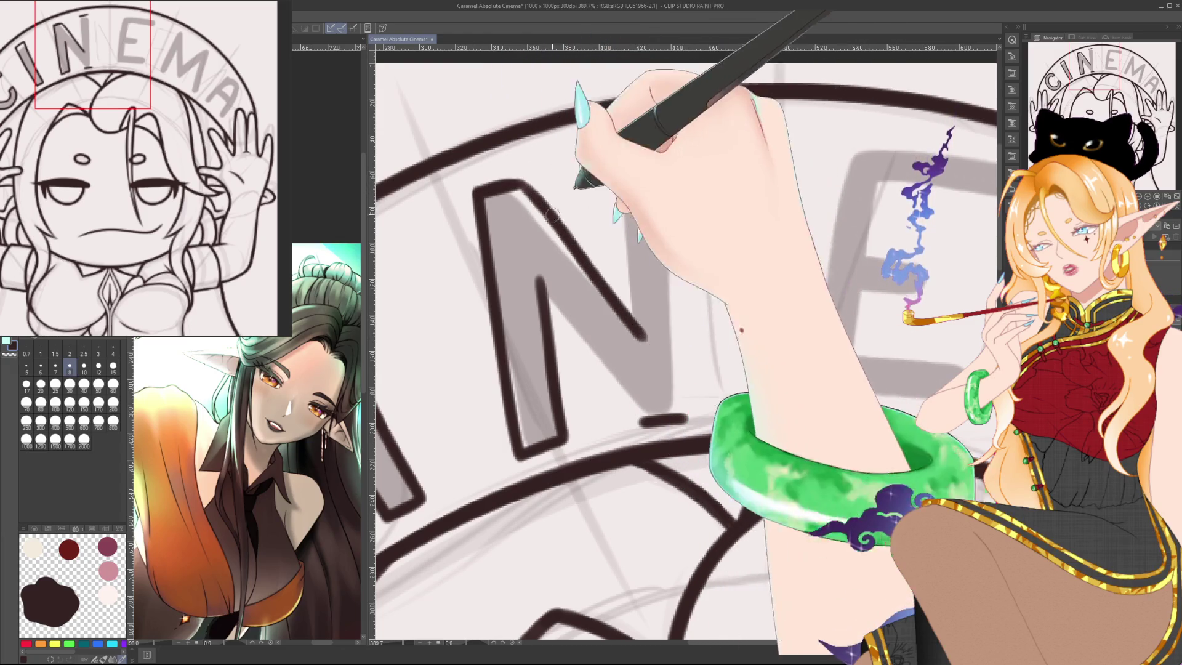
{"action": "left_click_drag", "start_coordinate": [530, 187], "coordinate": [643, 336]}
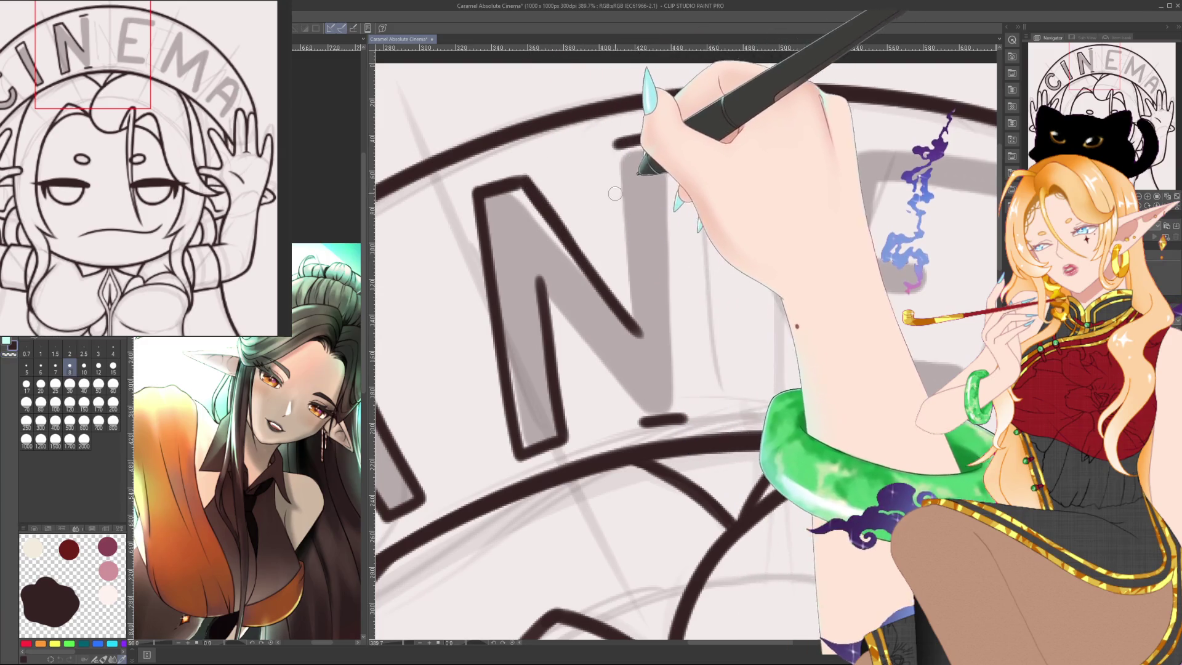
{"action": "mouse_move", "coordinate": [618, 143]}
{"action": "left_mouse_down"}
{"action": "mouse_move", "coordinate": [635, 318]}
{"action": "mouse_move", "coordinate": [621, 182]}
{"action": "left_mouse_up"}
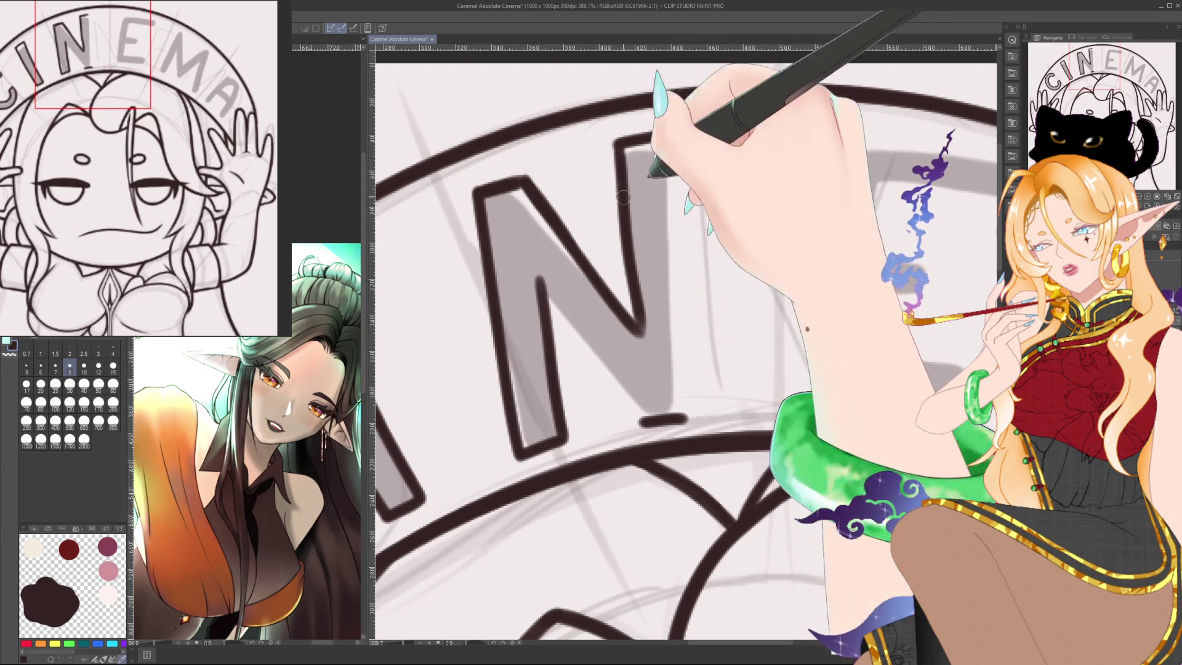
{"action": "left_click_drag", "start_coordinate": [666, 140], "coordinate": [686, 417]}
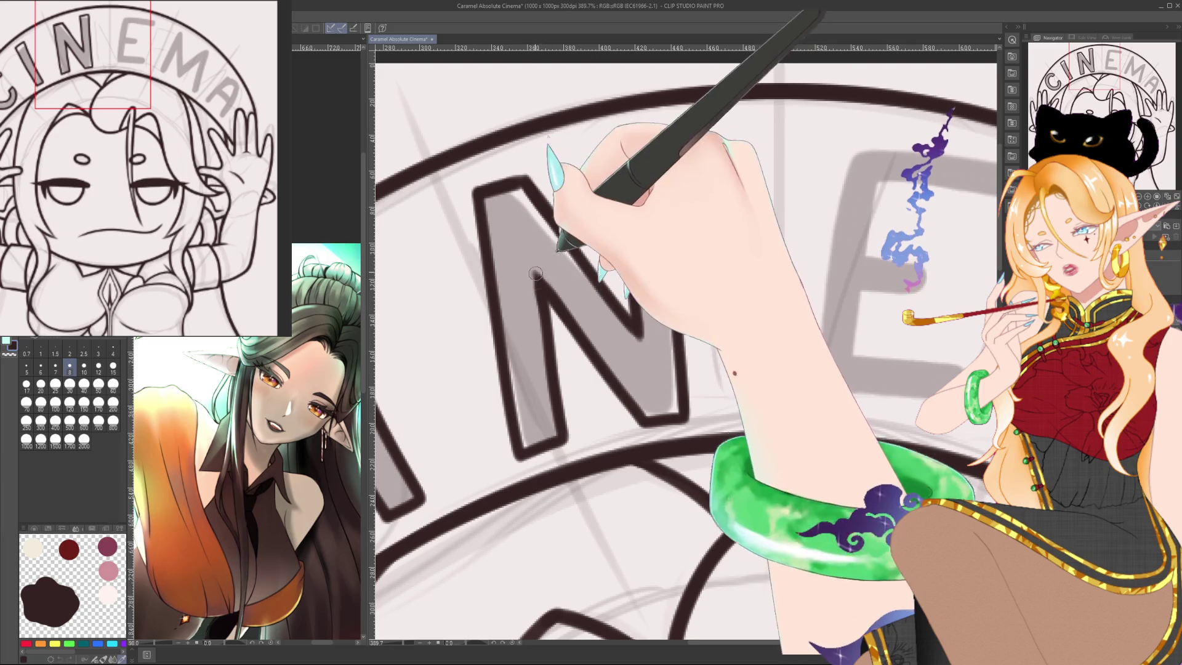
Zoom out and recentre the view on the whole CINEMA arch.
{"action": "scroll", "coordinate": [533, 217], "scroll_direction": "down", "scroll_amount": 3}
{"action": "scroll", "coordinate": [536, 217], "scroll_direction": "down", "scroll_amount": 2}
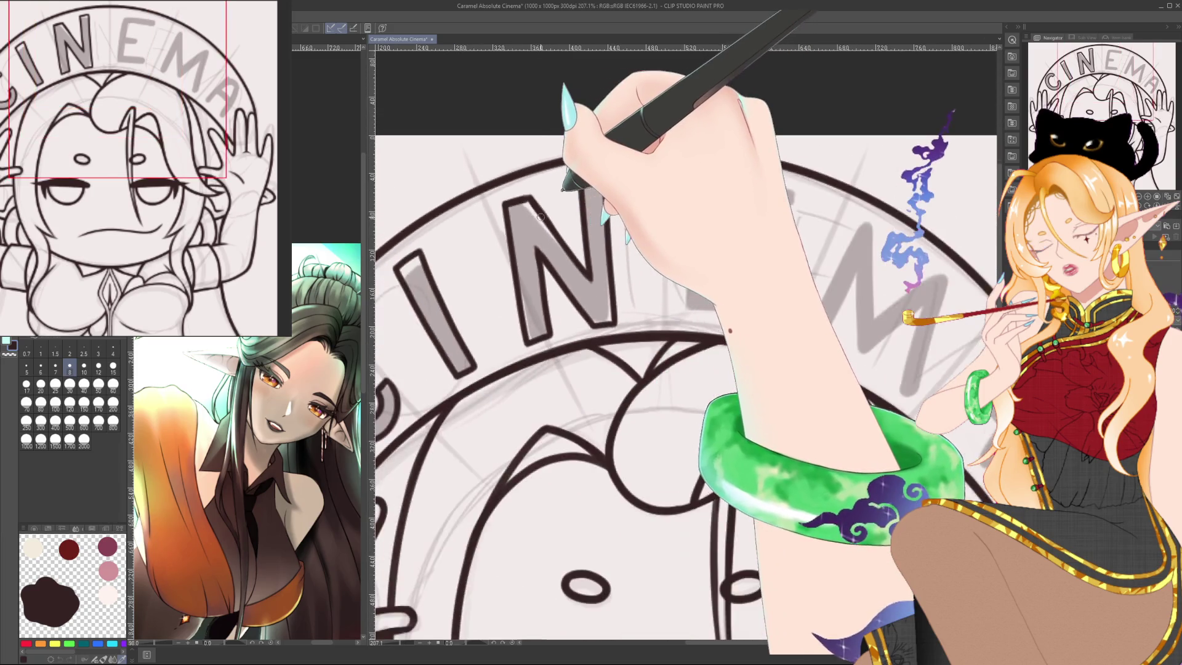
{"action": "scroll", "coordinate": [542, 218], "scroll_direction": "down", "scroll_amount": 2}
{"action": "scroll", "coordinate": [549, 219], "scroll_direction": "down", "scroll_amount": 1}
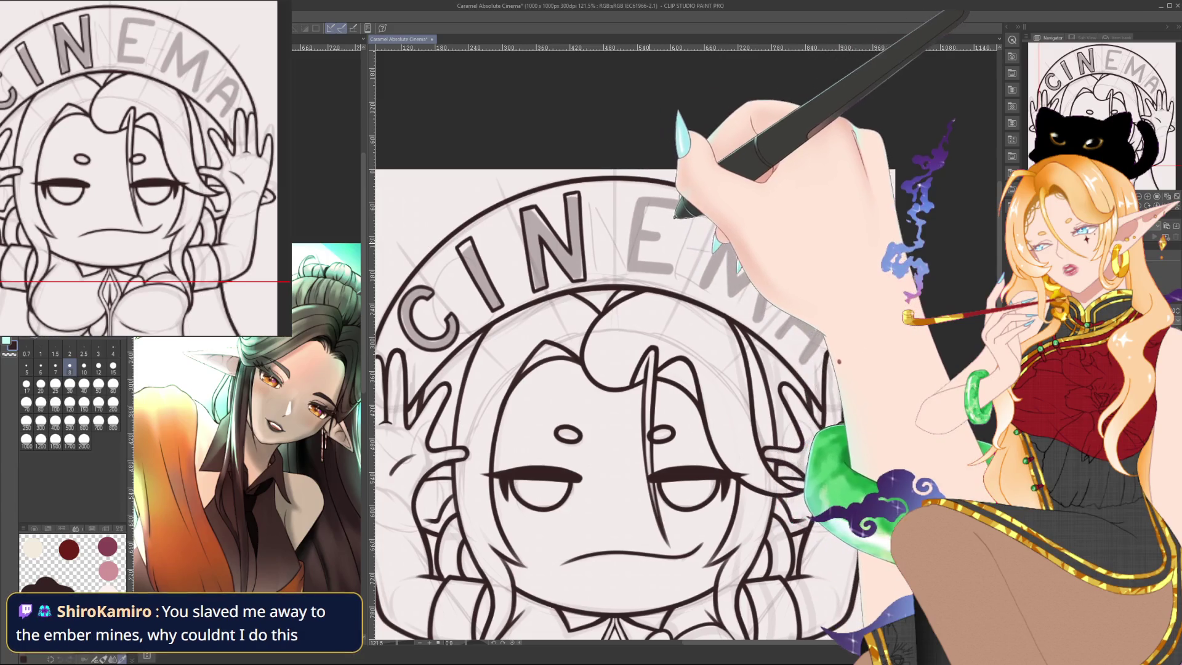
{"action": "left_click_drag", "start_coordinate": [647, 242], "coordinate": [623, 274]}
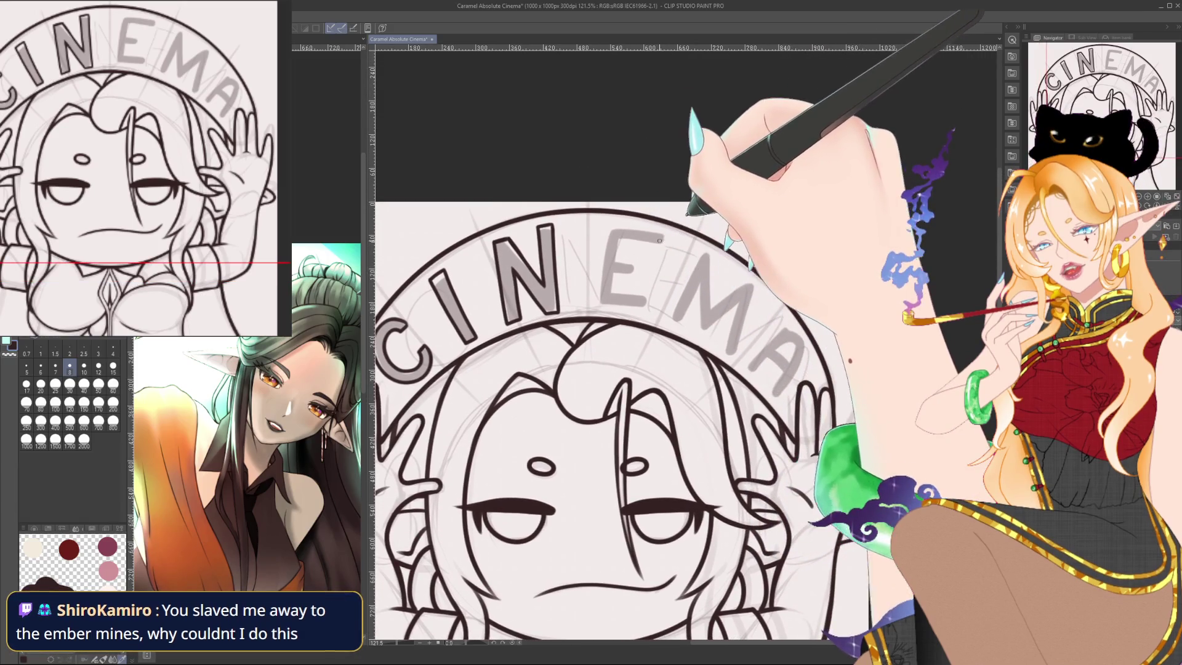
{"action": "left_click_drag", "start_coordinate": [645, 217], "coordinate": [729, 218]}
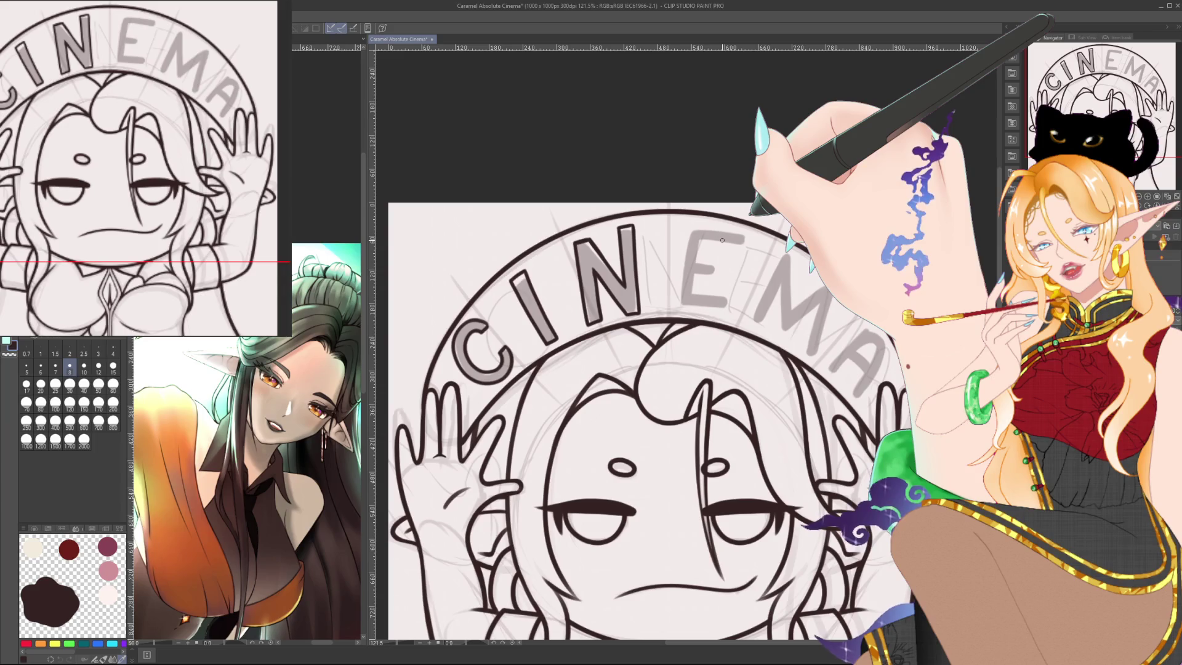
{"action": "scroll", "coordinate": [727, 236], "scroll_direction": "up", "scroll_amount": 2}
{"action": "scroll", "coordinate": [723, 238], "scroll_direction": "up", "scroll_amount": 2}
{"action": "scroll", "coordinate": [719, 240], "scroll_direction": "up", "scroll_amount": 2}
{"action": "scroll", "coordinate": [714, 244], "scroll_direction": "up", "scroll_amount": 2}
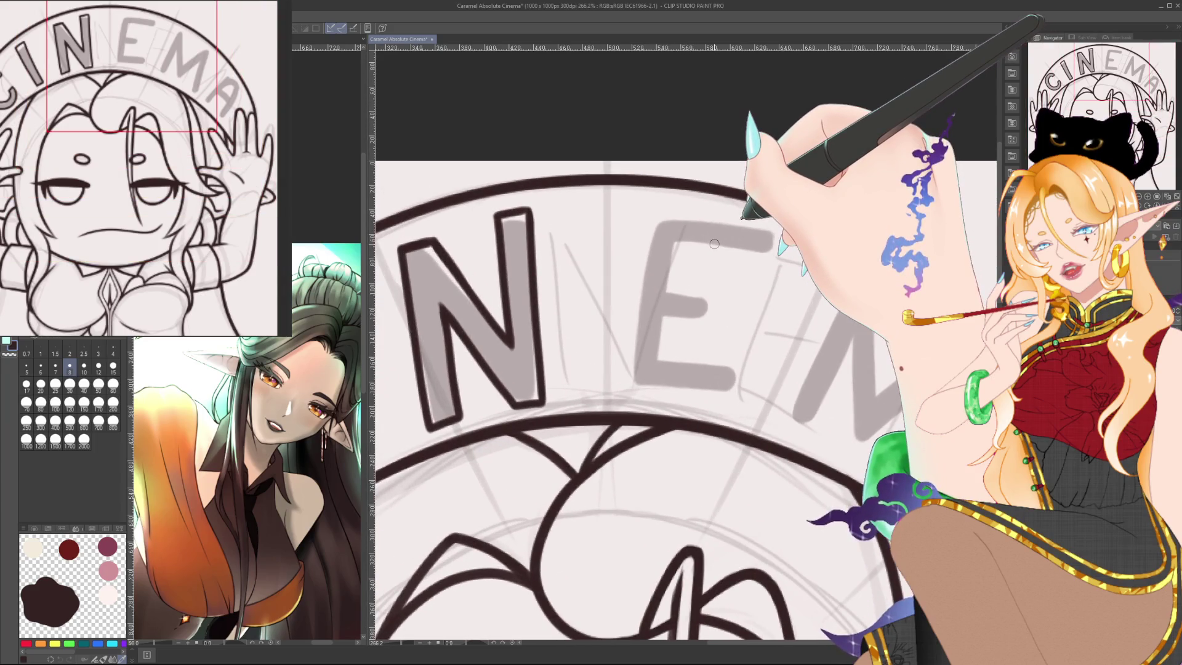
Rotate the canvas to ink the left side of the grey E, then view at actual size.
{"action": "left_click_drag", "start_coordinate": [714, 244], "coordinate": [711, 395]}
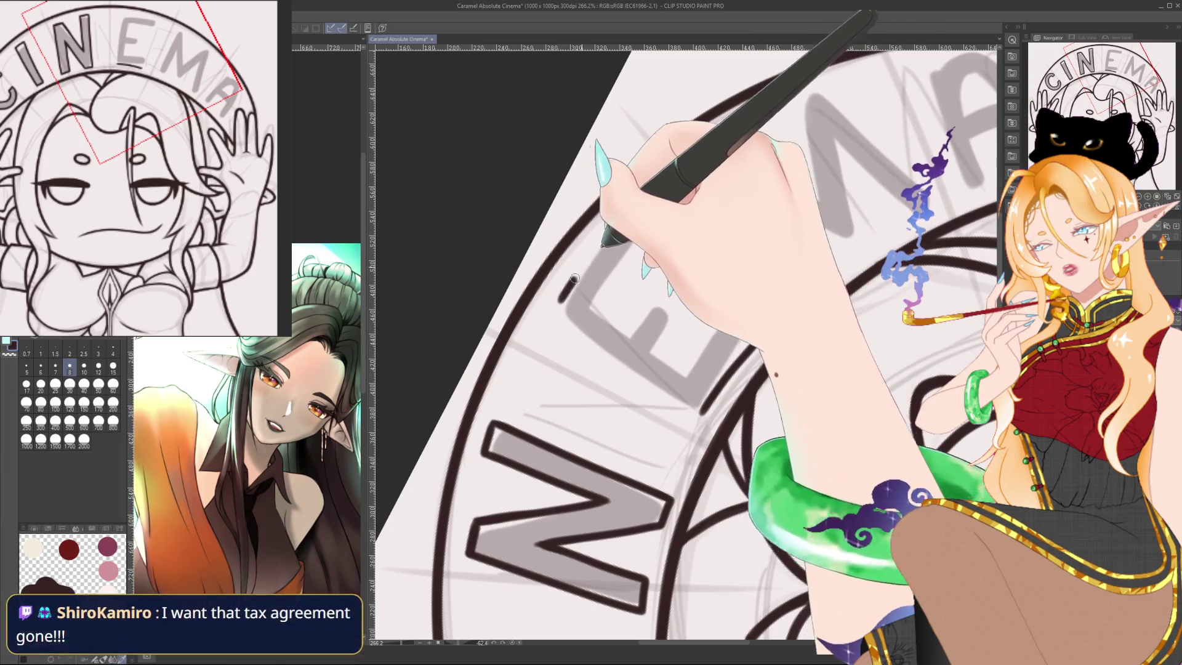
{"action": "left_click_drag", "start_coordinate": [575, 279], "coordinate": [629, 218]}
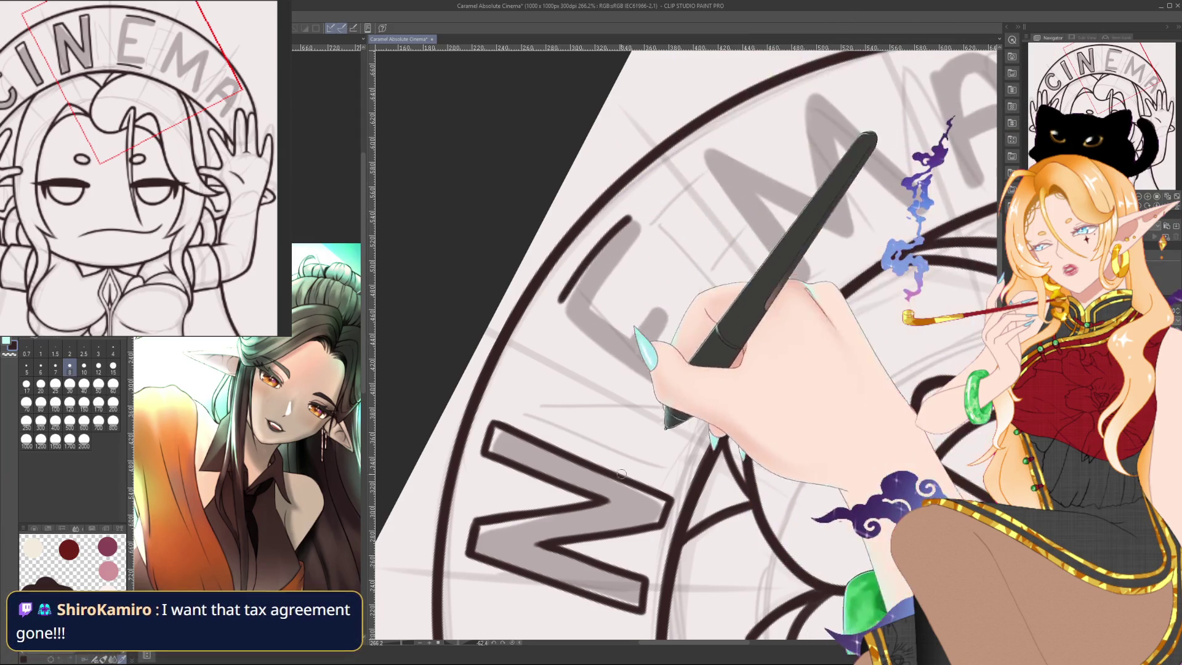
{"action": "key", "text": "ctrl+at"}
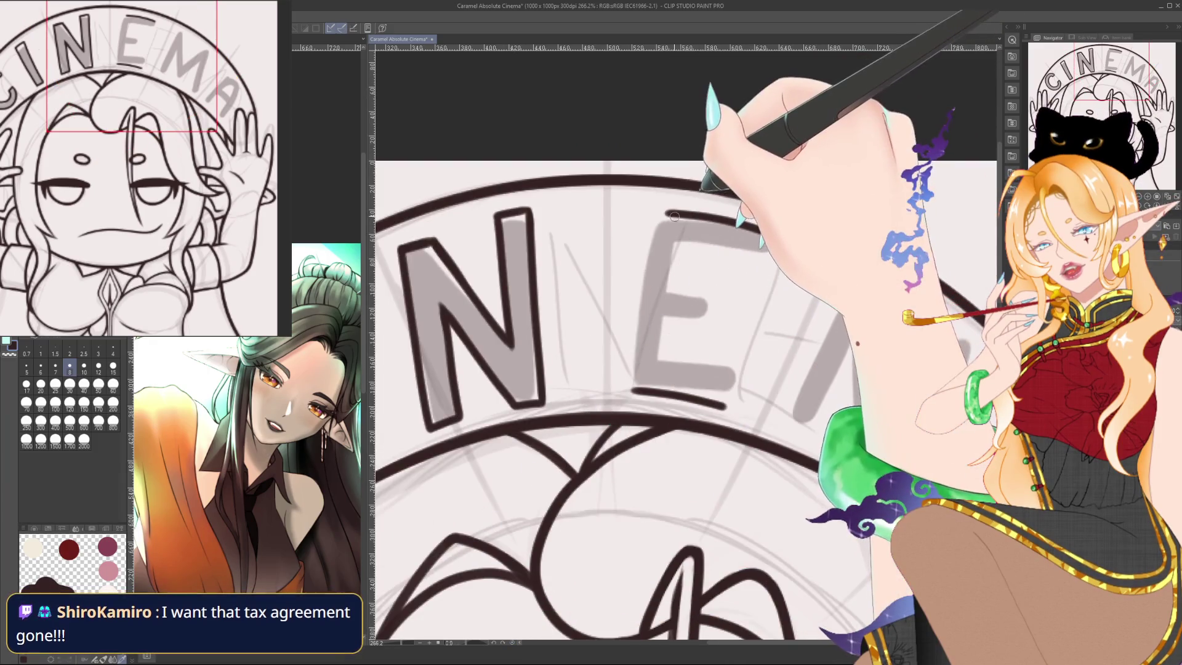
{"action": "mouse_move", "coordinate": [634, 391]}
{"action": "left_mouse_down"}
{"action": "mouse_move", "coordinate": [653, 257]}
{"action": "mouse_move", "coordinate": [675, 213]}
{"action": "mouse_move", "coordinate": [632, 387]}
{"action": "left_mouse_up"}
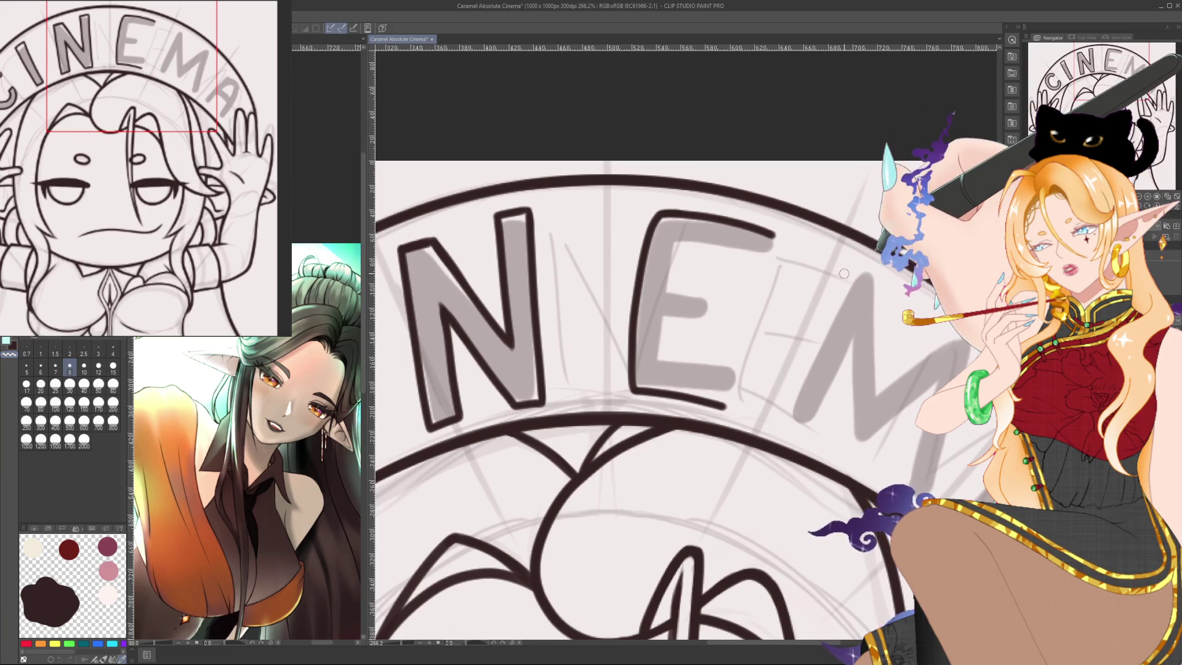
{"action": "key", "text": "ctrl+alt+0"}
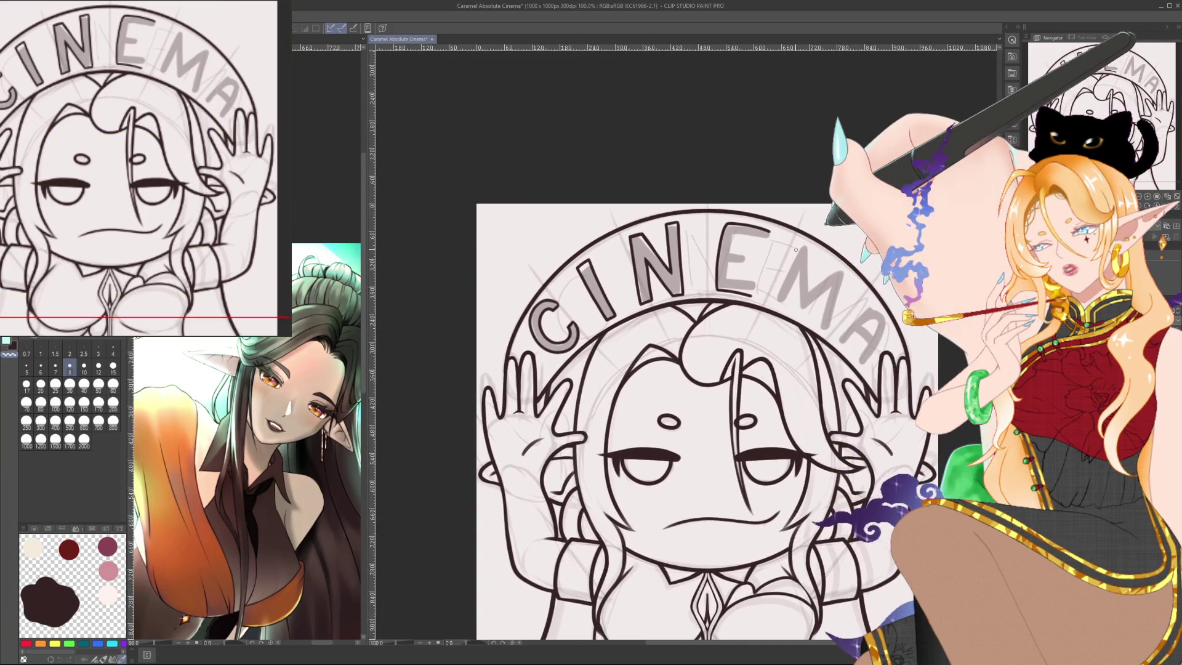
Ink the E's top hook and middle arm, then start outlining the M's base.
{"action": "scroll", "coordinate": [796, 249], "scroll_direction": "up", "scroll_amount": 5}
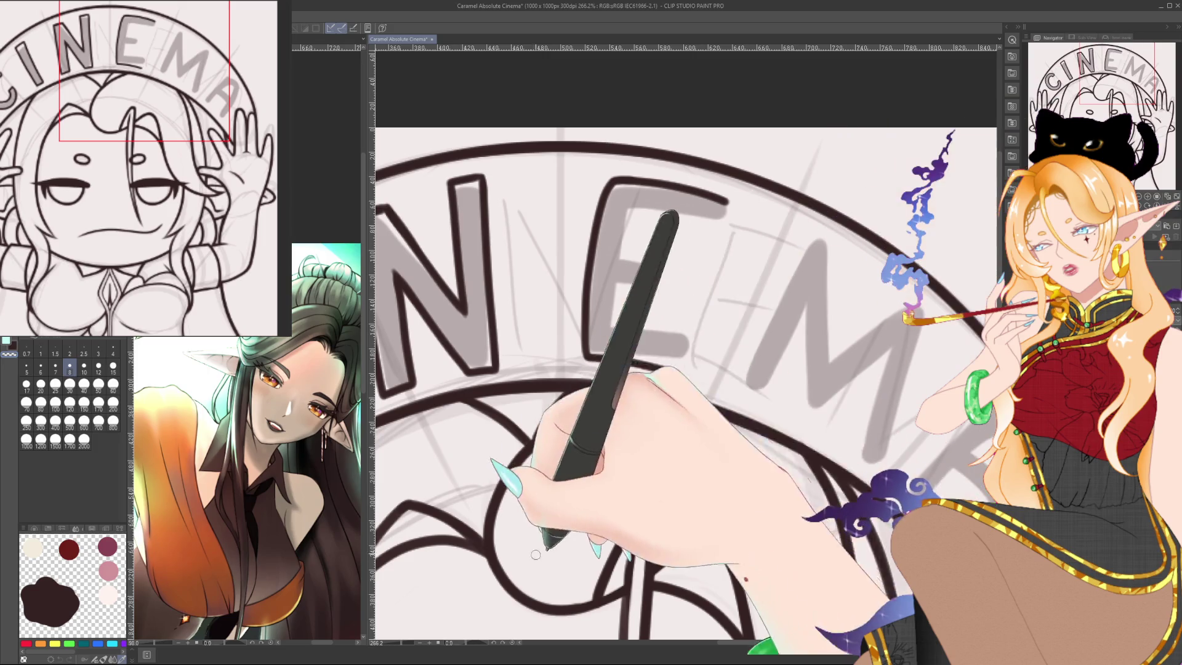
{"action": "left_click_drag", "start_coordinate": [725, 205], "coordinate": [720, 228]}
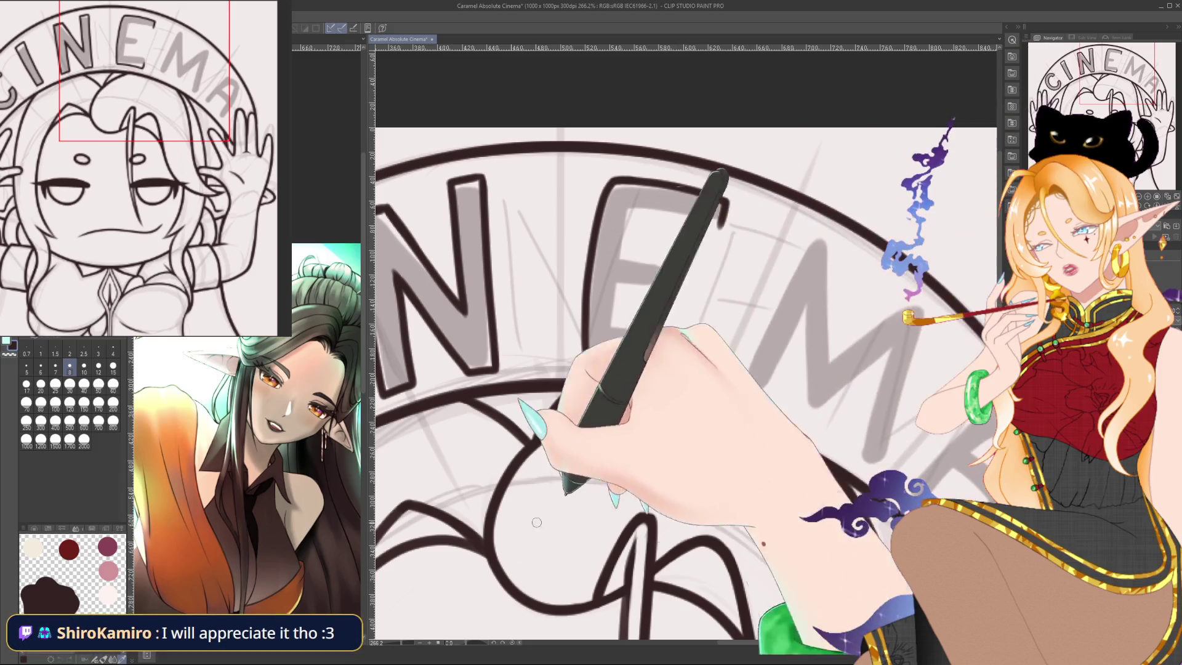
{"action": "left_click_drag", "start_coordinate": [616, 431], "coordinate": [706, 349]}
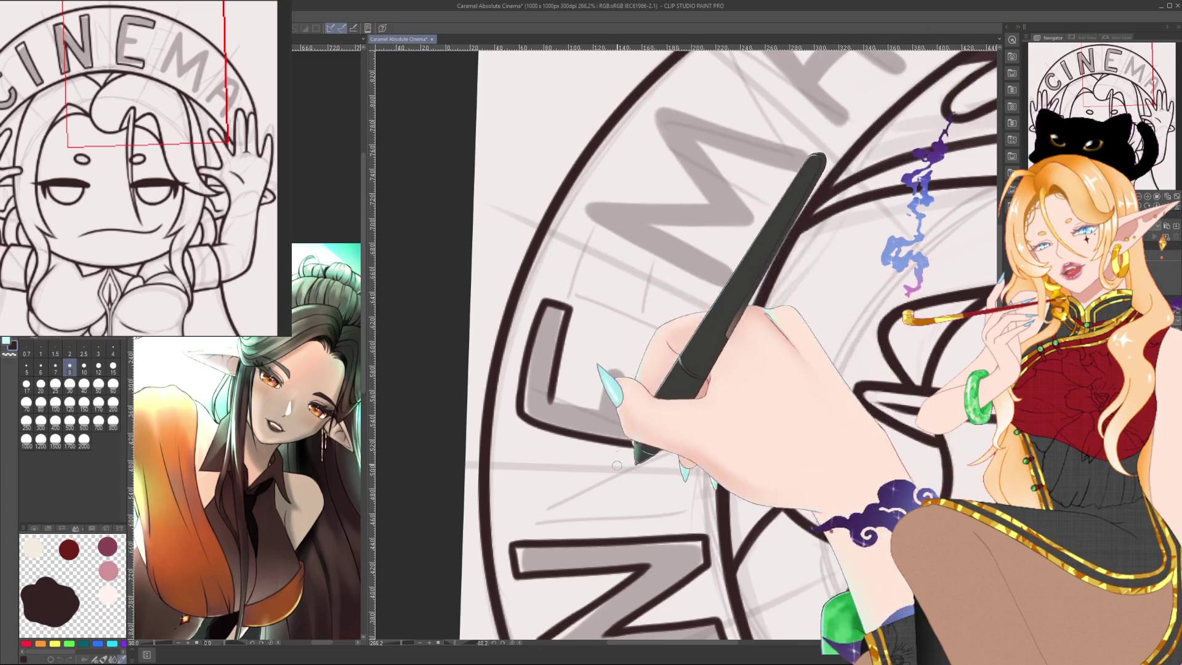
{"action": "left_click_drag", "start_coordinate": [602, 410], "coordinate": [612, 367]}
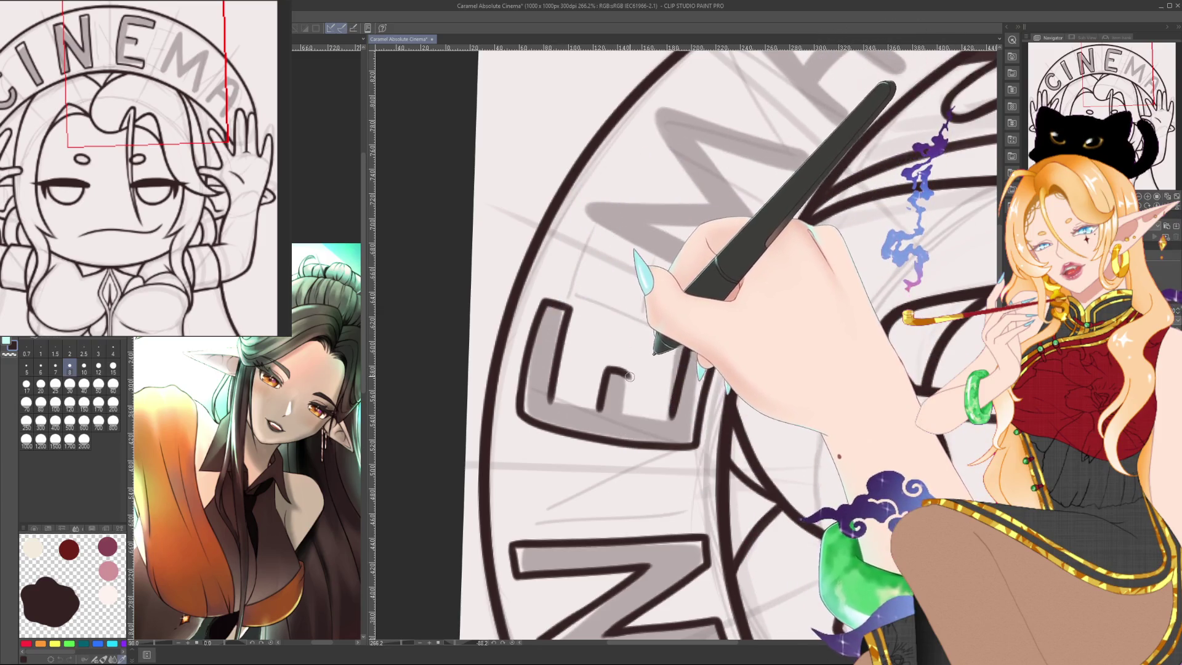
{"action": "left_click_drag", "start_coordinate": [616, 398], "coordinate": [631, 210]}
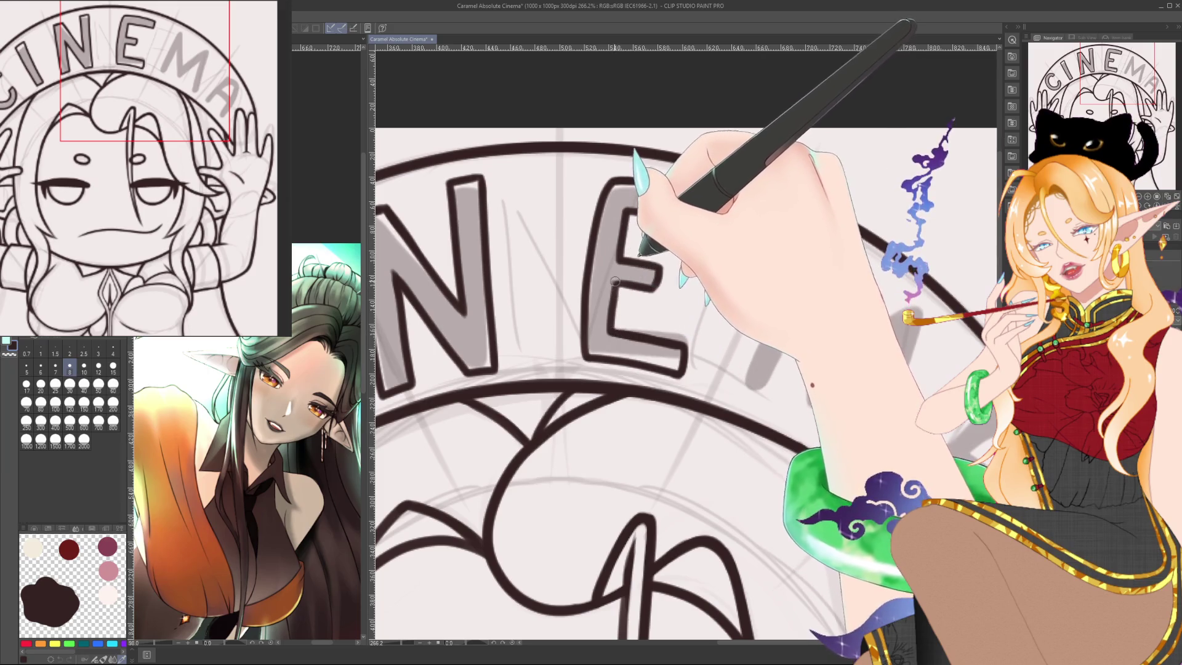
{"action": "left_click_drag", "start_coordinate": [616, 275], "coordinate": [761, 329]}
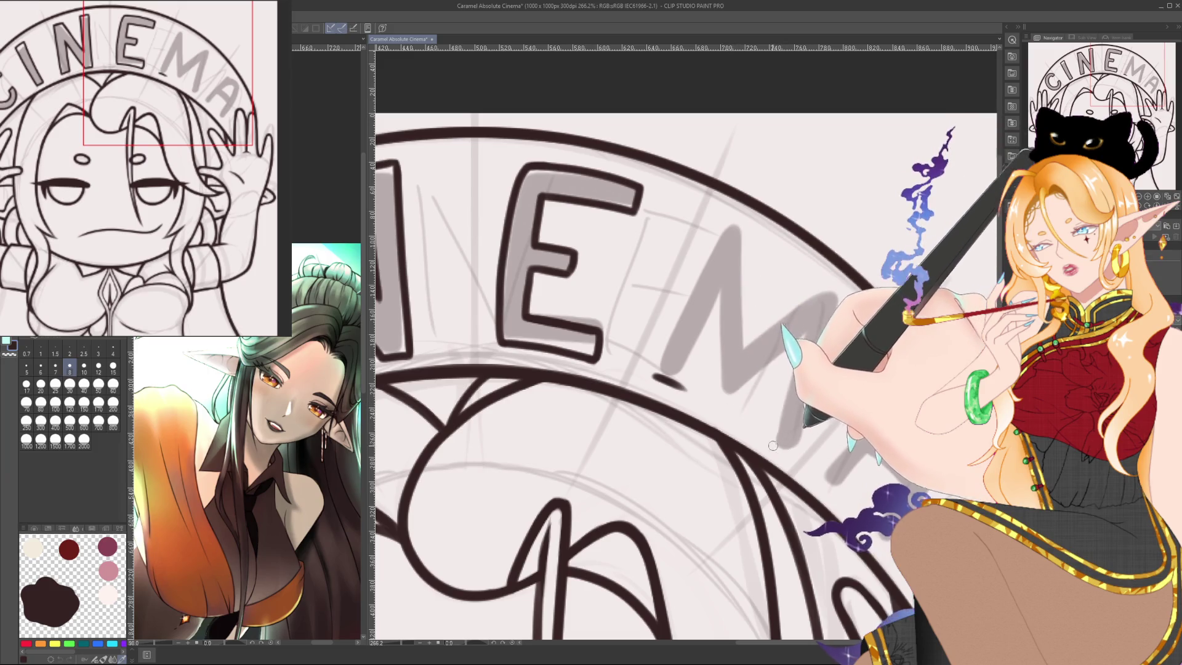
{"action": "left_click_drag", "start_coordinate": [766, 440], "coordinate": [796, 461]}
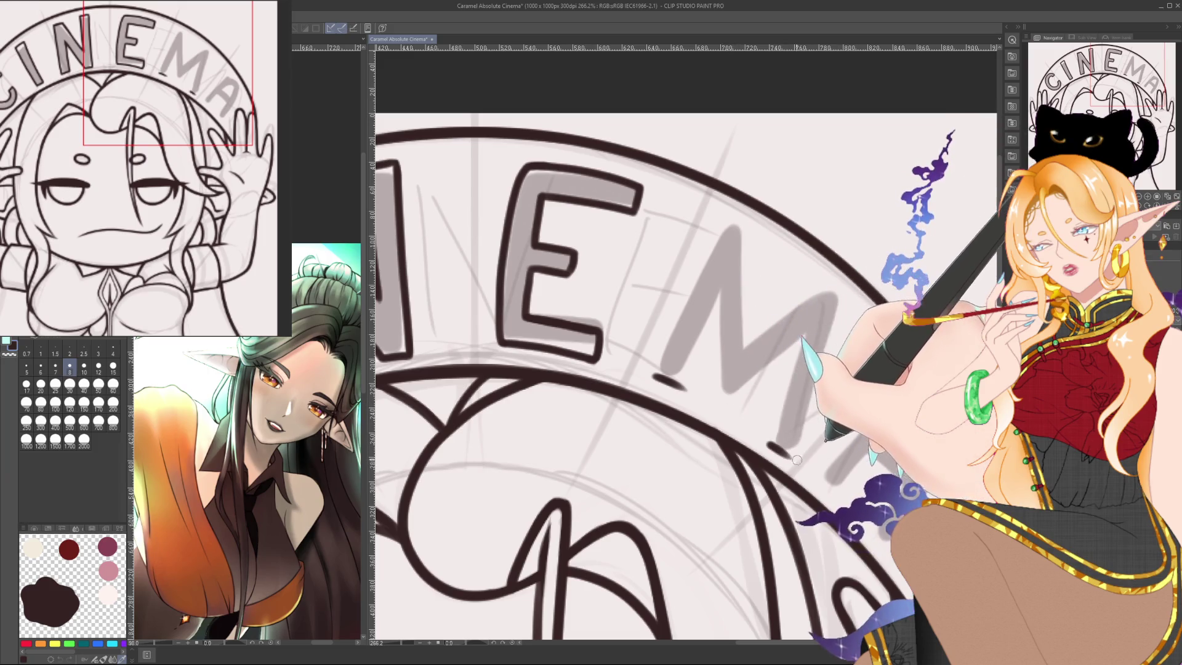
{"action": "scroll", "coordinate": [805, 436], "scroll_direction": "down", "scroll_amount": 5}
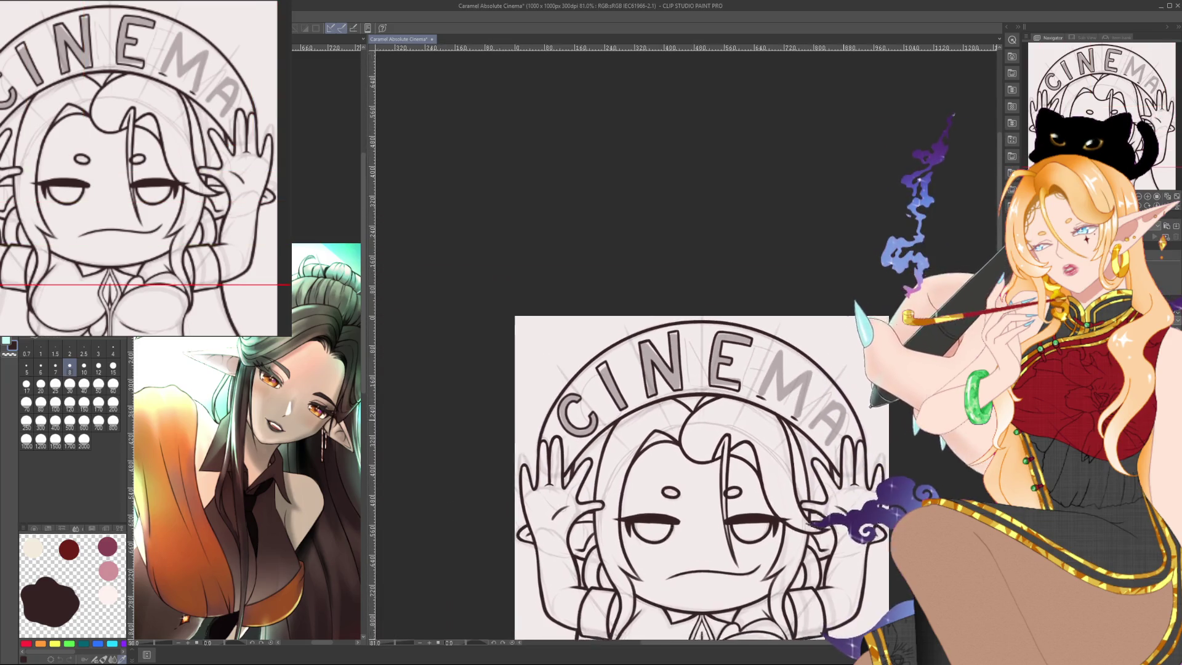
Zoom to about 354% and outline the M's legs and middle peak in dark ink.
{"action": "scroll", "coordinate": [817, 408], "scroll_direction": "up", "scroll_amount": 2}
{"action": "scroll", "coordinate": [846, 300], "scroll_direction": "up", "scroll_amount": 2}
{"action": "scroll", "coordinate": [846, 300], "scroll_direction": "up", "scroll_amount": 2}
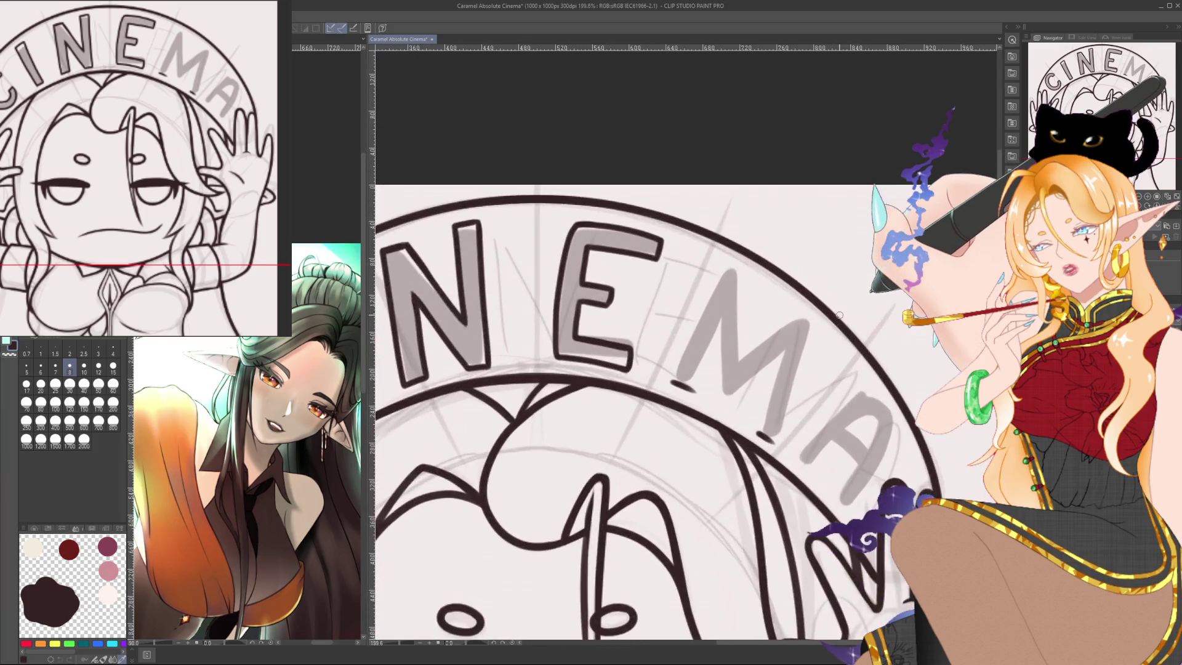
{"action": "scroll", "coordinate": [835, 324], "scroll_direction": "up", "scroll_amount": 1}
{"action": "scroll", "coordinate": [822, 349], "scroll_direction": "up", "scroll_amount": 2}
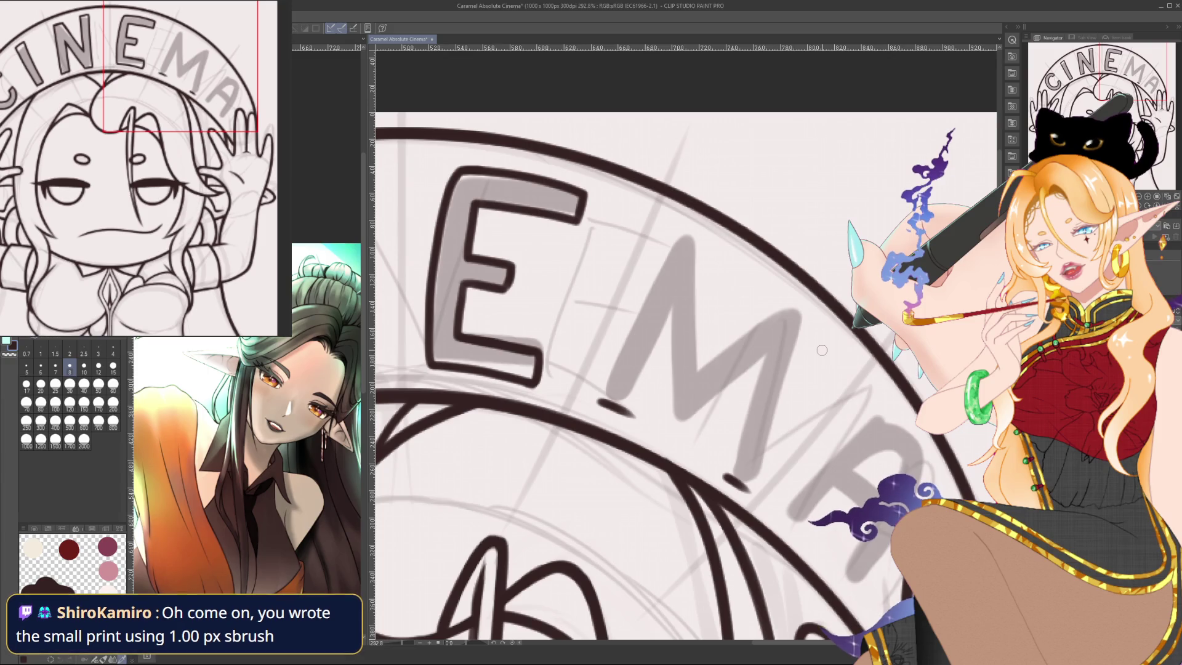
{"action": "scroll", "coordinate": [807, 334], "scroll_direction": "up", "scroll_amount": 1}
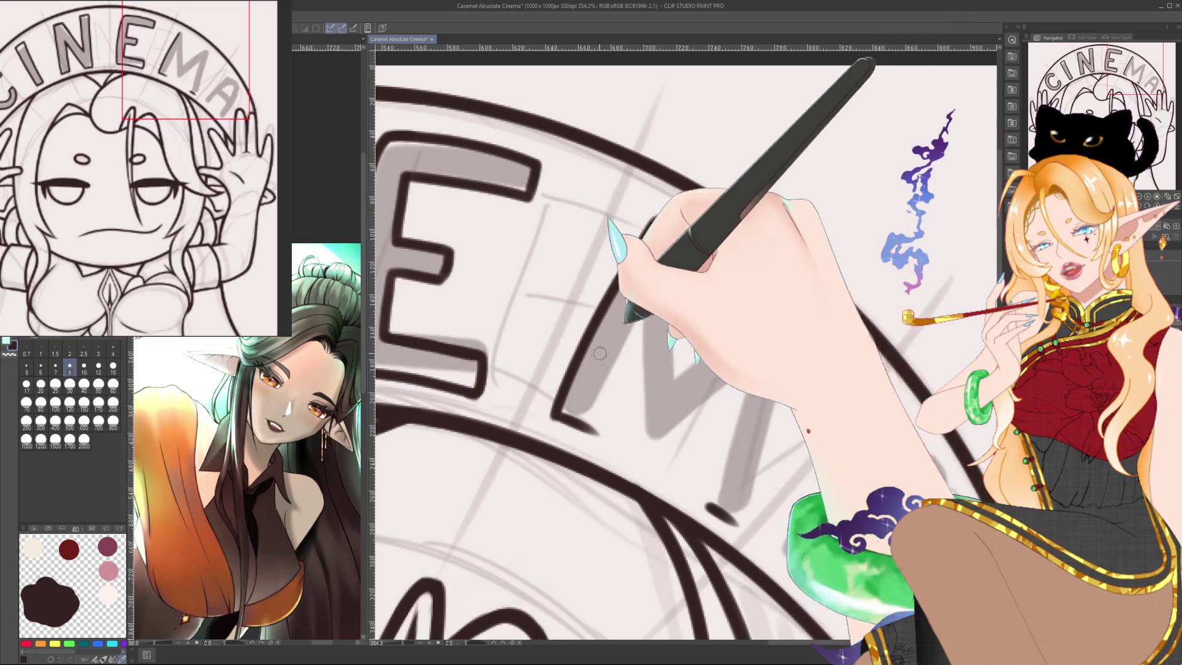
{"action": "left_click_drag", "start_coordinate": [553, 418], "coordinate": [659, 217]}
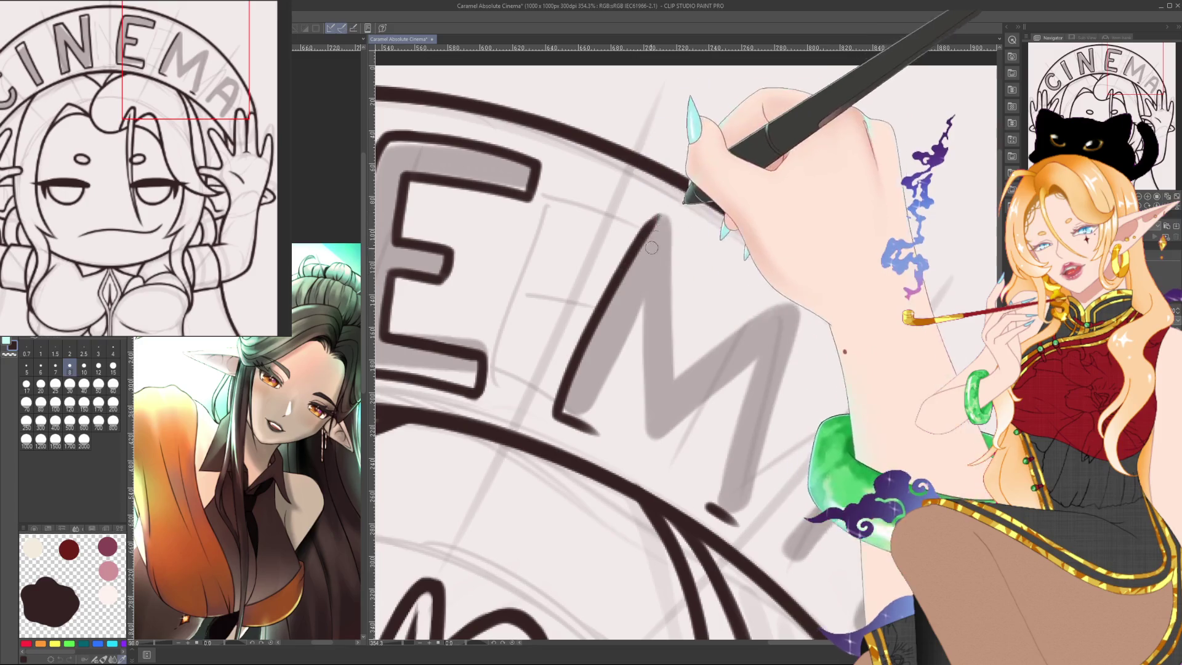
{"action": "left_click_drag", "start_coordinate": [596, 433], "coordinate": [652, 302]}
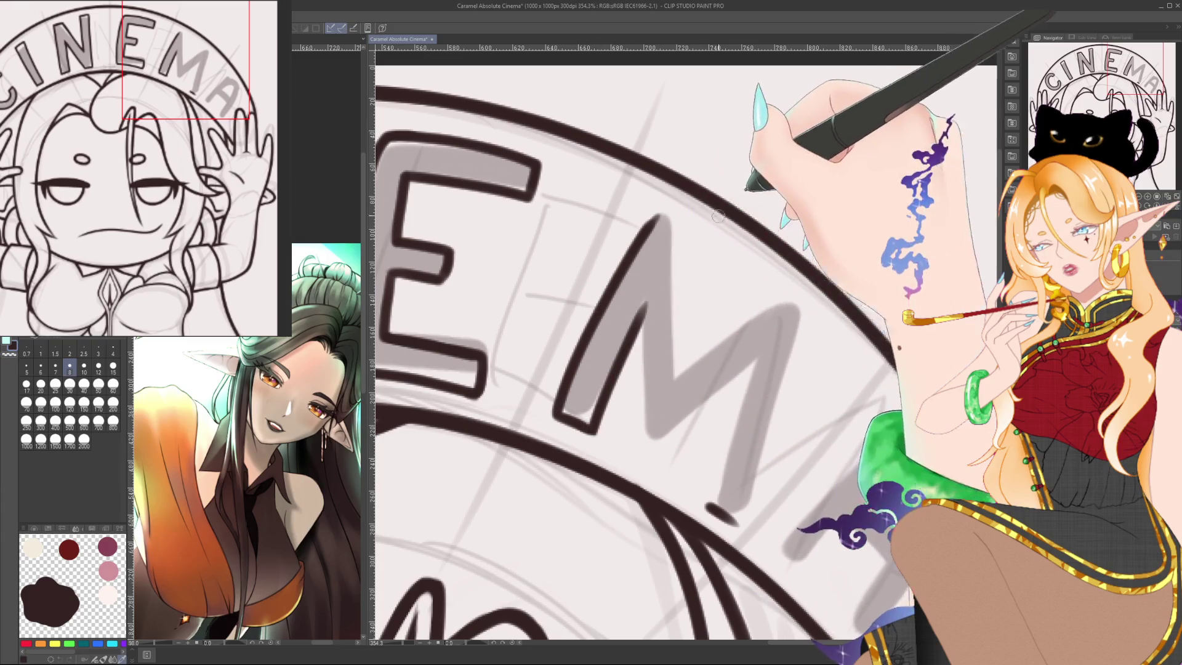
{"action": "mouse_move", "coordinate": [707, 506]}
{"action": "left_mouse_down"}
{"action": "mouse_move", "coordinate": [720, 464]}
{"action": "mouse_move", "coordinate": [647, 382]}
{"action": "mouse_move", "coordinate": [651, 172]}
{"action": "left_mouse_up"}
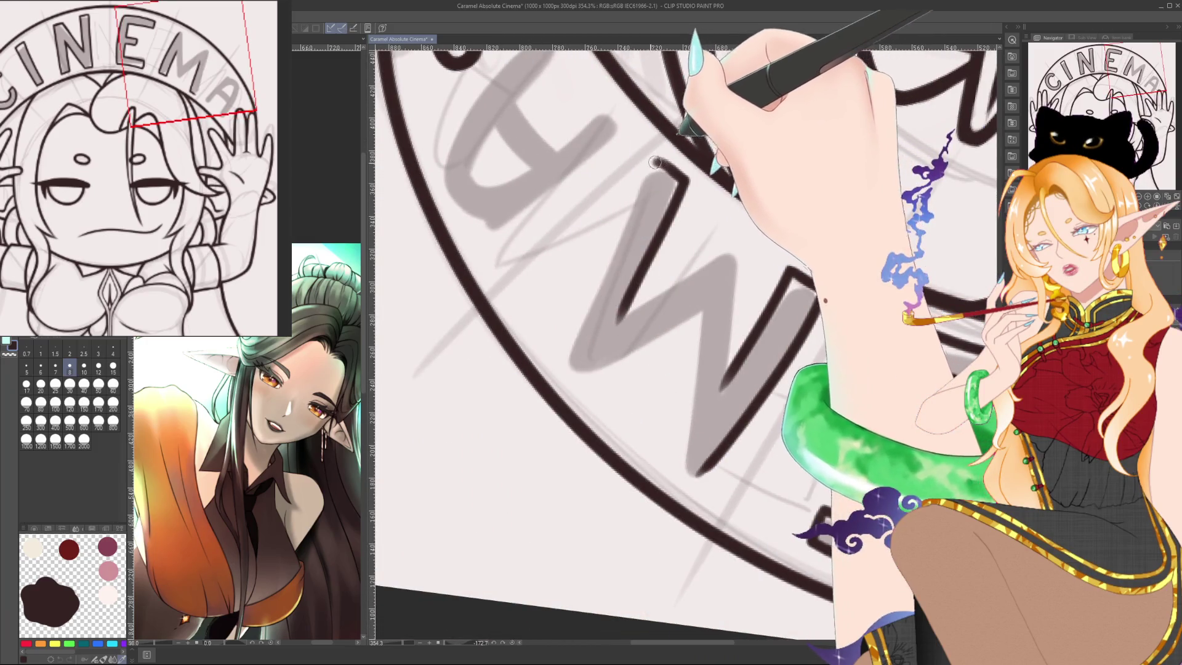
{"action": "left_click_drag", "start_coordinate": [652, 173], "coordinate": [567, 356]}
{"action": "left_click_drag", "start_coordinate": [616, 320], "coordinate": [733, 241]}
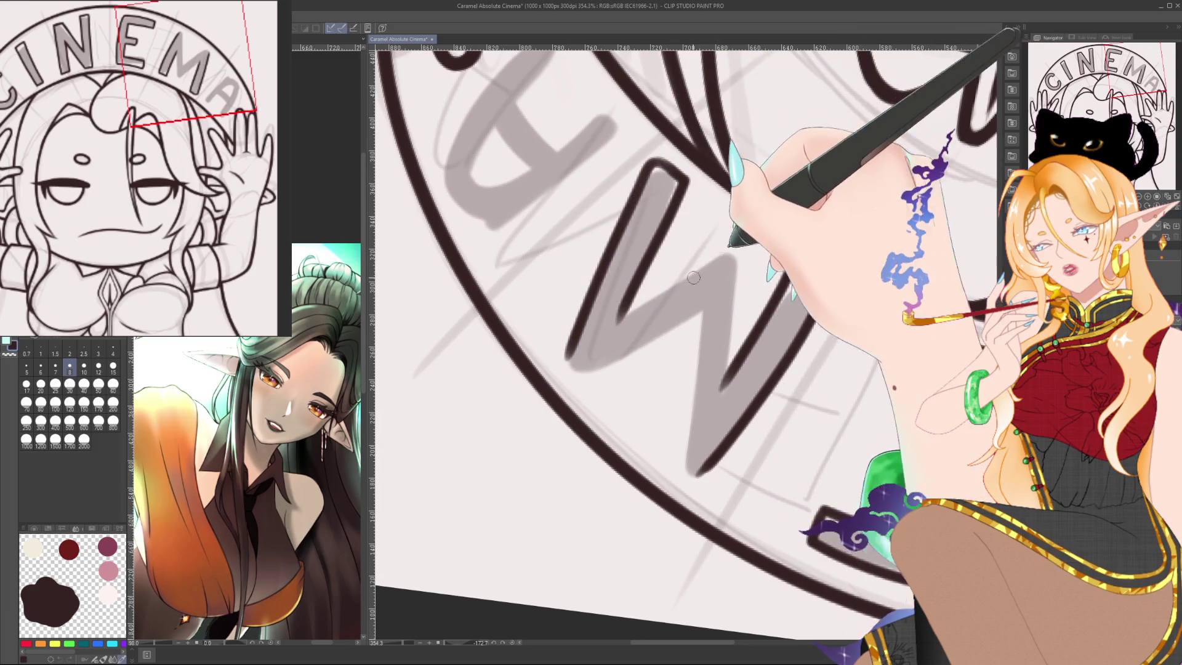
{"action": "left_click_drag", "start_coordinate": [694, 278], "coordinate": [658, 293]}
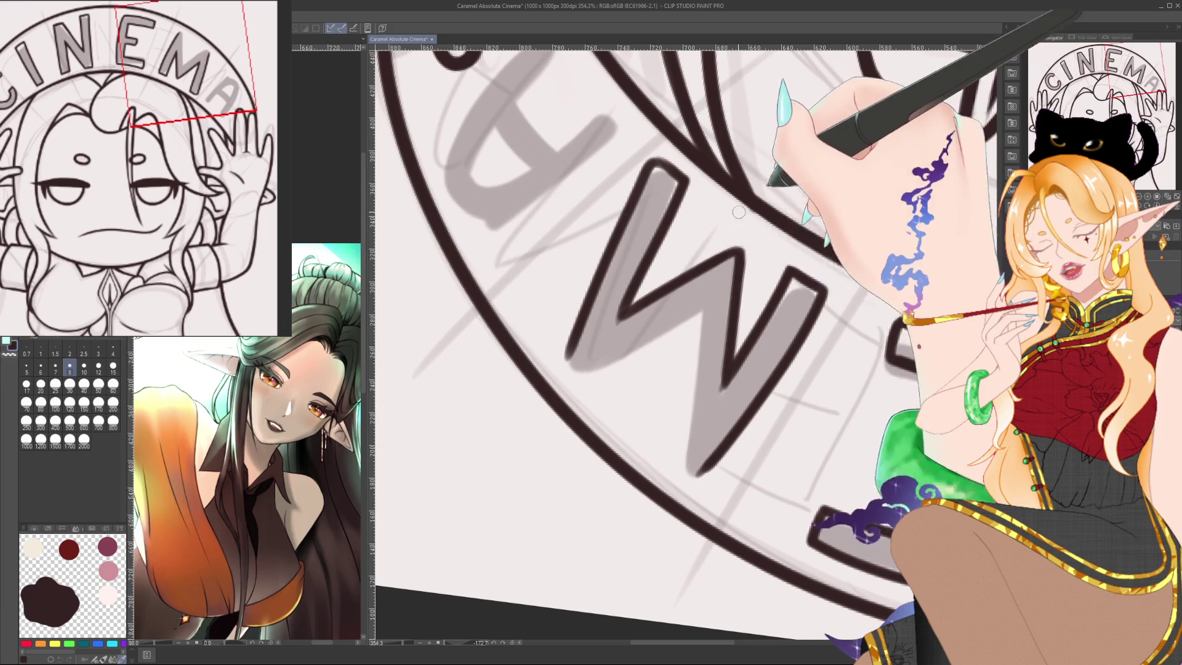
Straighten the canvas and outline the M's inner right edge and middle valley.
{"action": "key", "text": "ctrl+@"}
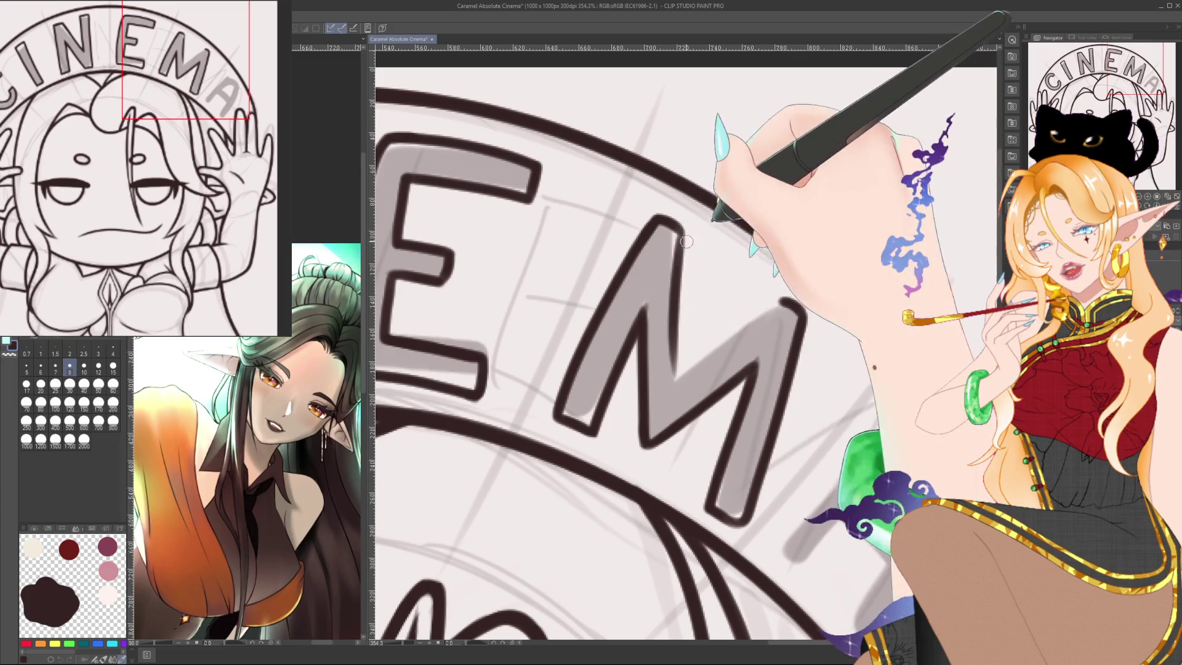
{"action": "left_click_drag", "start_coordinate": [681, 231], "coordinate": [677, 372]}
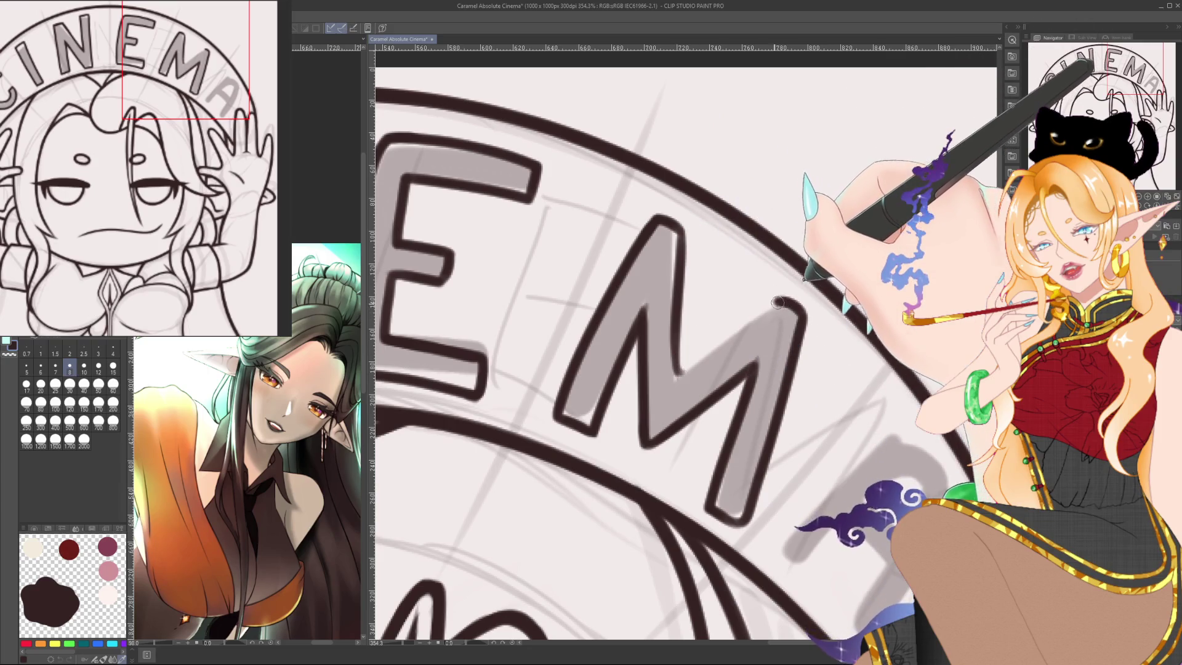
{"action": "left_click_drag", "start_coordinate": [778, 302], "coordinate": [677, 376]}
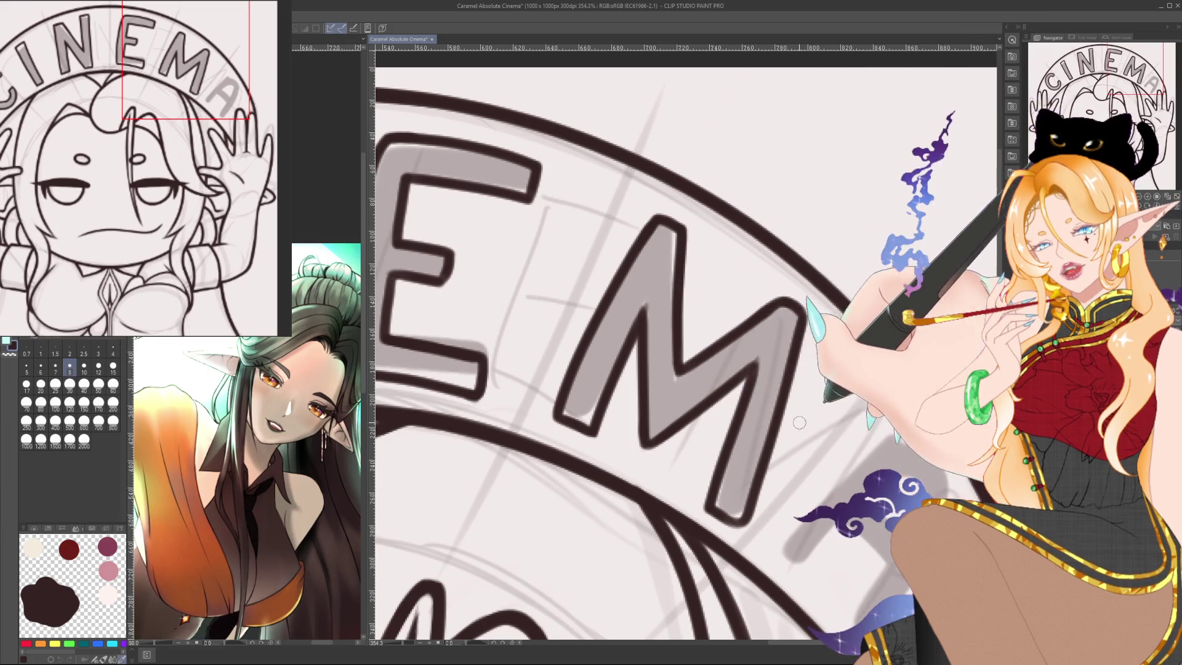
{"action": "left_click_drag", "start_coordinate": [723, 430], "coordinate": [680, 380]}
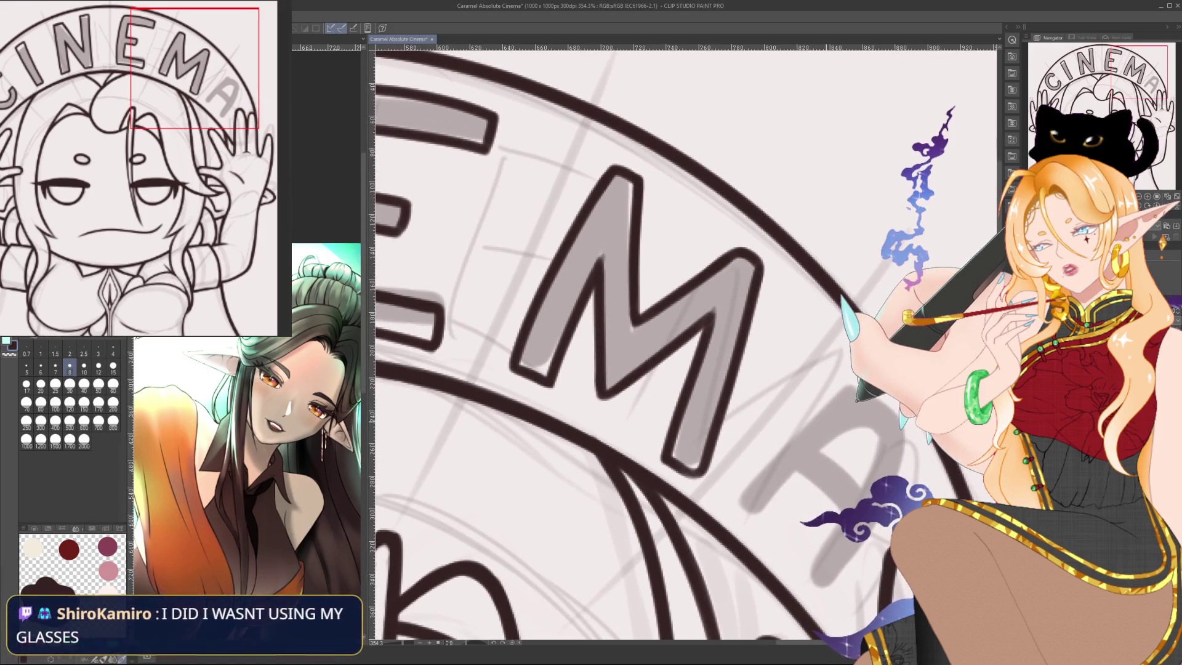
Ink a dark outline along the A's left leg and top.
{"action": "left_click_drag", "start_coordinate": [913, 396], "coordinate": [803, 320]}
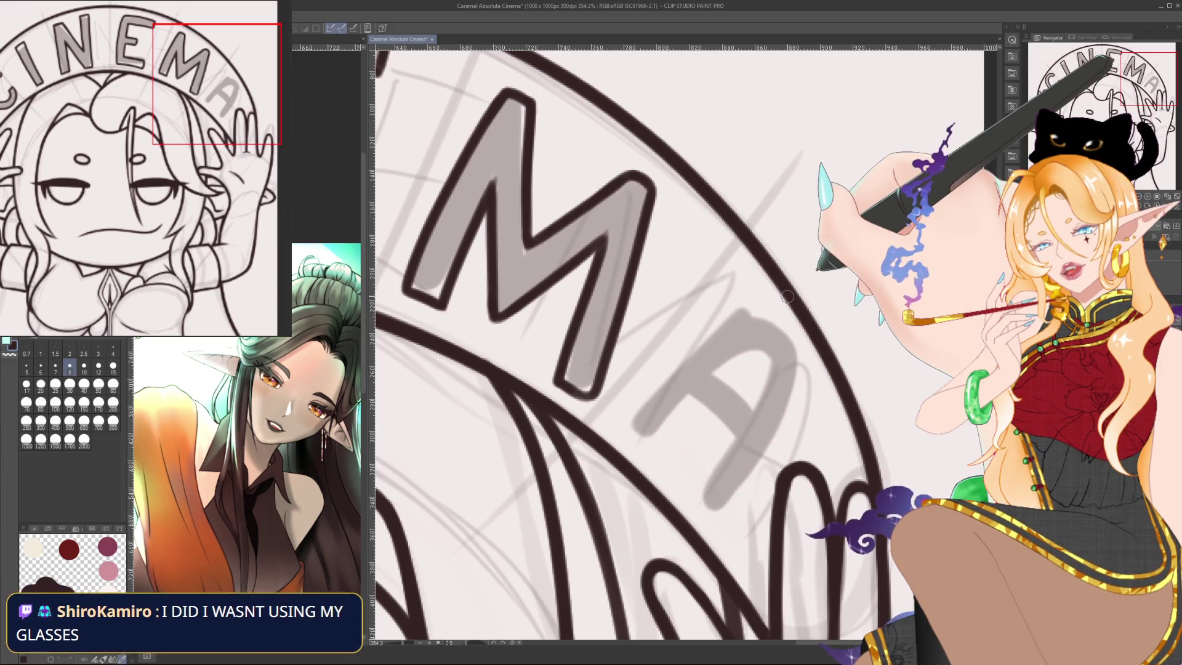
{"action": "left_click_drag", "start_coordinate": [630, 426], "coordinate": [654, 451]}
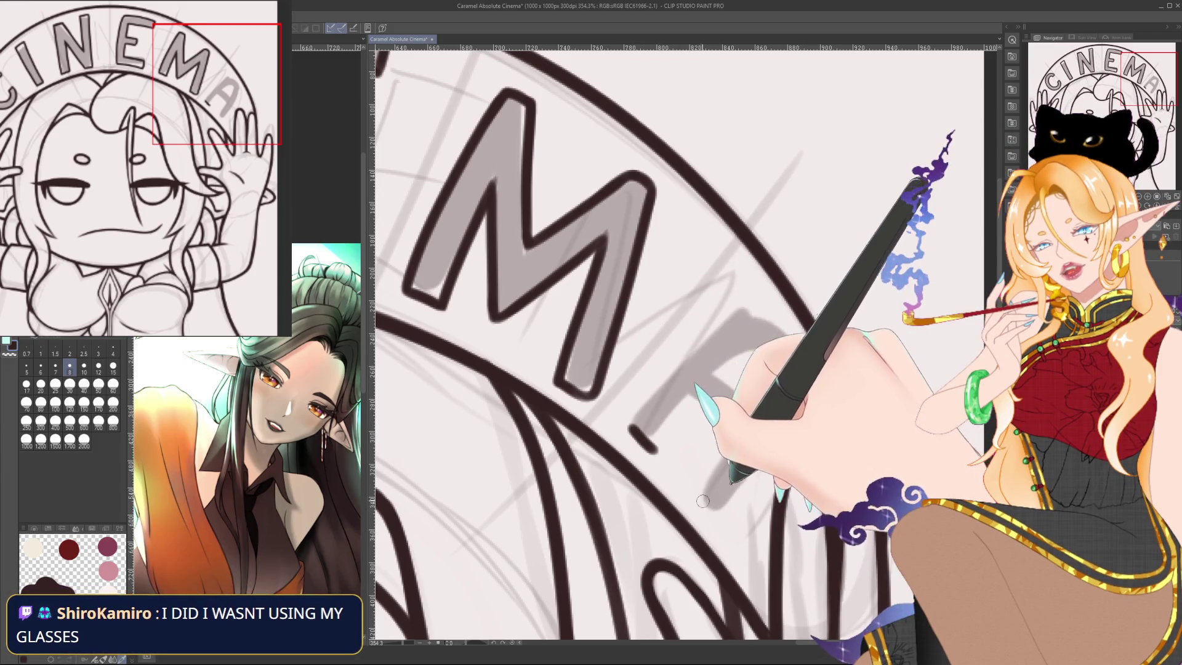
{"action": "left_click_drag", "start_coordinate": [695, 499], "coordinate": [721, 526]}
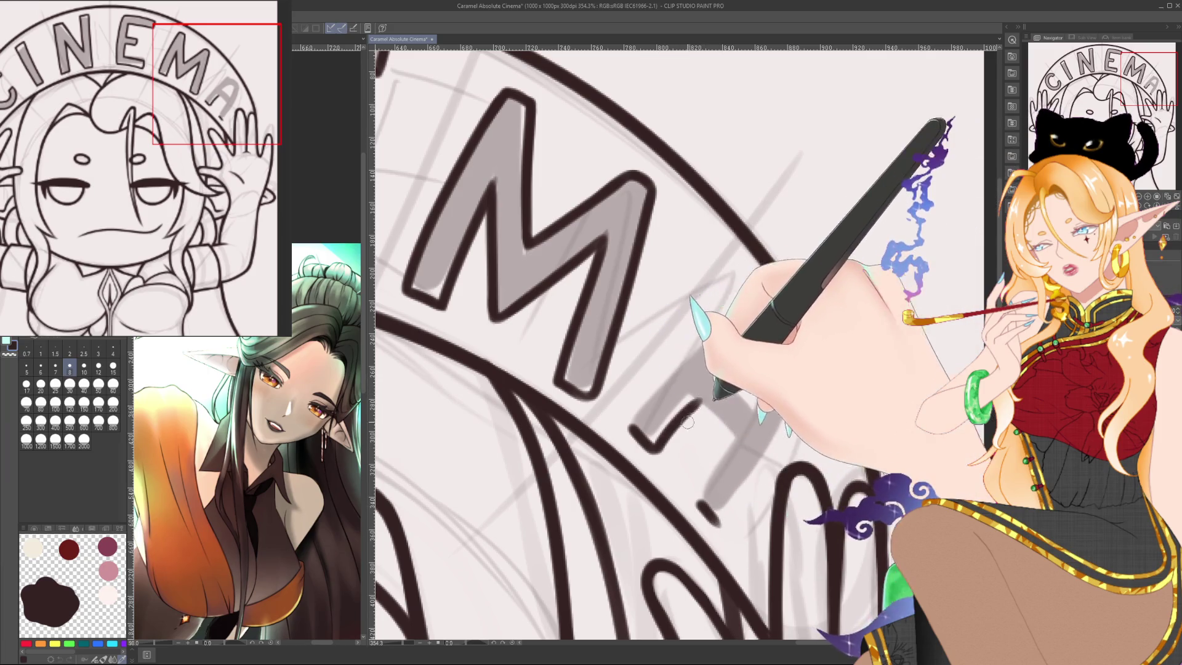
{"action": "left_click_drag", "start_coordinate": [654, 451], "coordinate": [707, 405]}
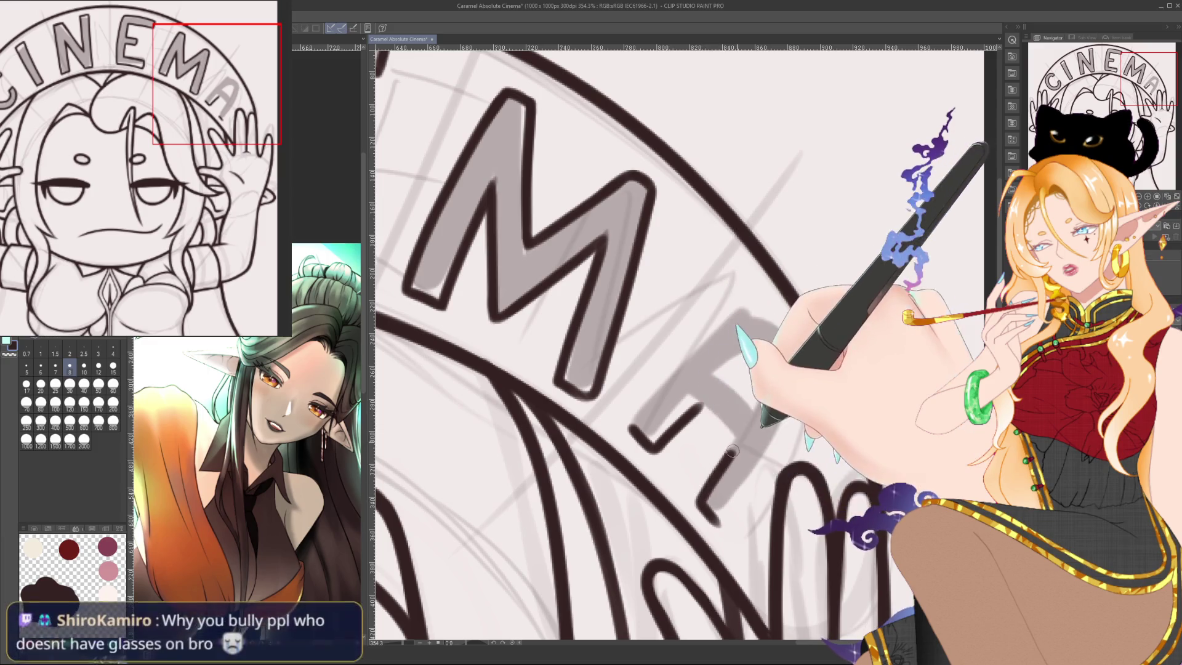
{"action": "left_click_drag", "start_coordinate": [708, 508], "coordinate": [739, 442]}
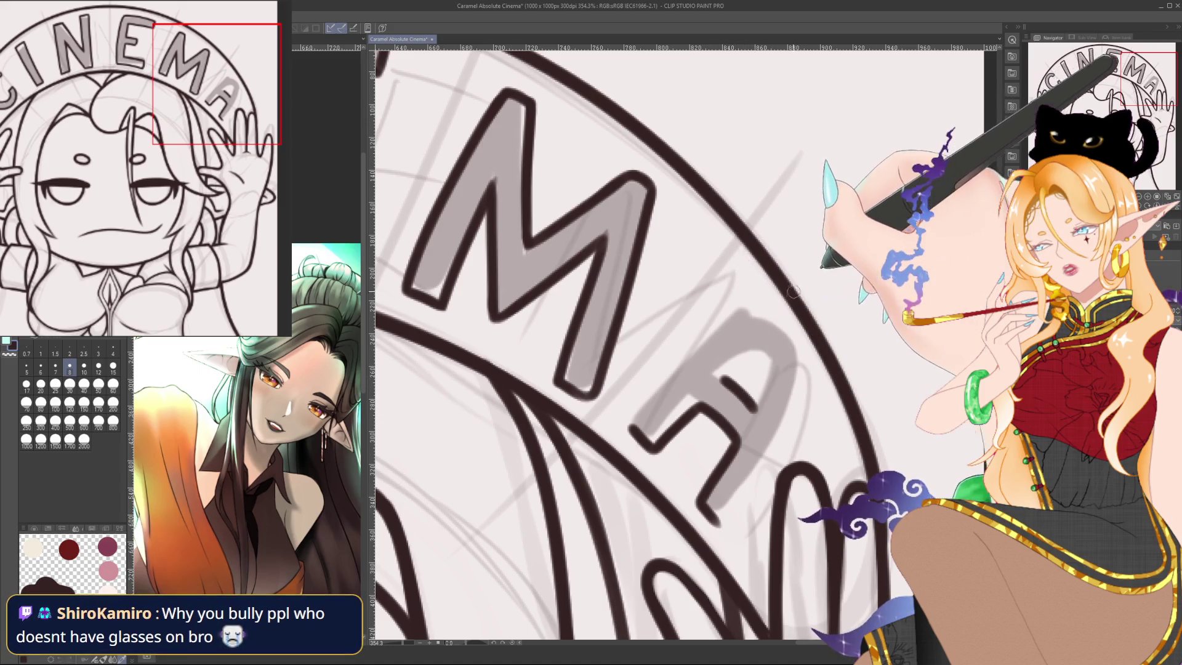
{"action": "left_click_drag", "start_coordinate": [635, 428], "coordinate": [774, 325]}
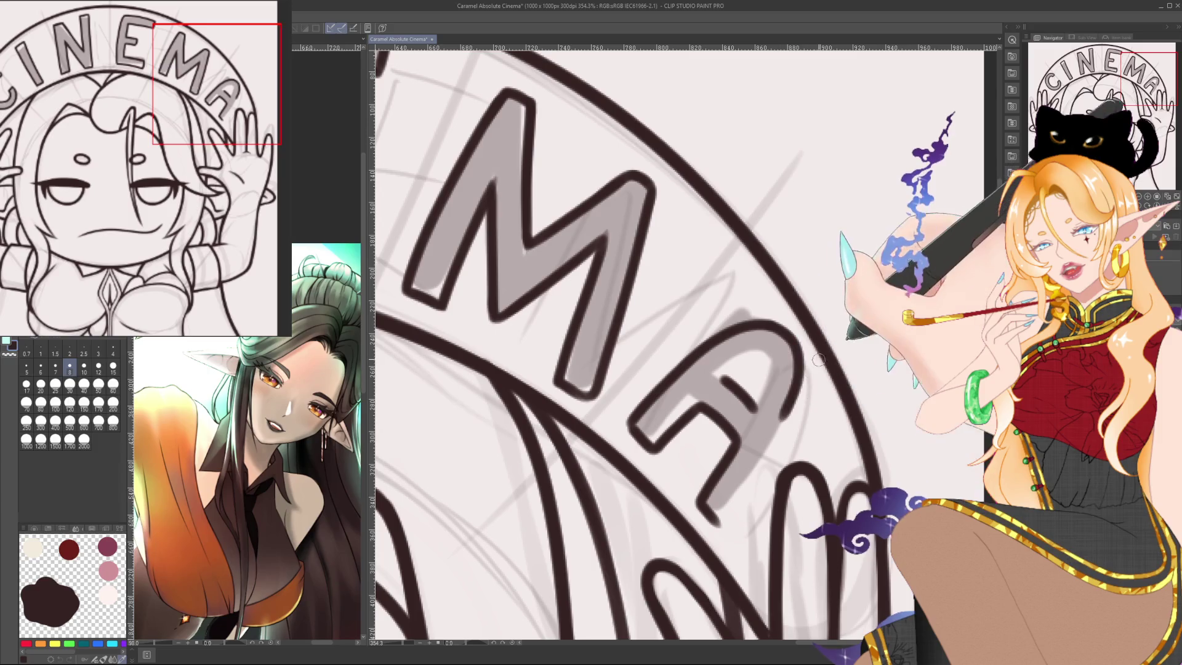
Rotate the canvas upside down, flip it horizontally, and pan across the M and A.
{"action": "left_click_drag", "start_coordinate": [818, 359], "coordinate": [554, 370]}
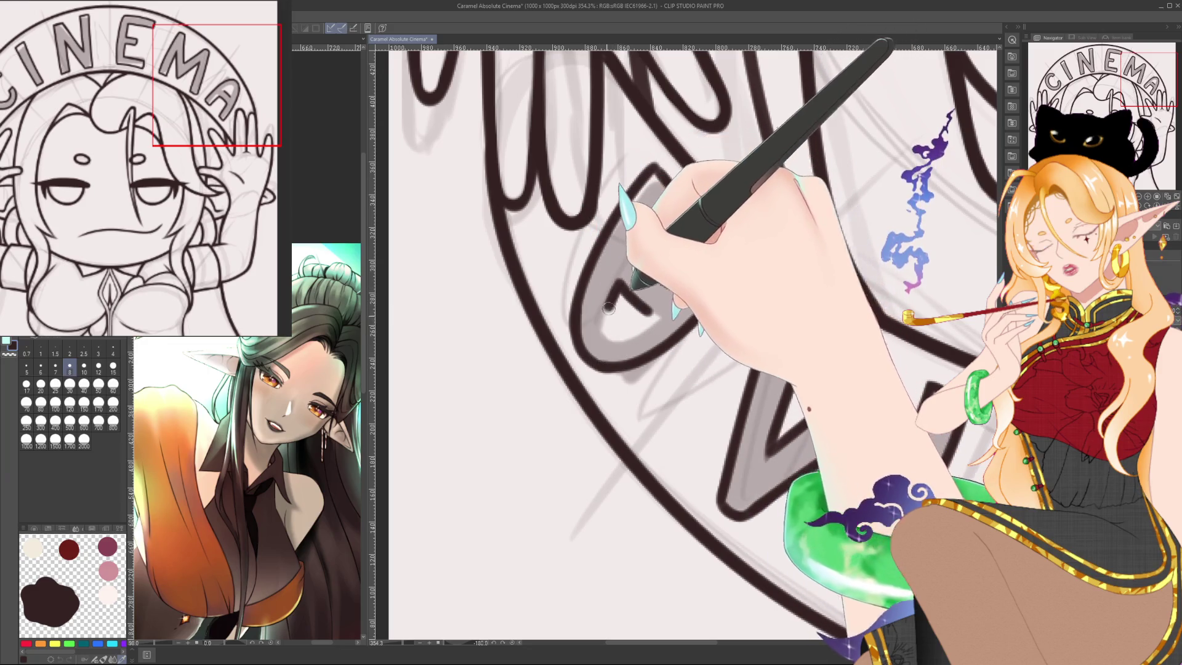
{"action": "left_click_drag", "start_coordinate": [652, 315], "coordinate": [462, 501]}
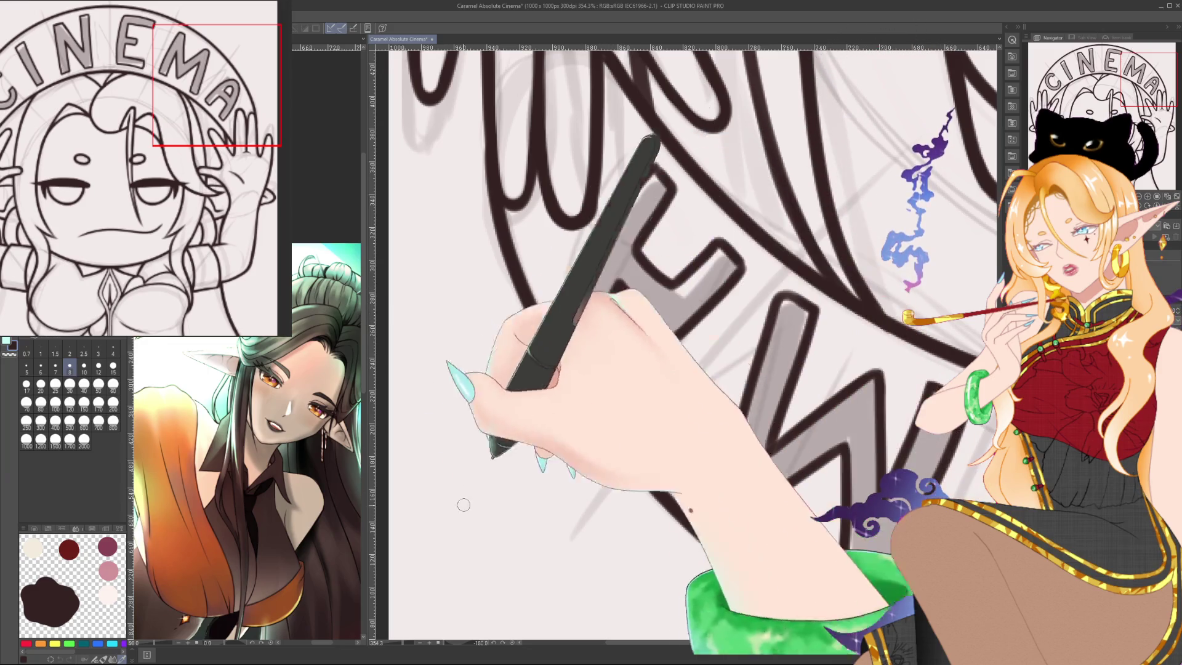
{"action": "key", "text": "h"}
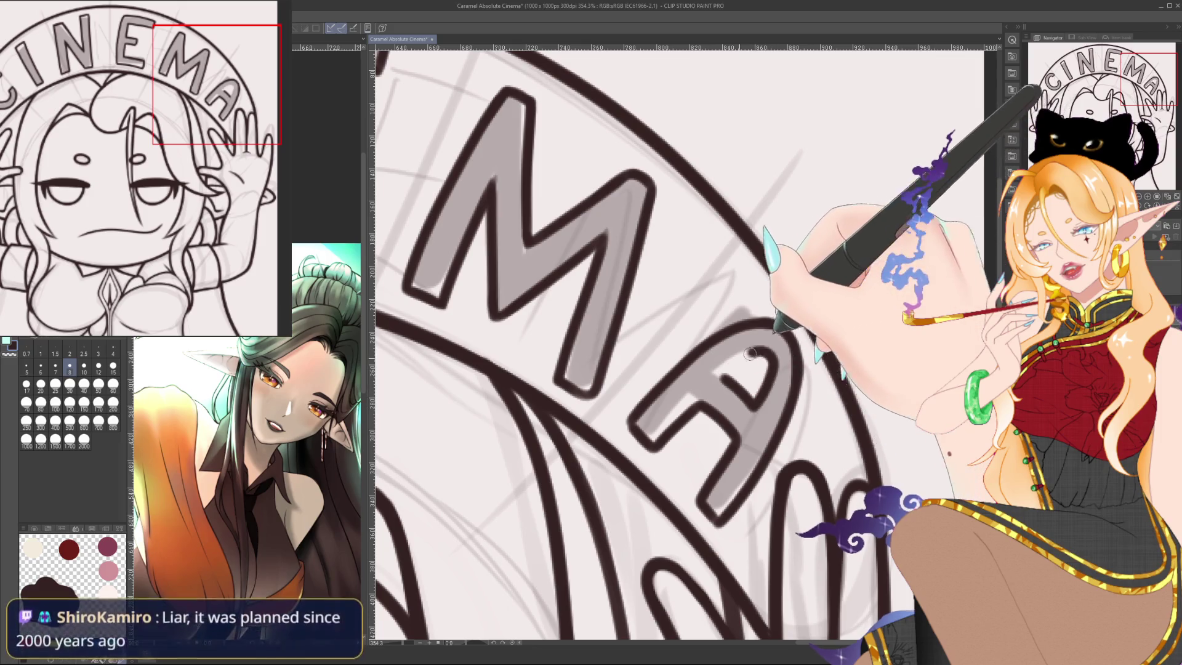
{"action": "scroll", "coordinate": [781, 338], "scroll_direction": "down", "scroll_amount": 1}
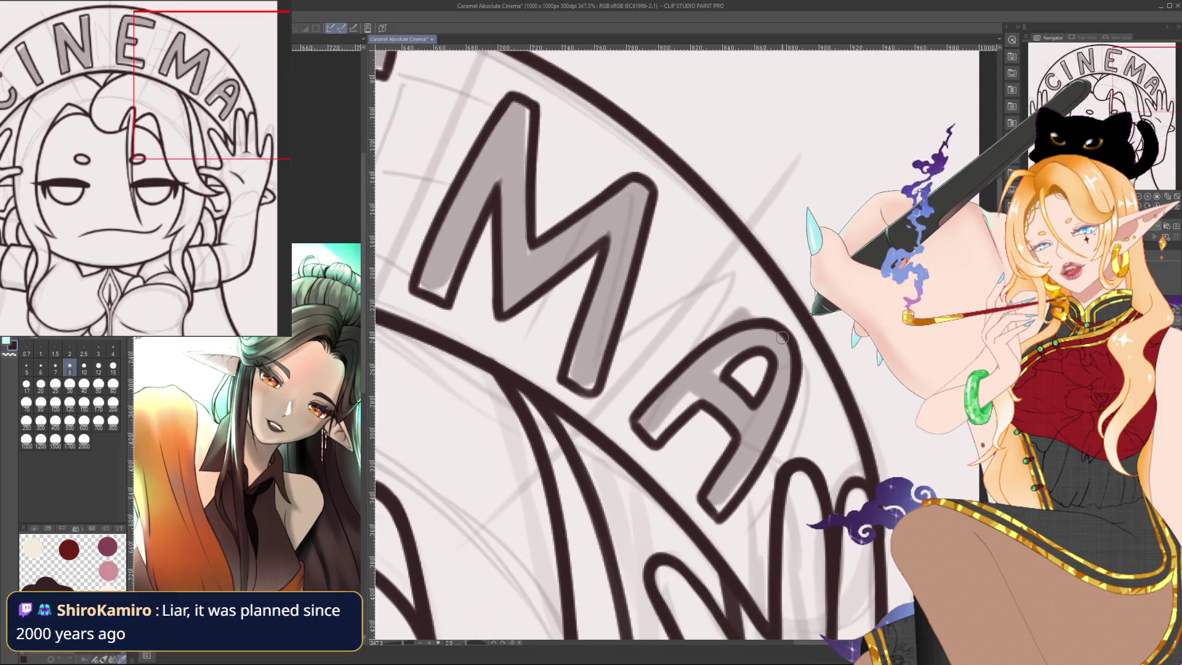
{"action": "left_click_drag", "start_coordinate": [782, 337], "coordinate": [740, 337]}
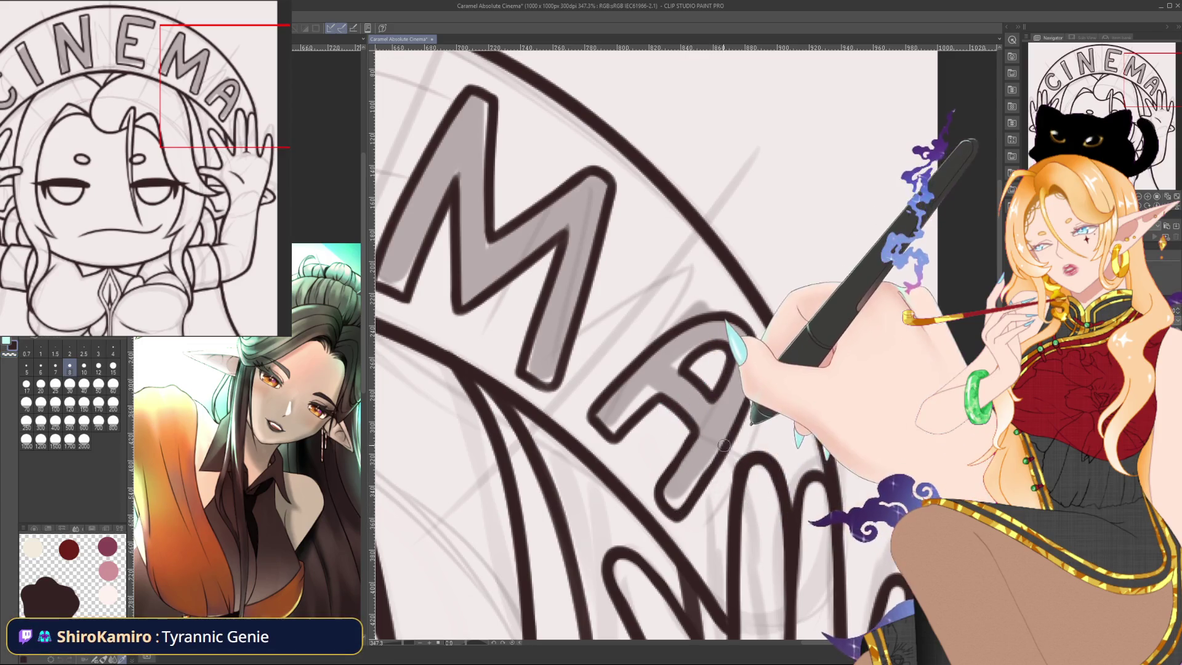
{"action": "left_click_drag", "start_coordinate": [505, 617], "coordinate": [688, 178]}
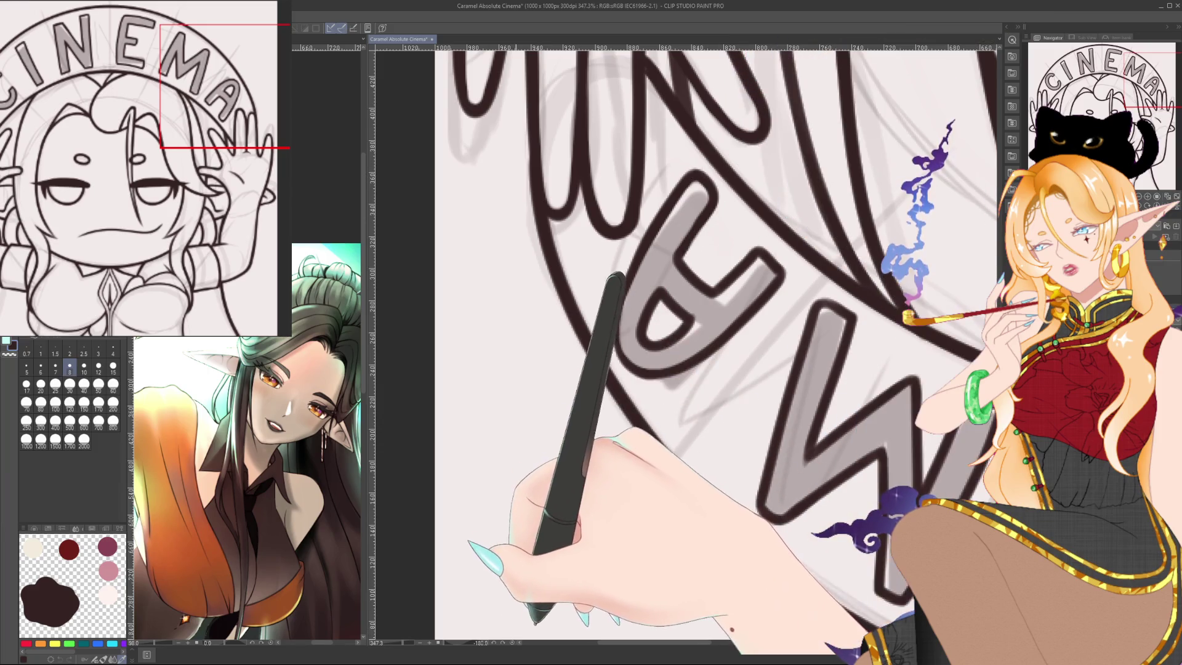
Straighten the canvas, brush grey into the A's left leg and crossbar, then zoom out.
{"action": "left_click_drag", "start_coordinate": [732, 167], "coordinate": [627, 439]}
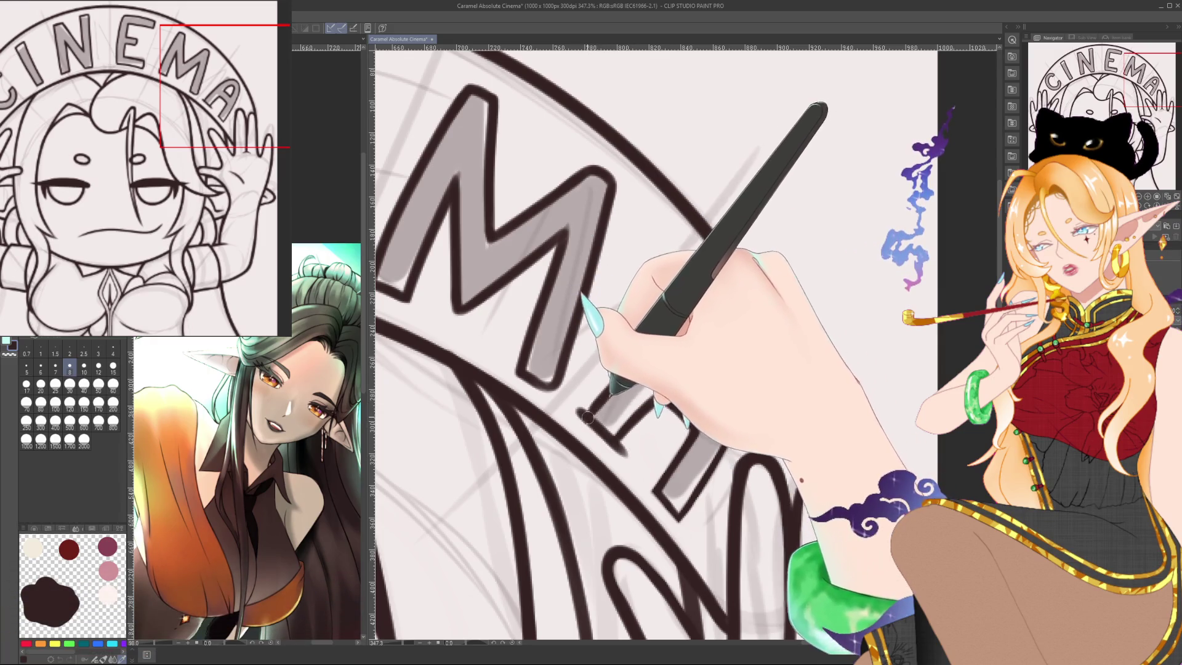
{"action": "left_click_drag", "start_coordinate": [613, 447], "coordinate": [641, 354]}
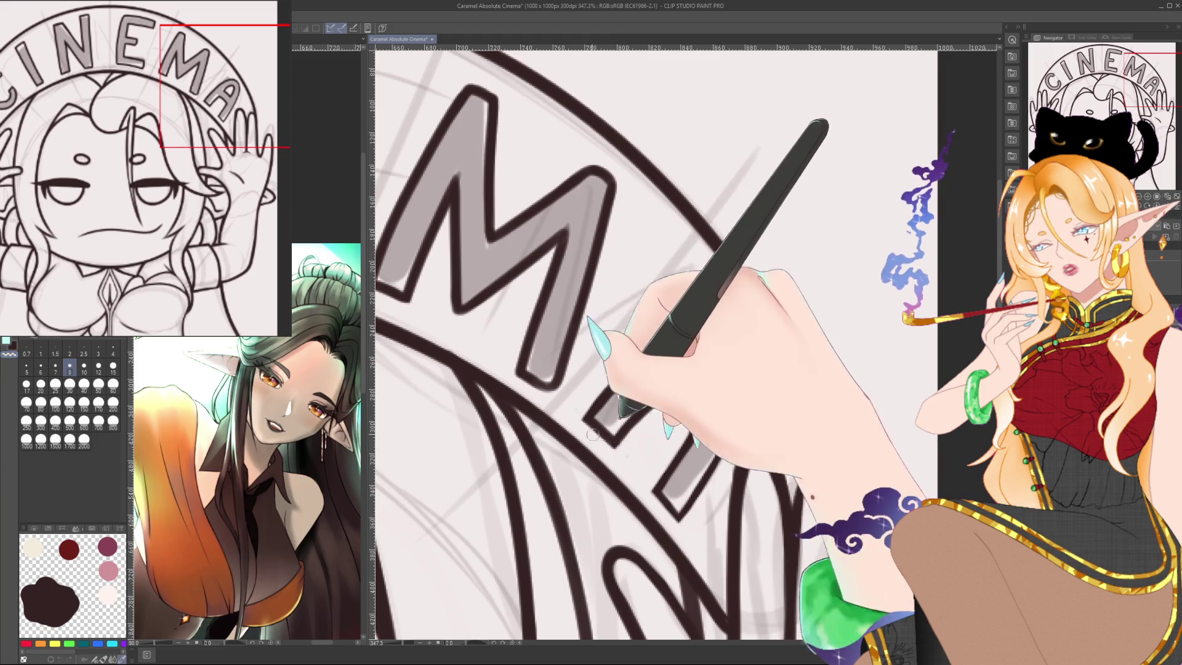
{"action": "scroll", "coordinate": [614, 438], "scroll_direction": "down", "scroll_amount": 3}
{"action": "scroll", "coordinate": [614, 438], "scroll_direction": "down", "scroll_amount": 2}
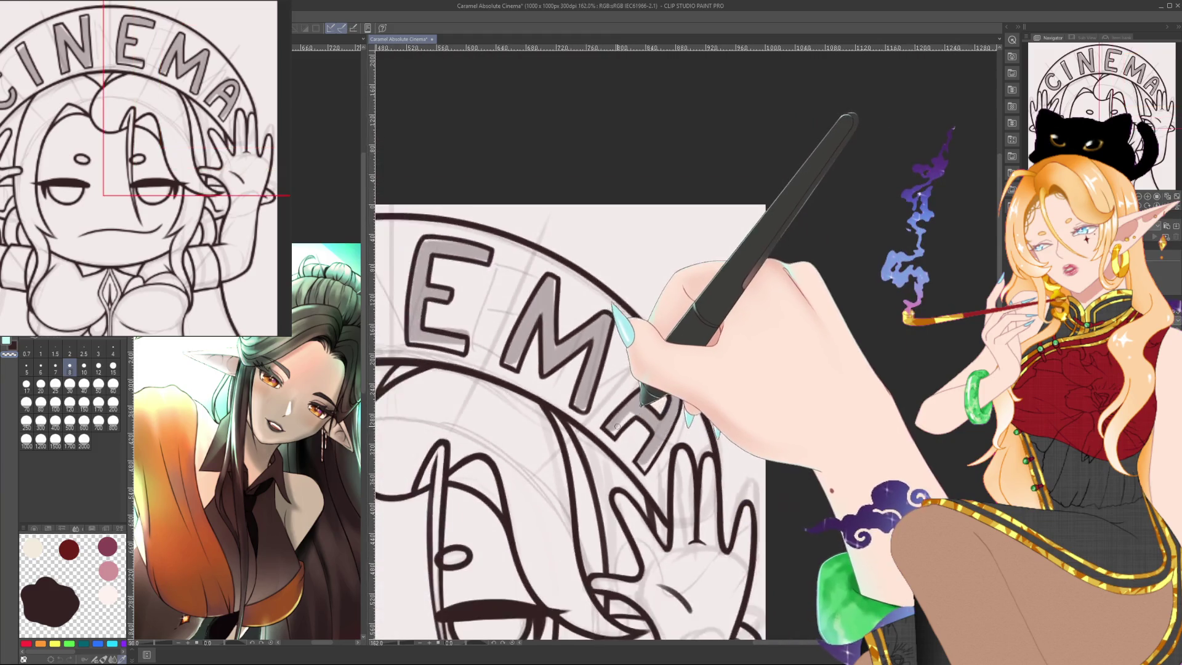
Zoom the canvas out, then show it at exactly 100% with Ctrl+Alt+0.
{"action": "scroll", "coordinate": [614, 439], "scroll_direction": "down", "scroll_amount": 2}
{"action": "scroll", "coordinate": [614, 439], "scroll_direction": "down", "scroll_amount": 2}
{"action": "scroll", "coordinate": [646, 401], "scroll_direction": "down", "scroll_amount": 2}
{"action": "scroll", "coordinate": [646, 400], "scroll_direction": "down", "scroll_amount": 1}
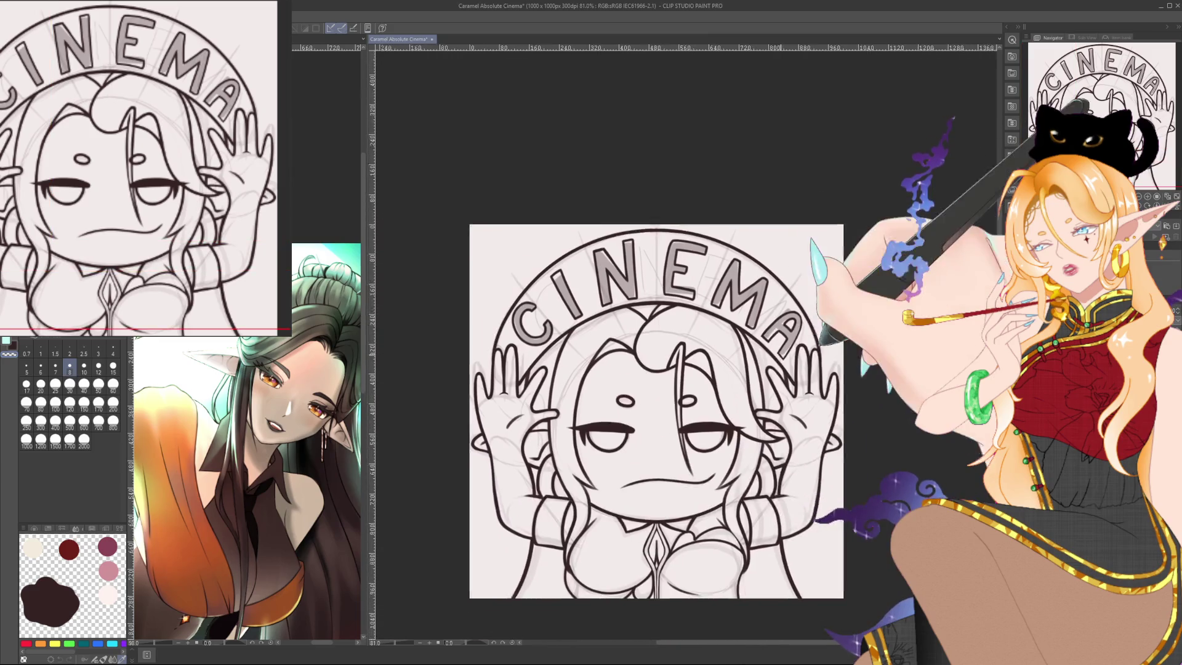
{"action": "key", "text": "ctrl+alt+0"}
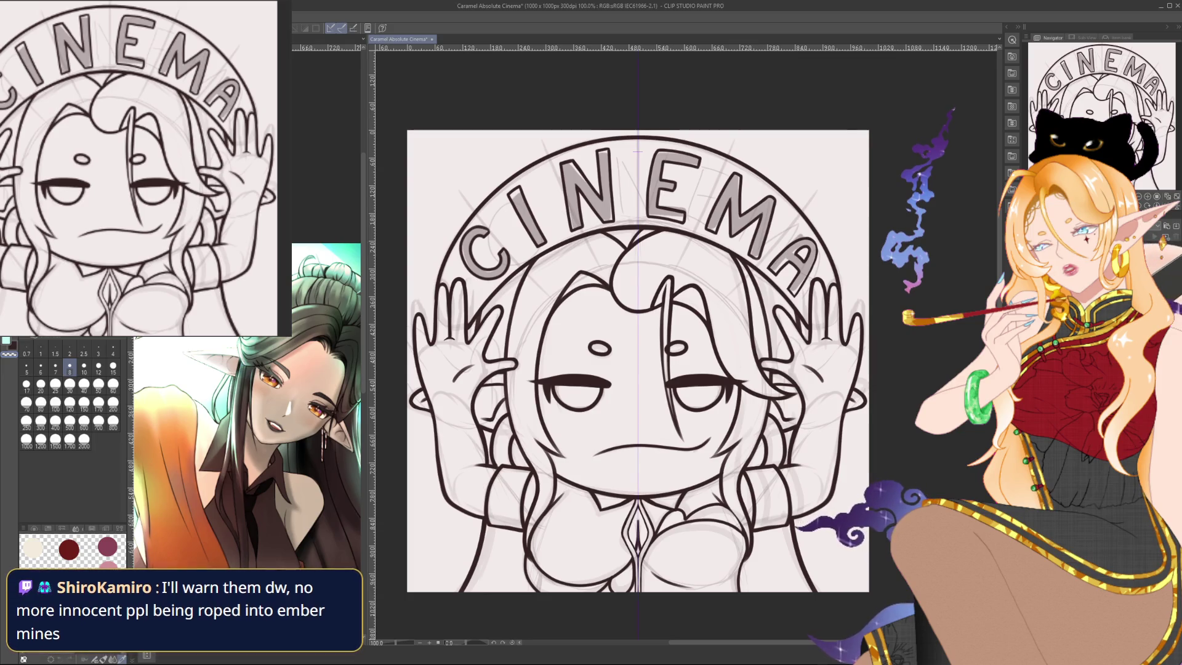
Hide the grey letter fill and zoom around to check the outlined CINEMA letters.
{"action": "key", "text": "ctrl+z"}
{"action": "key", "text": "ctrl+z"}
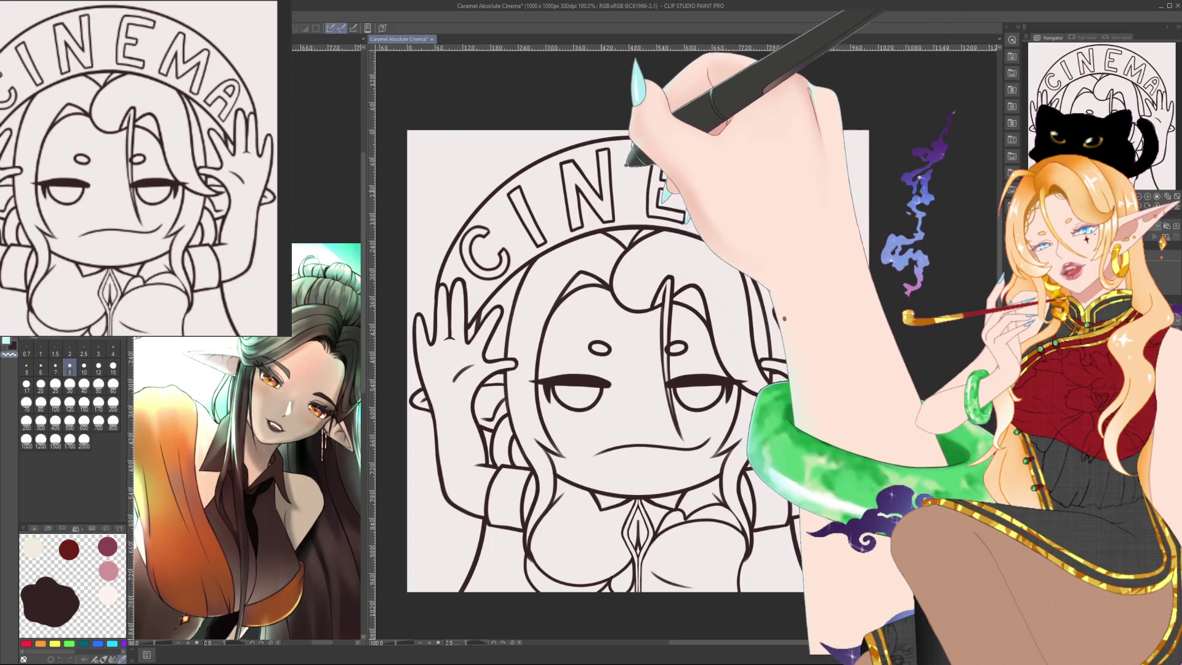
{"action": "scroll", "coordinate": [601, 186], "scroll_direction": "down", "scroll_amount": 1}
{"action": "scroll", "coordinate": [600, 186], "scroll_direction": "down", "scroll_amount": 1}
{"action": "scroll", "coordinate": [601, 186], "scroll_direction": "down", "scroll_amount": 1}
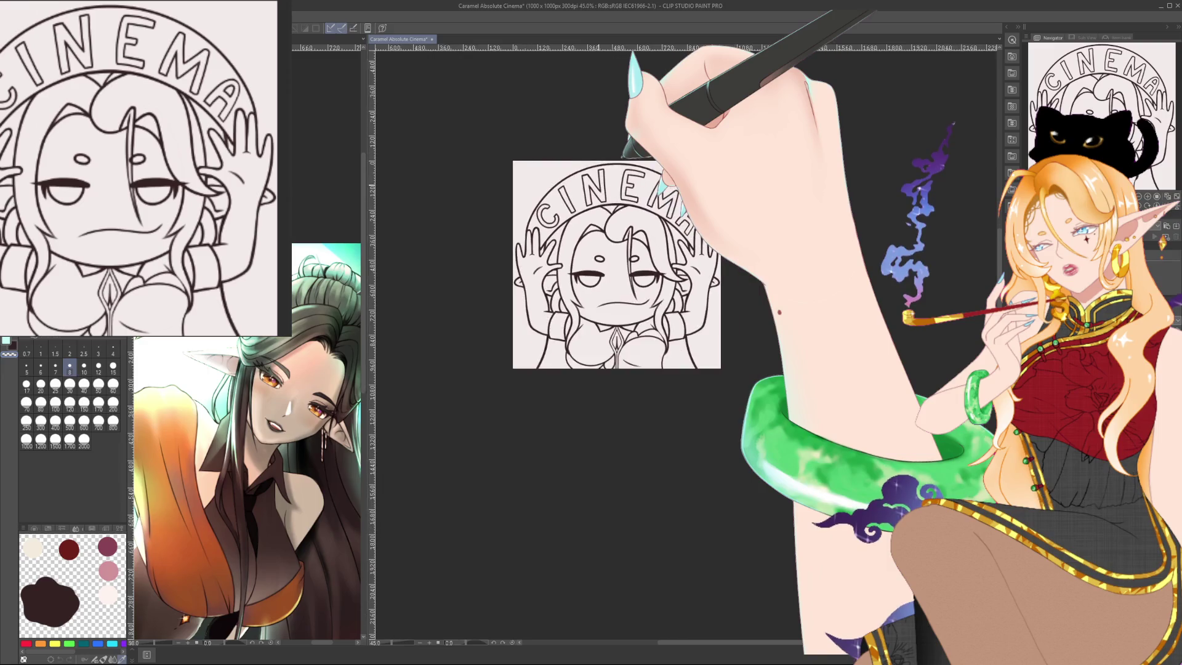
{"action": "scroll", "coordinate": [606, 234], "scroll_direction": "up", "scroll_amount": 1}
{"action": "scroll", "coordinate": [606, 234], "scroll_direction": "up", "scroll_amount": 1}
{"action": "scroll", "coordinate": [606, 234], "scroll_direction": "up", "scroll_amount": 1}
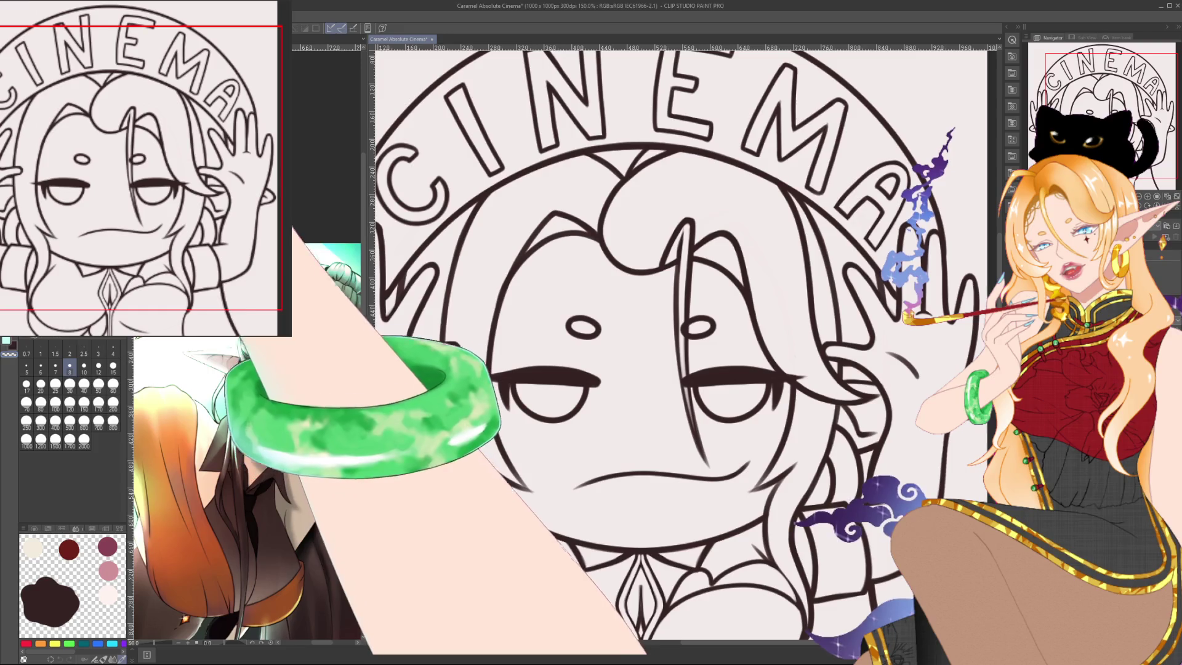
{"action": "scroll", "coordinate": [594, 271], "scroll_direction": "down", "scroll_amount": 1}
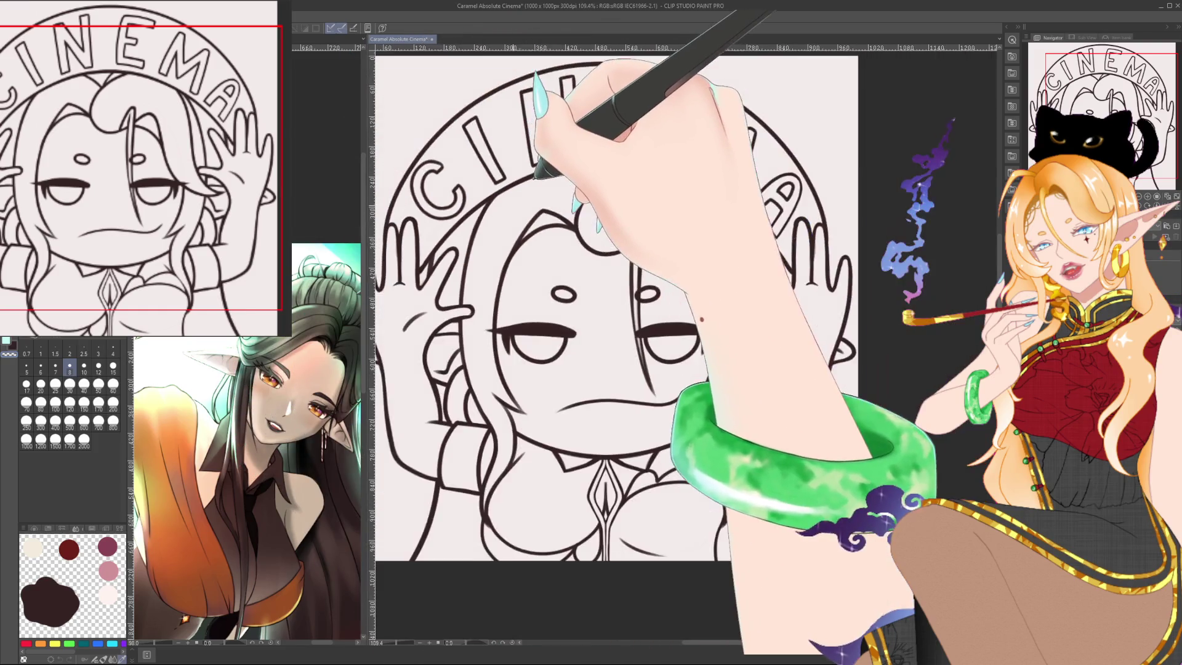
{"action": "scroll", "coordinate": [594, 271], "scroll_direction": "down", "scroll_amount": 1}
{"action": "scroll", "coordinate": [594, 271], "scroll_direction": "down", "scroll_amount": 1}
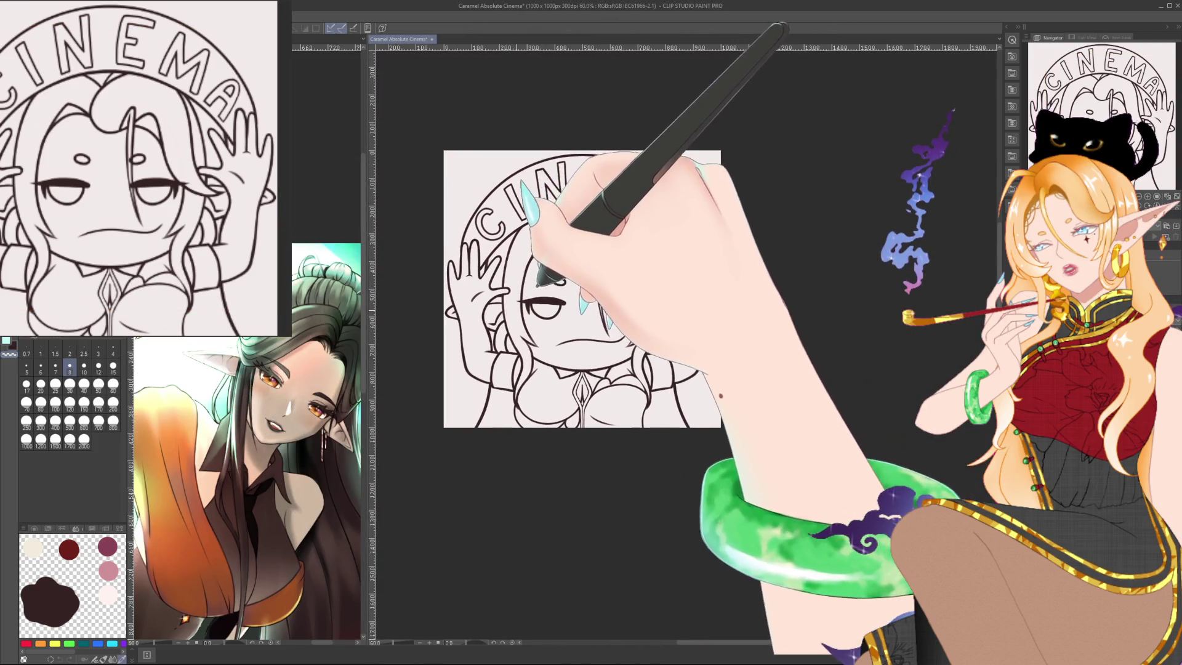
{"action": "scroll", "coordinate": [594, 271], "scroll_direction": "up", "scroll_amount": 2}
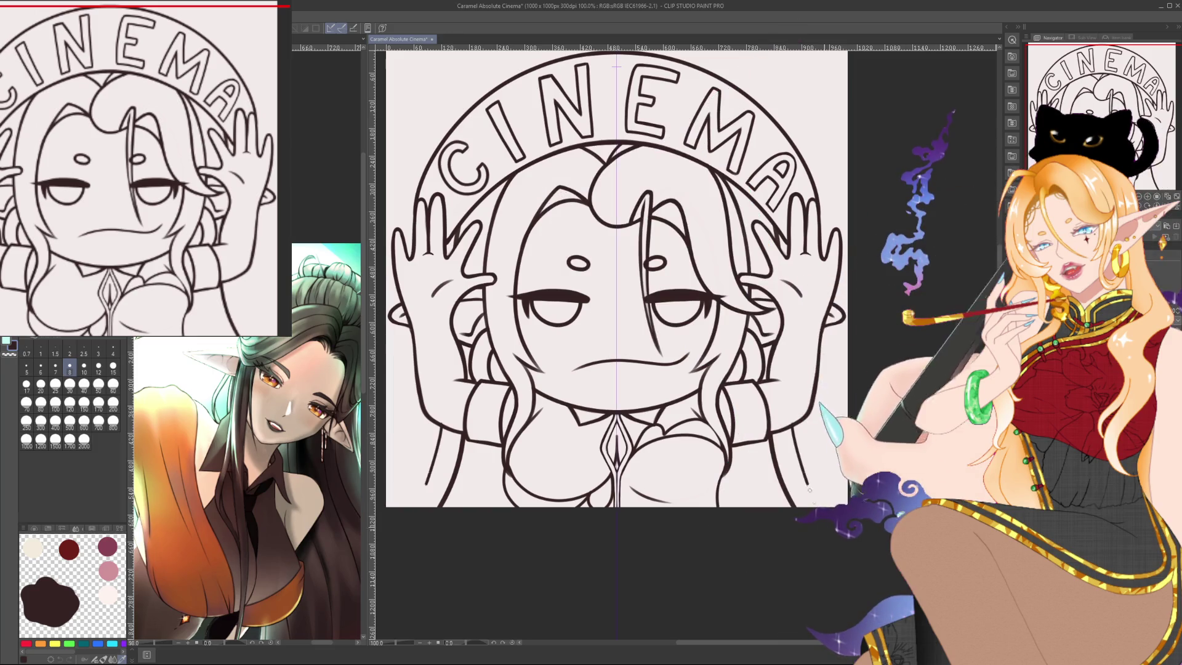
Draw the right arm's contour to the canvas bottom with a size-10 brush.
{"action": "left_click_drag", "start_coordinate": [793, 429], "coordinate": [793, 439]}
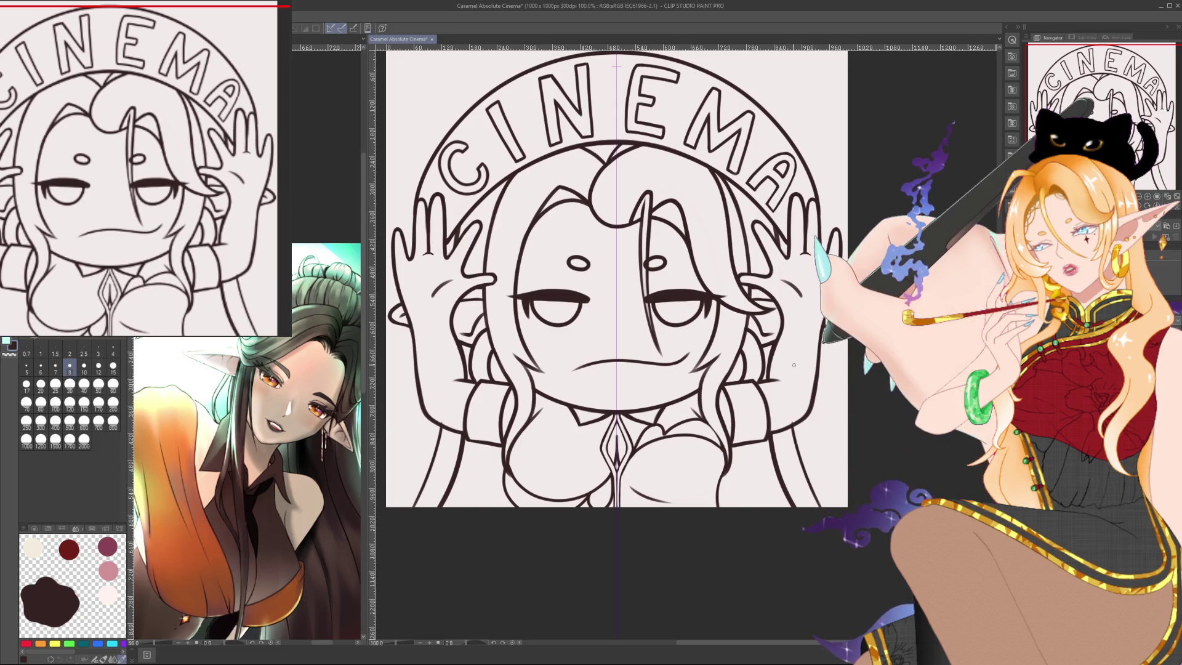
{"action": "key", "text": "]"}
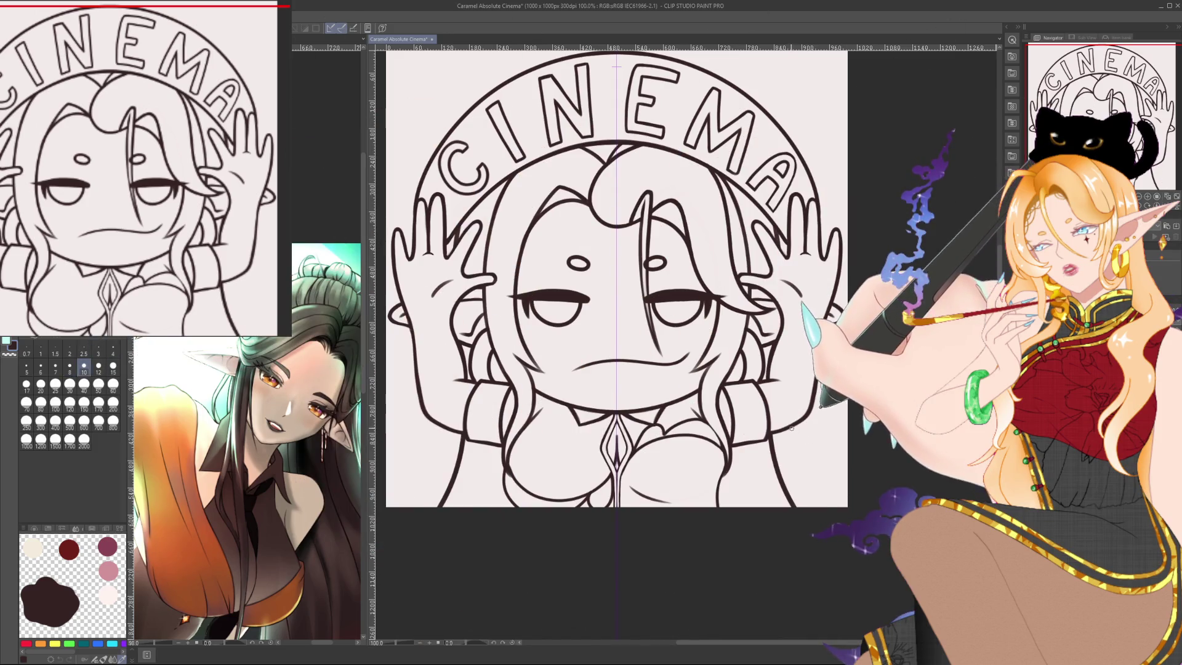
{"action": "left_click_drag", "start_coordinate": [793, 428], "coordinate": [827, 506]}
Pan and zoom around the drawing to review the new arm line.
{"action": "scroll", "coordinate": [823, 393], "scroll_direction": "down", "scroll_amount": 3}
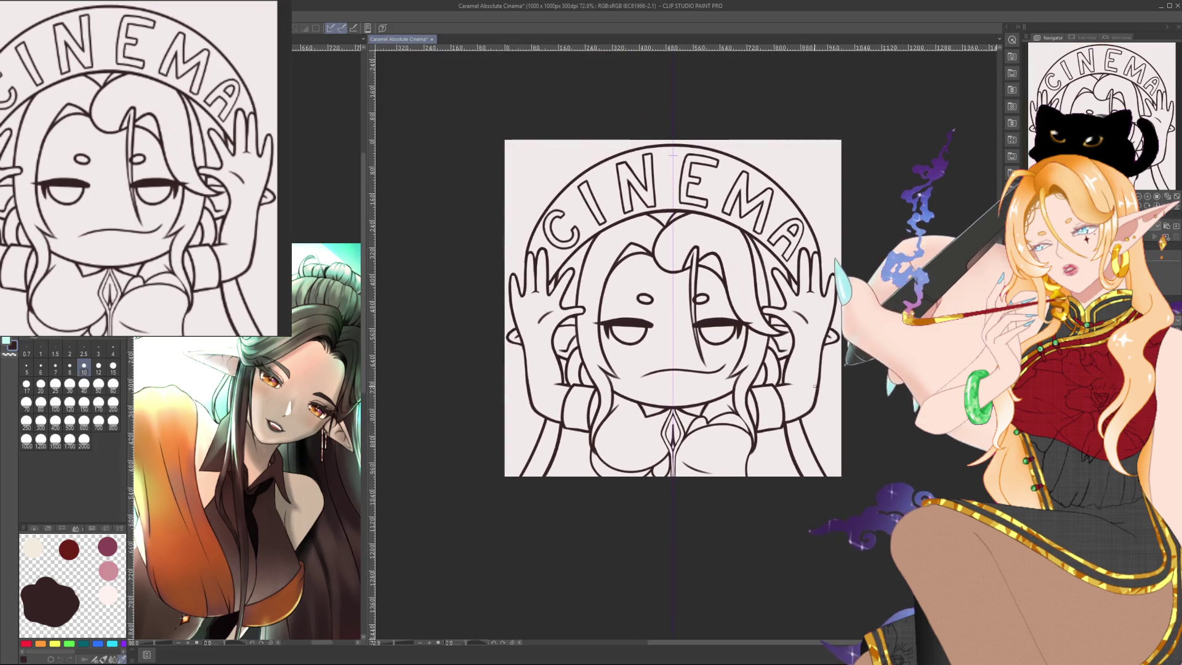
{"action": "scroll", "coordinate": [787, 368], "scroll_direction": "up", "scroll_amount": 1}
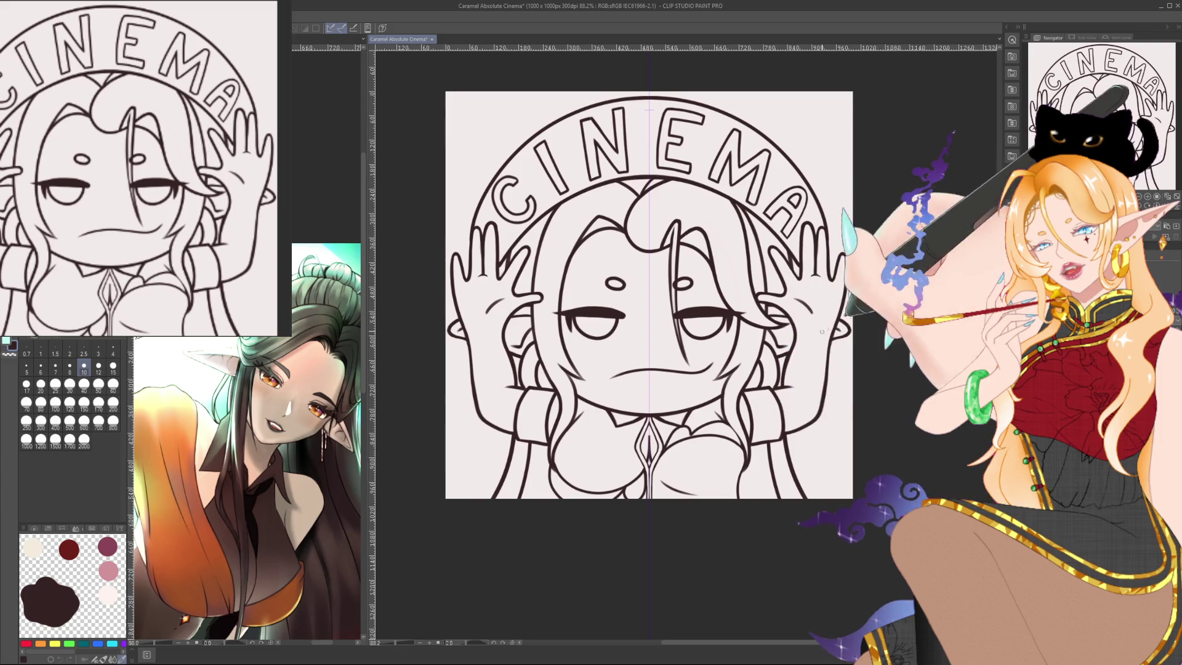
{"action": "left_click_drag", "start_coordinate": [649, 296], "coordinate": [671, 325]}
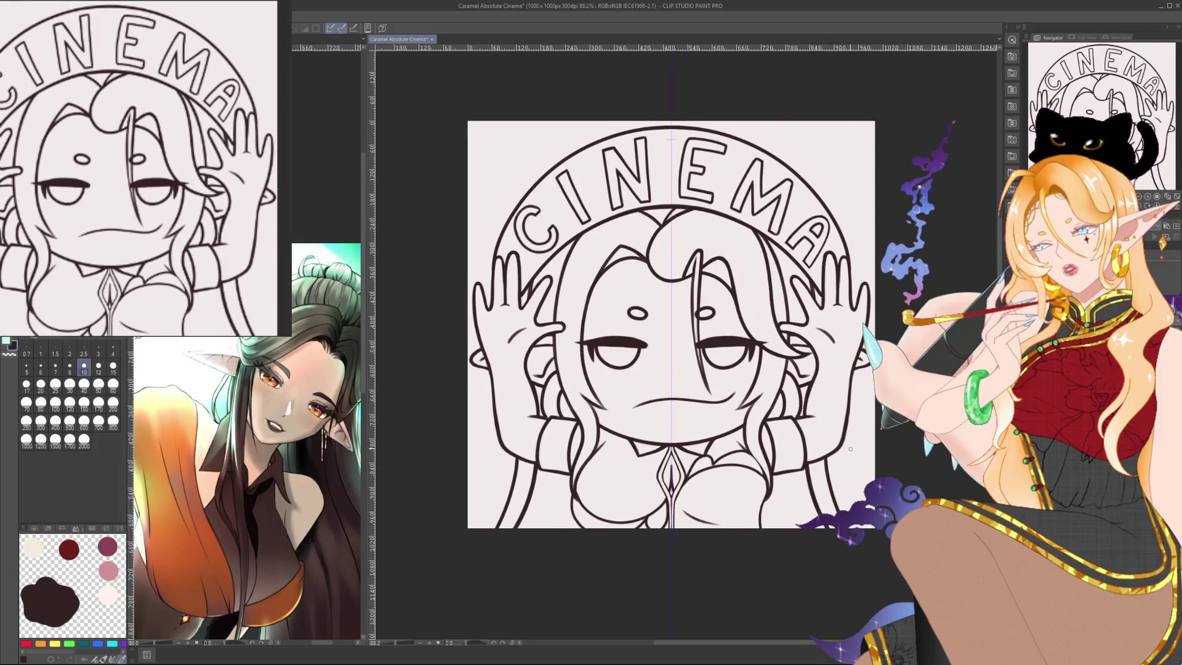
{"action": "scroll", "coordinate": [851, 449], "scroll_direction": "down", "scroll_amount": 3}
{"action": "scroll", "coordinate": [850, 449], "scroll_direction": "up", "scroll_amount": 2}
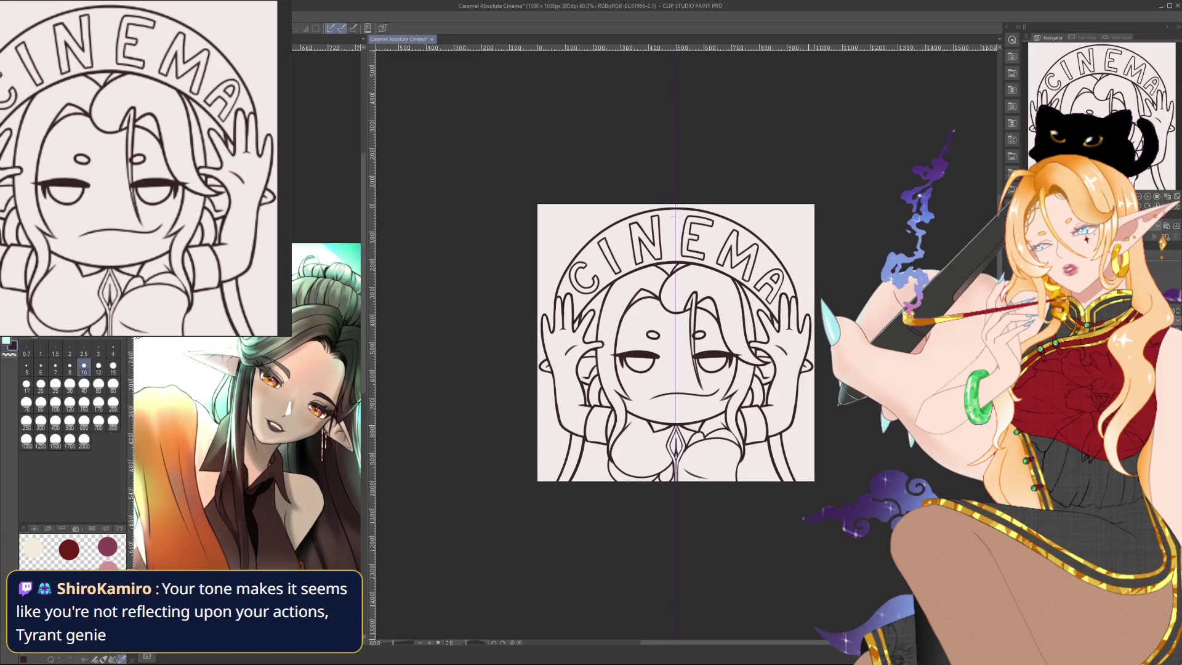
{"action": "scroll", "coordinate": [664, 259], "scroll_direction": "up", "scroll_amount": 2}
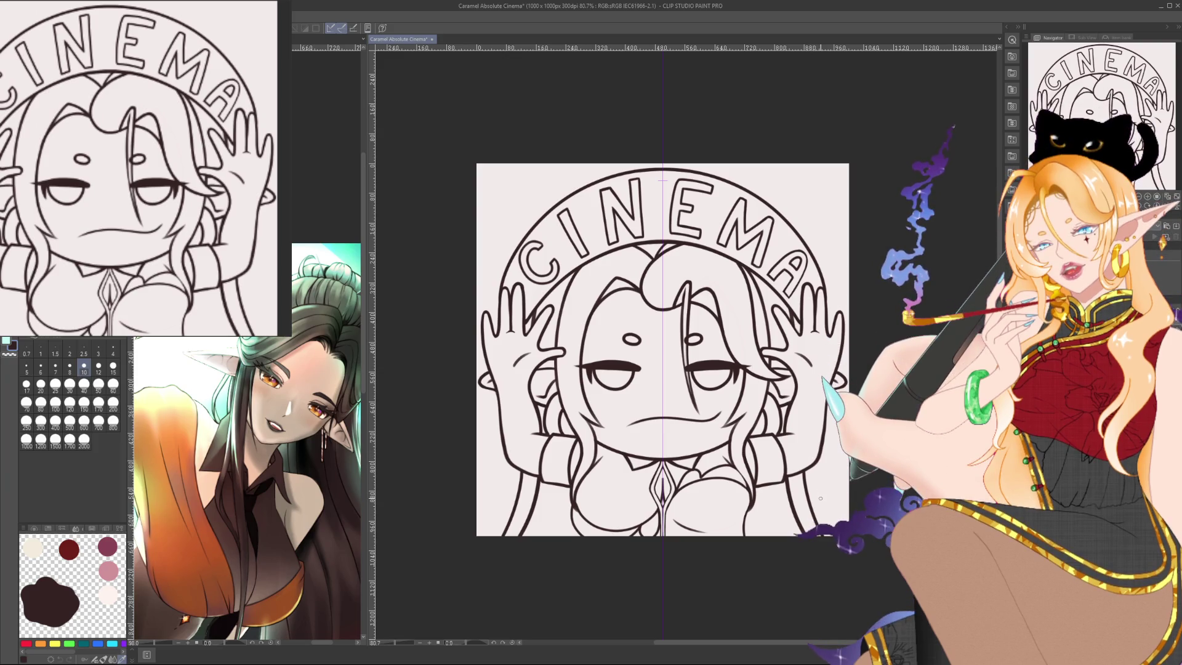
{"action": "left_click_drag", "start_coordinate": [662, 180], "coordinate": [655, 164]}
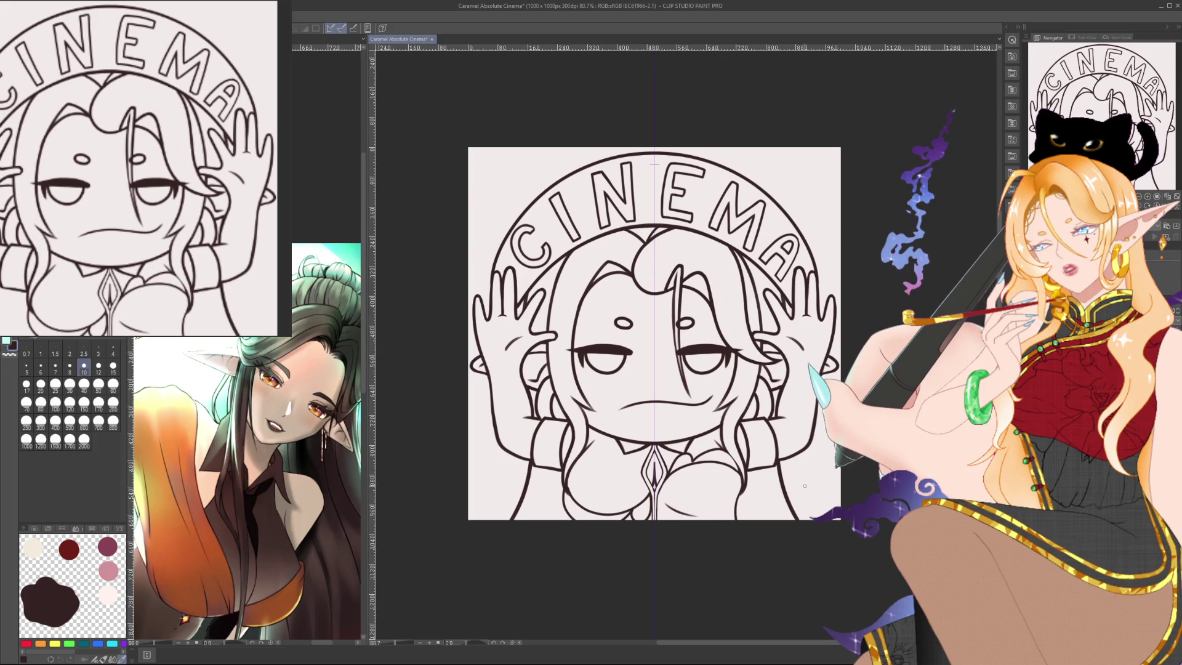
{"action": "key", "text": "ctrl+plus"}
{"action": "key", "text": "ctrl+plus"}
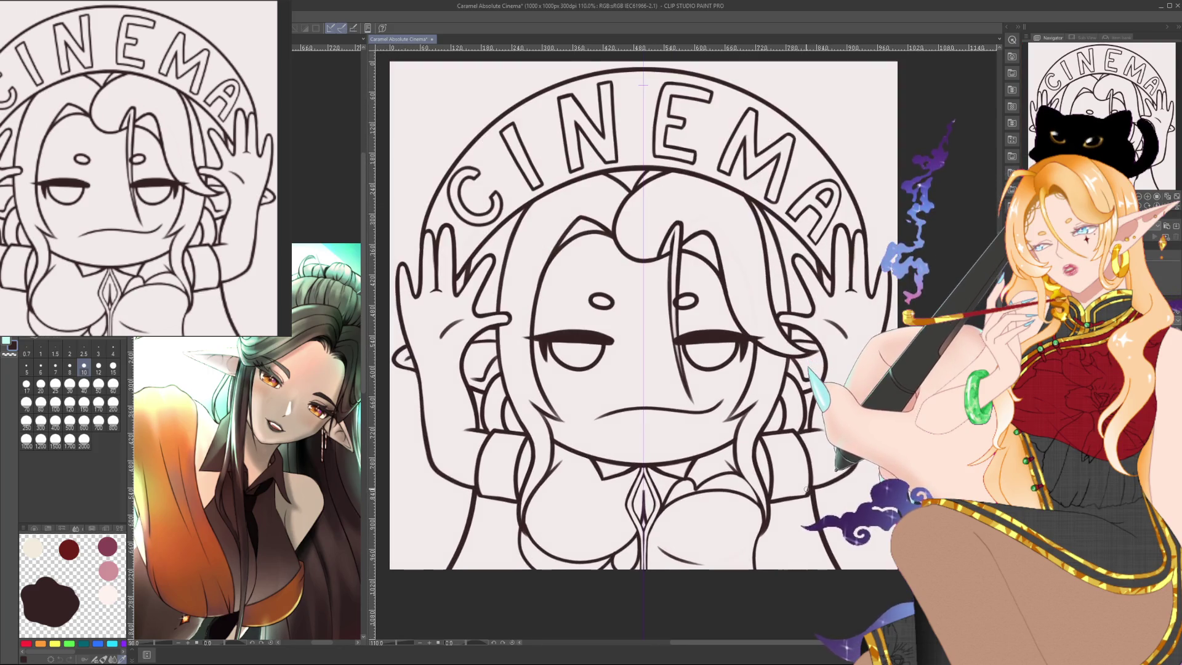
{"action": "key", "text": "ctrl+plus"}
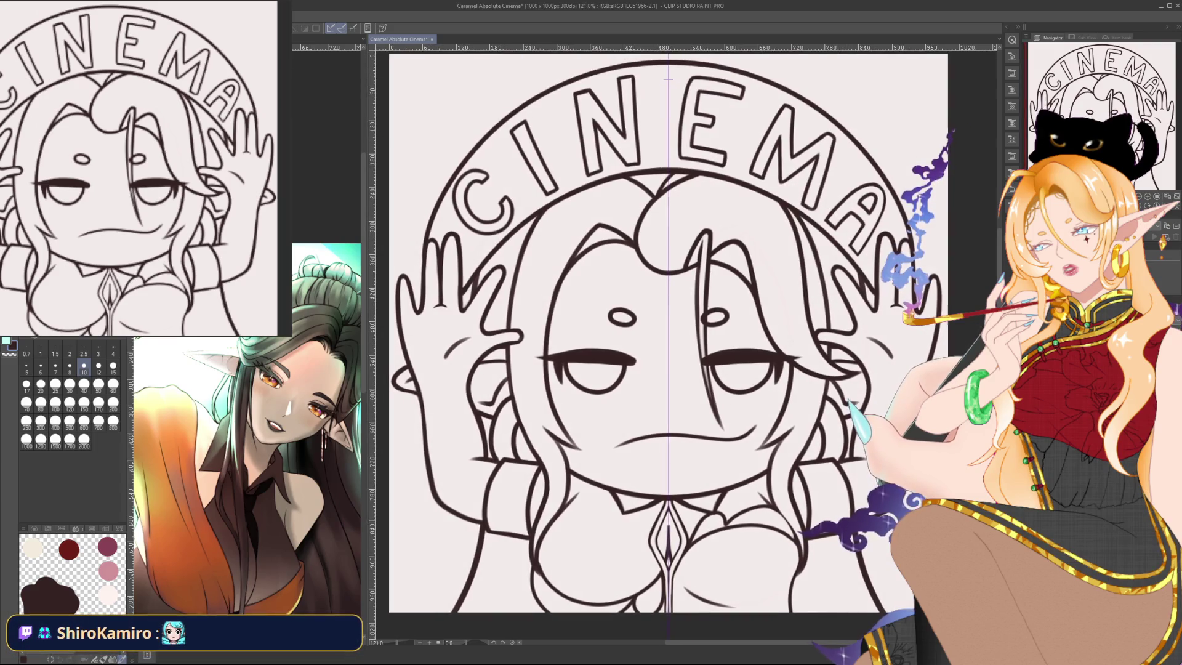
{"action": "key", "text": "ctrl+minus"}
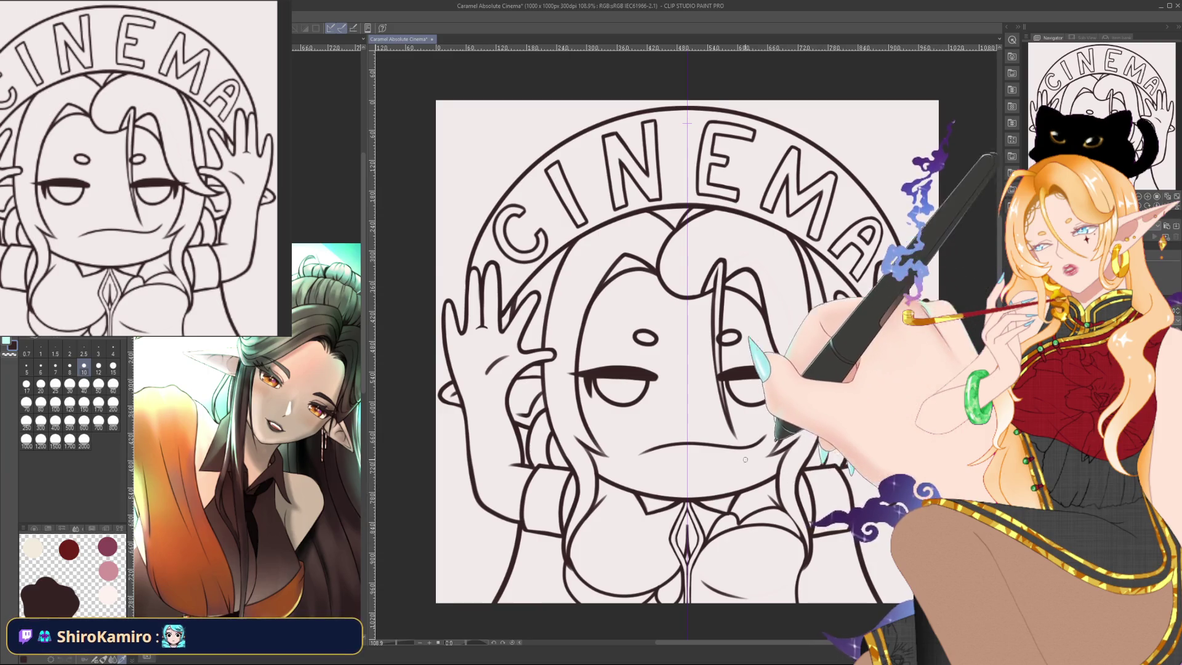
{"action": "scroll", "coordinate": [733, 452], "scroll_direction": "up", "scroll_amount": 3}
{"action": "scroll", "coordinate": [734, 452], "scroll_direction": "up", "scroll_amount": 3}
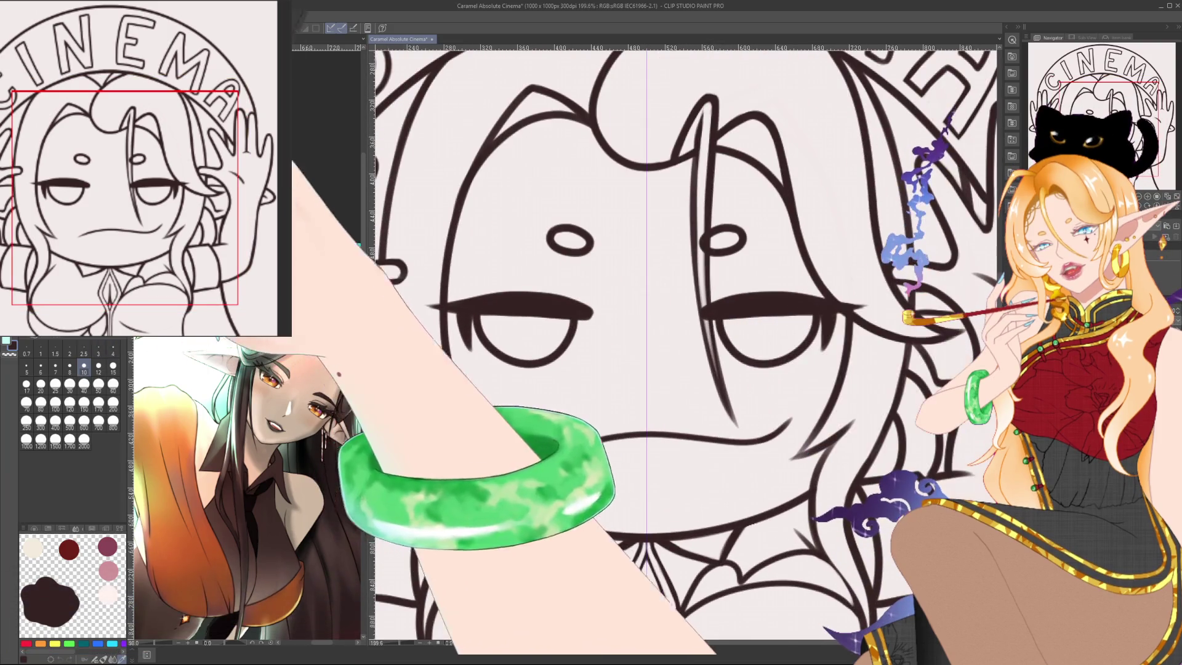
Try angled pupil strokes in both eyes in place of the diamond pupils.
{"action": "left_click_drag", "start_coordinate": [527, 319], "coordinate": [524, 354]}
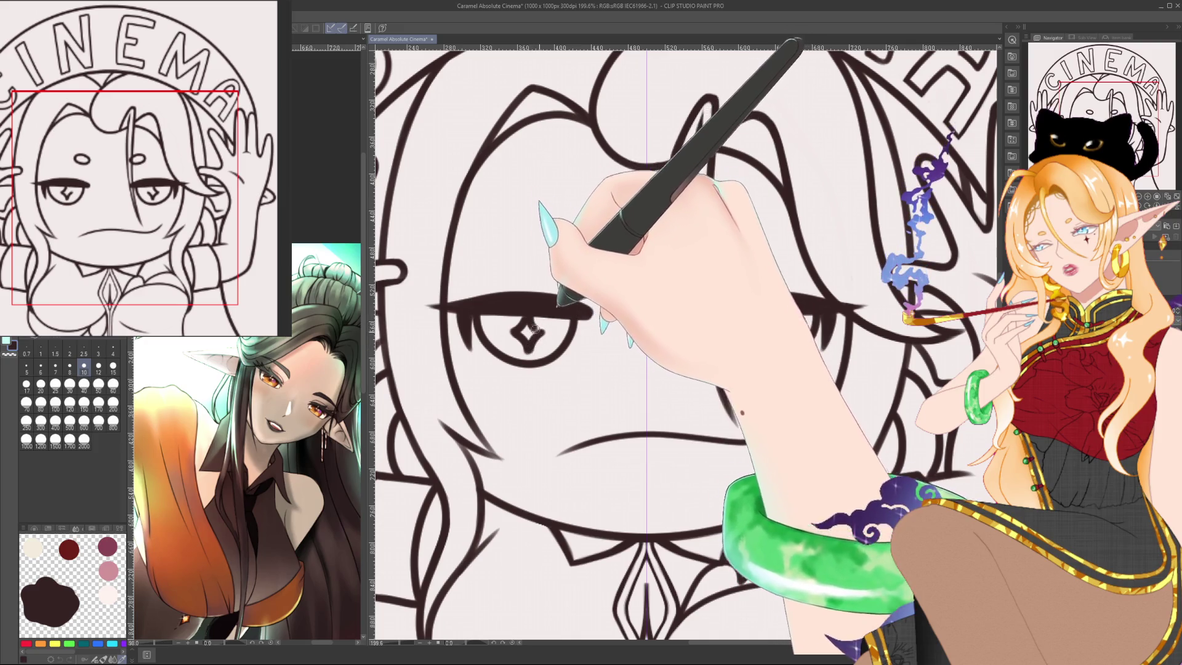
{"action": "key", "text": "ctrl+z"}
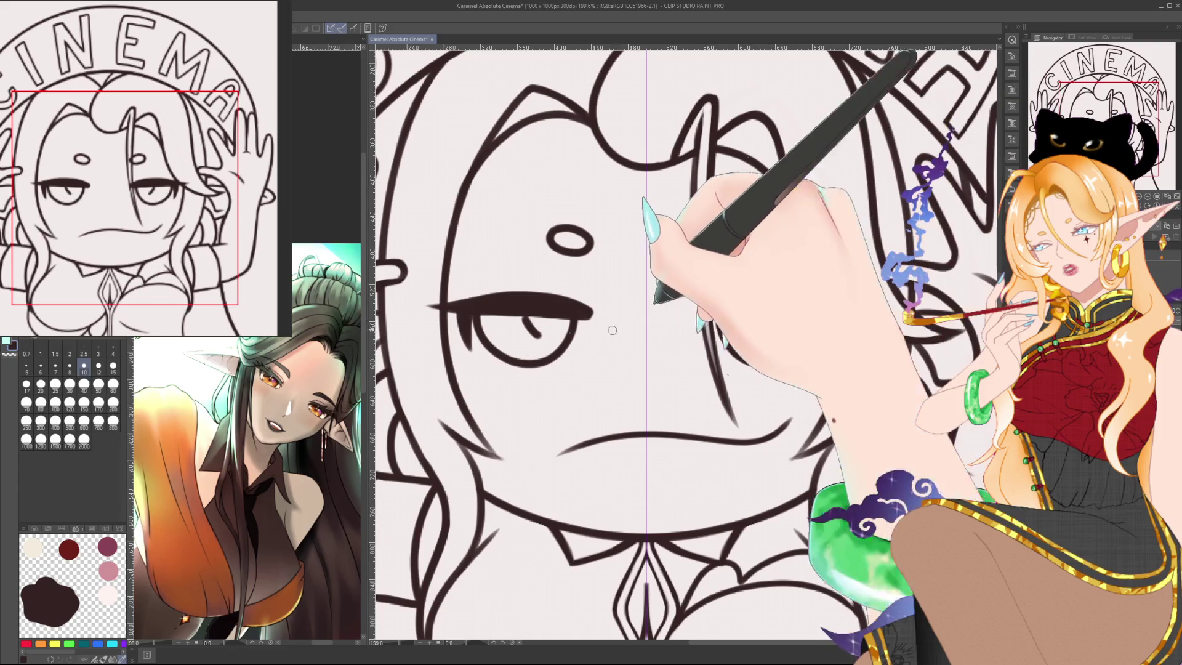
{"action": "left_click_drag", "start_coordinate": [769, 323], "coordinate": [778, 333]}
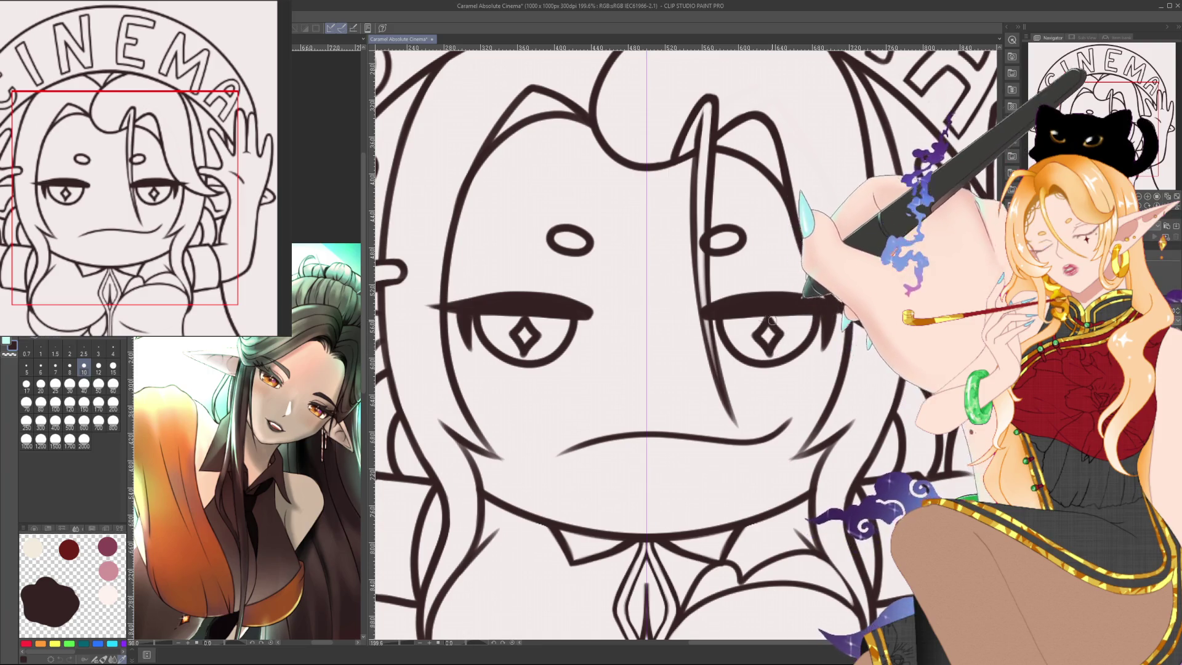
{"action": "left_click_drag", "start_coordinate": [511, 328], "coordinate": [535, 340]}
Undo and redo repeatedly to compare angled against diamond pupils, settling on diamonds.
{"action": "key", "text": "ctrl+z"}
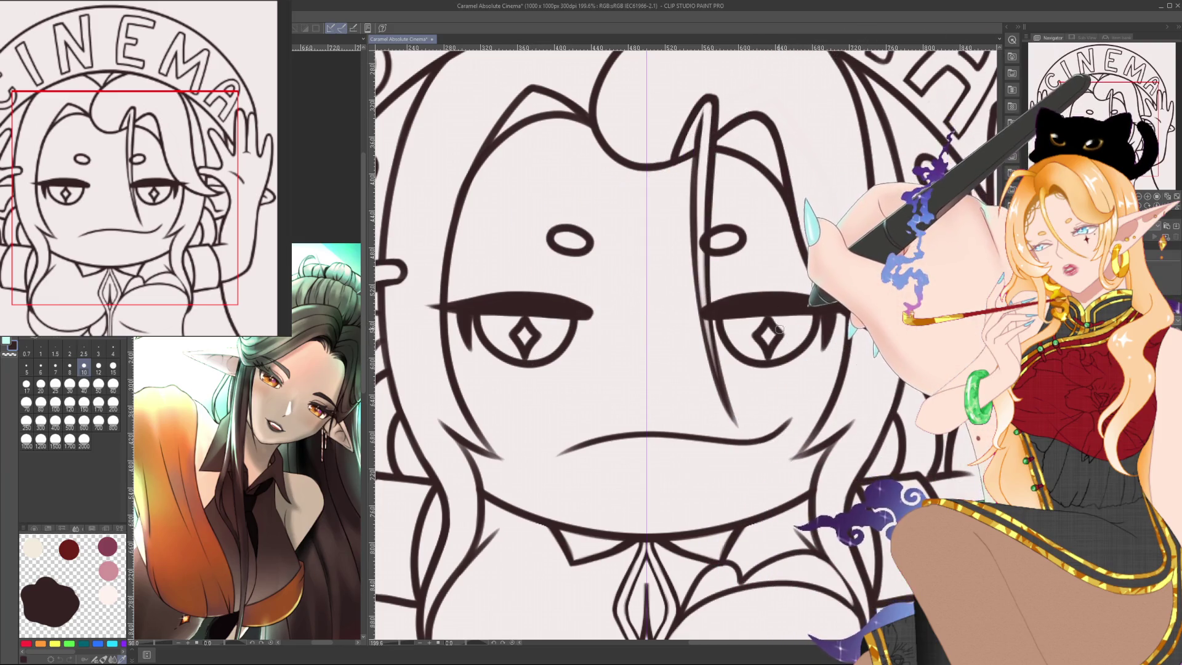
{"action": "key", "text": "ctrl+y"}
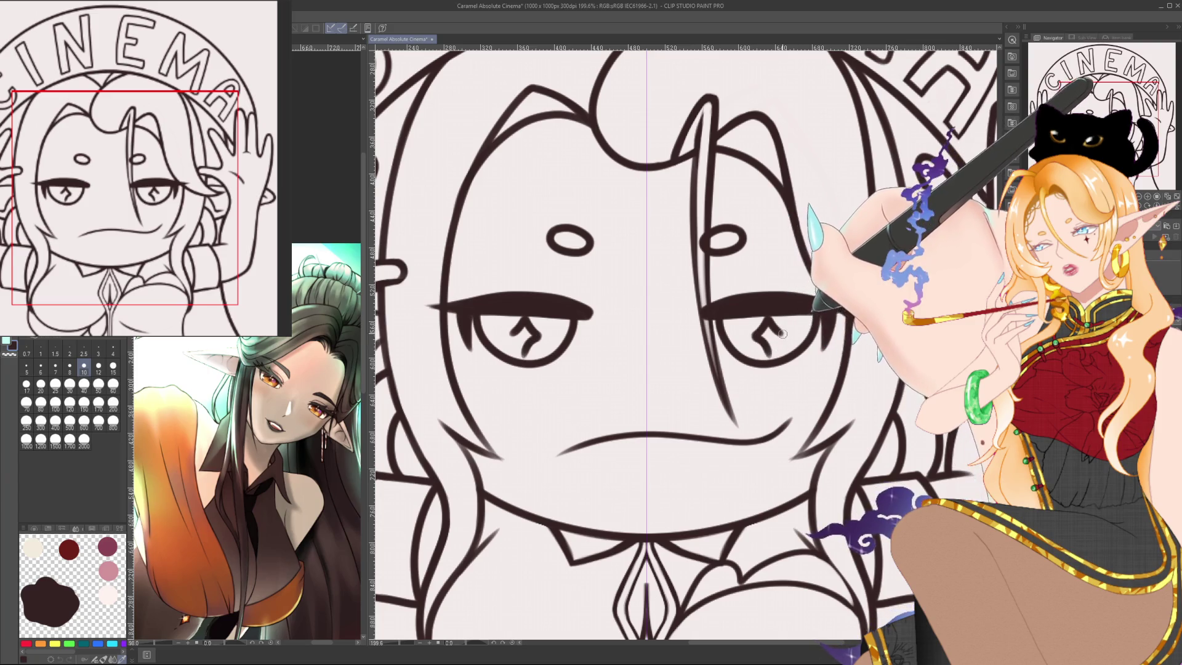
{"action": "key", "text": "ctrl+z"}
{"action": "key", "text": "ctrl+y"}
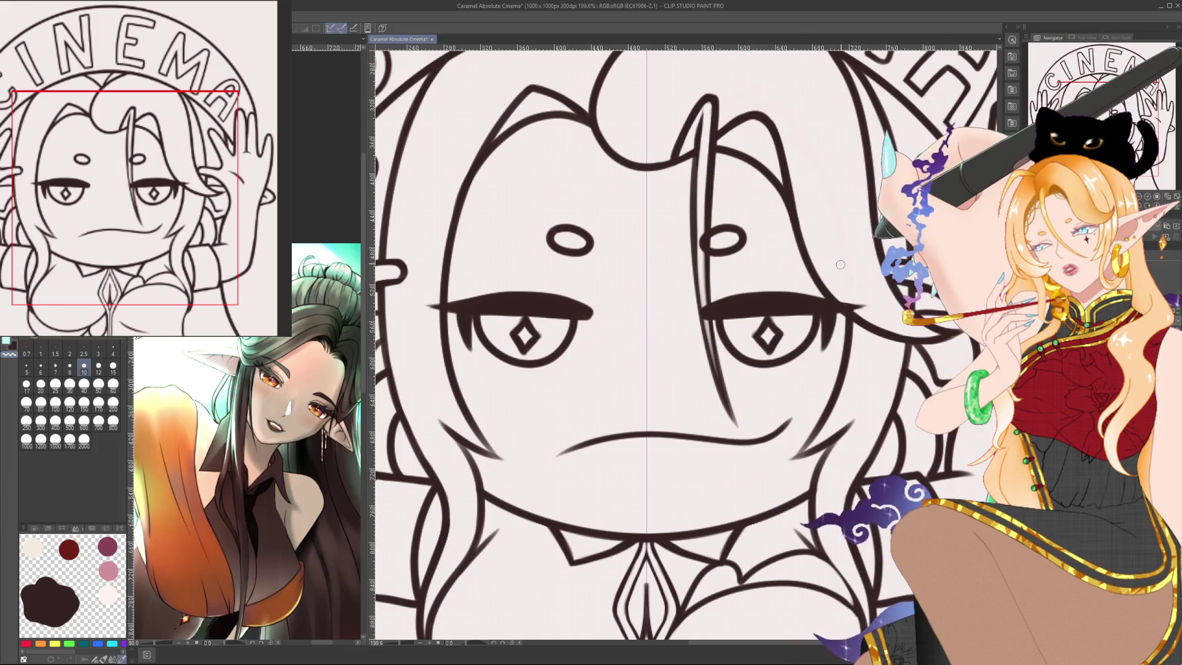
{"action": "scroll", "coordinate": [839, 261], "scroll_direction": "down", "scroll_amount": 5}
{"action": "scroll", "coordinate": [813, 264], "scroll_direction": "up", "scroll_amount": 1}
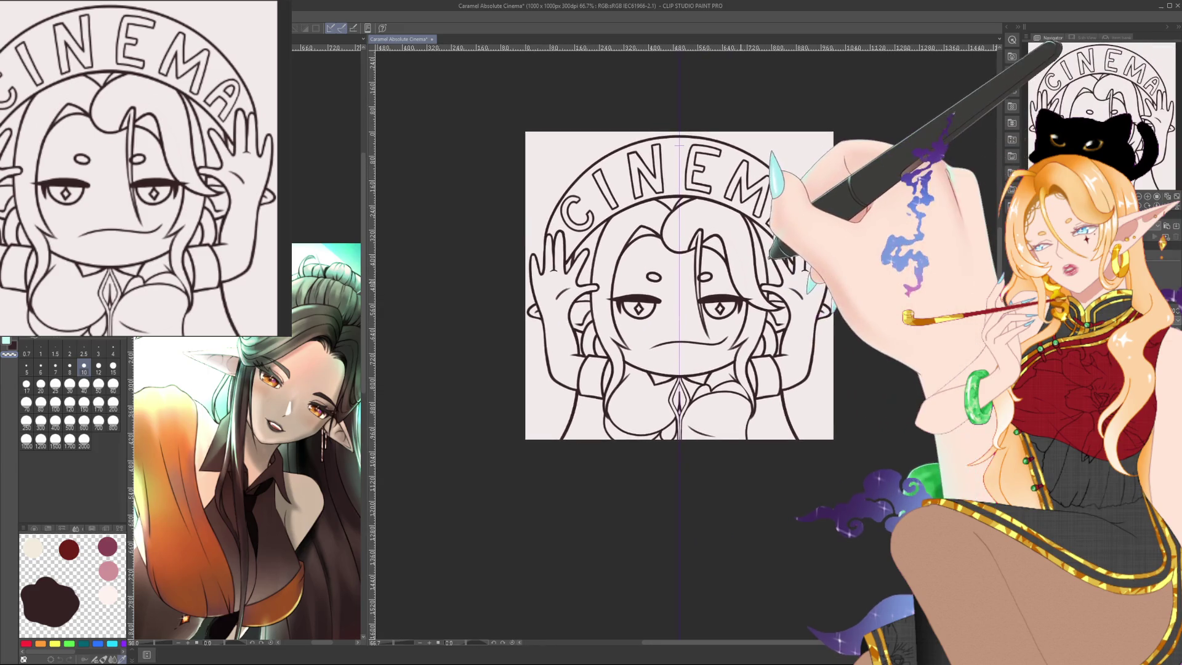
Zoom in on the face and draw two-stroke diamond pupils in the empty eye and the other eye.
{"action": "scroll", "coordinate": [776, 266], "scroll_direction": "up", "scroll_amount": 1}
{"action": "scroll", "coordinate": [727, 272], "scroll_direction": "up", "scroll_amount": 1}
{"action": "scroll", "coordinate": [727, 271], "scroll_direction": "up", "scroll_amount": 1}
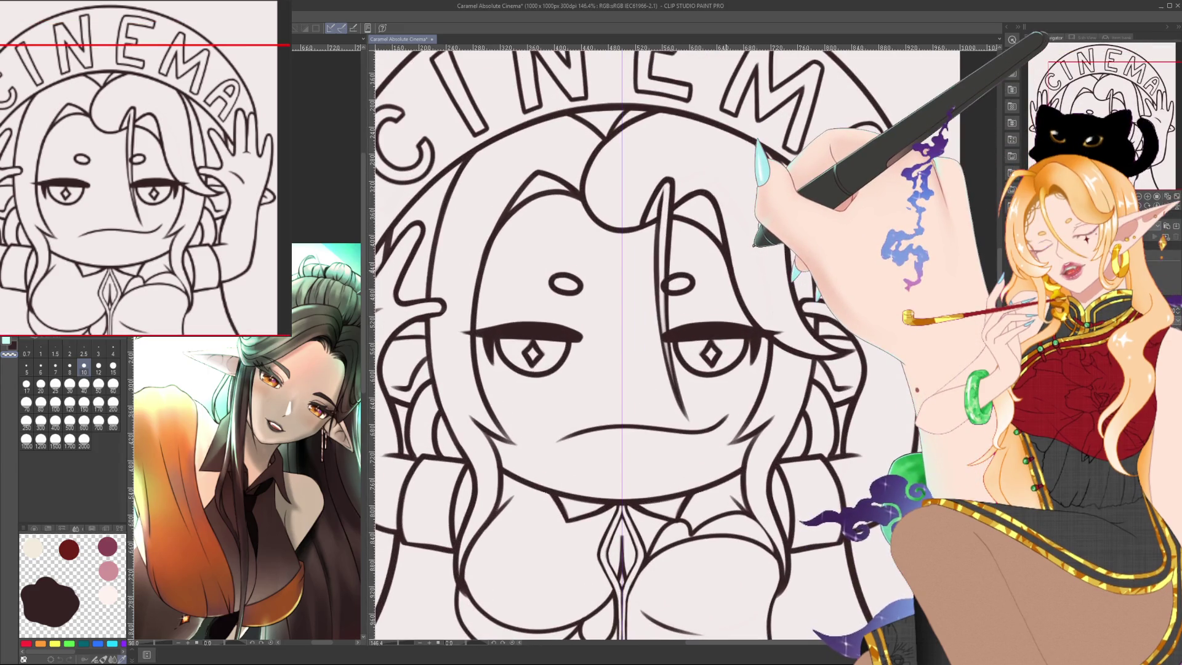
{"action": "left_click_drag", "start_coordinate": [840, 362], "coordinate": [909, 353]}
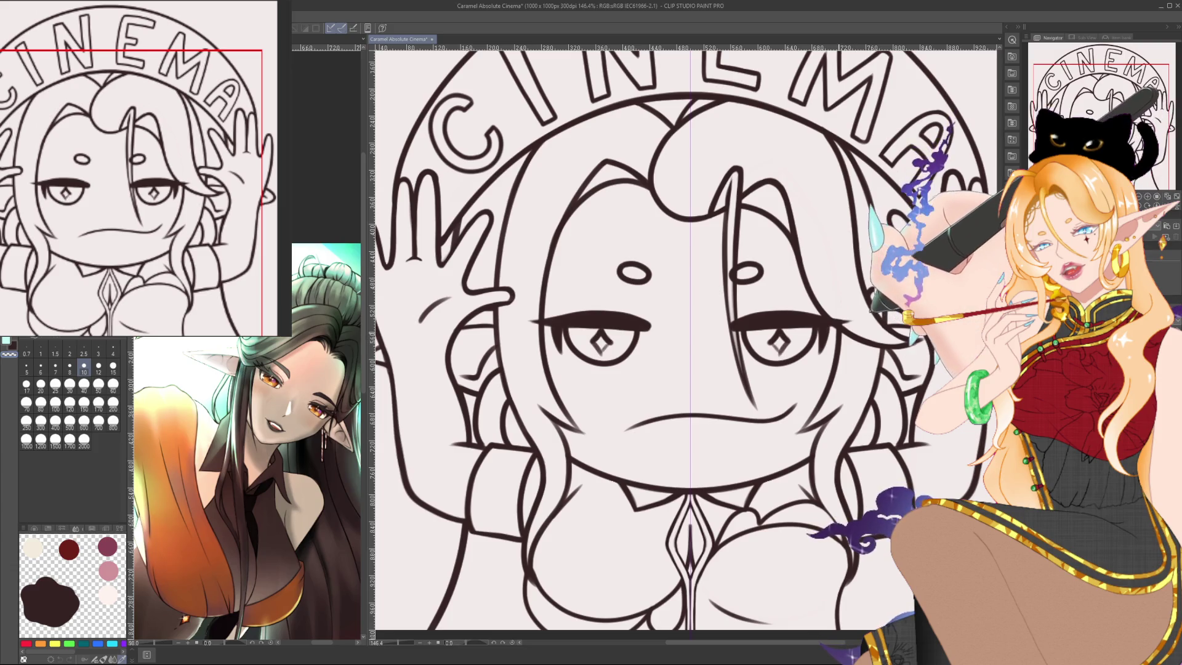
{"action": "scroll", "coordinate": [766, 315], "scroll_direction": "up", "scroll_amount": 1}
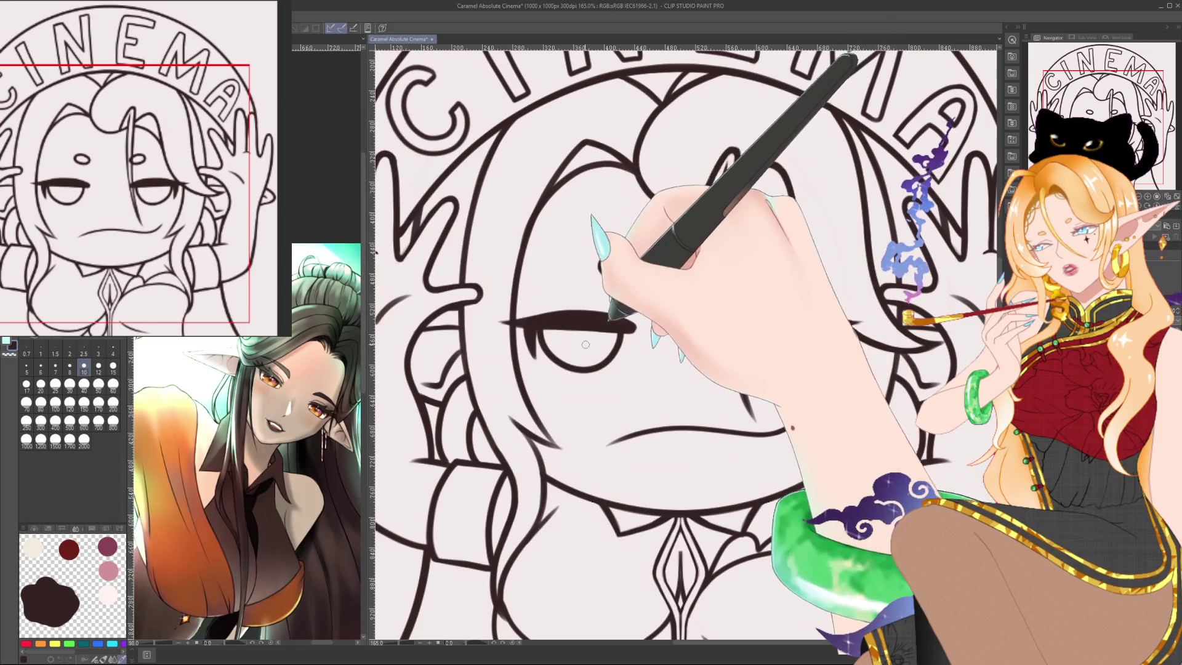
{"action": "left_click_drag", "start_coordinate": [582, 362], "coordinate": [586, 332]}
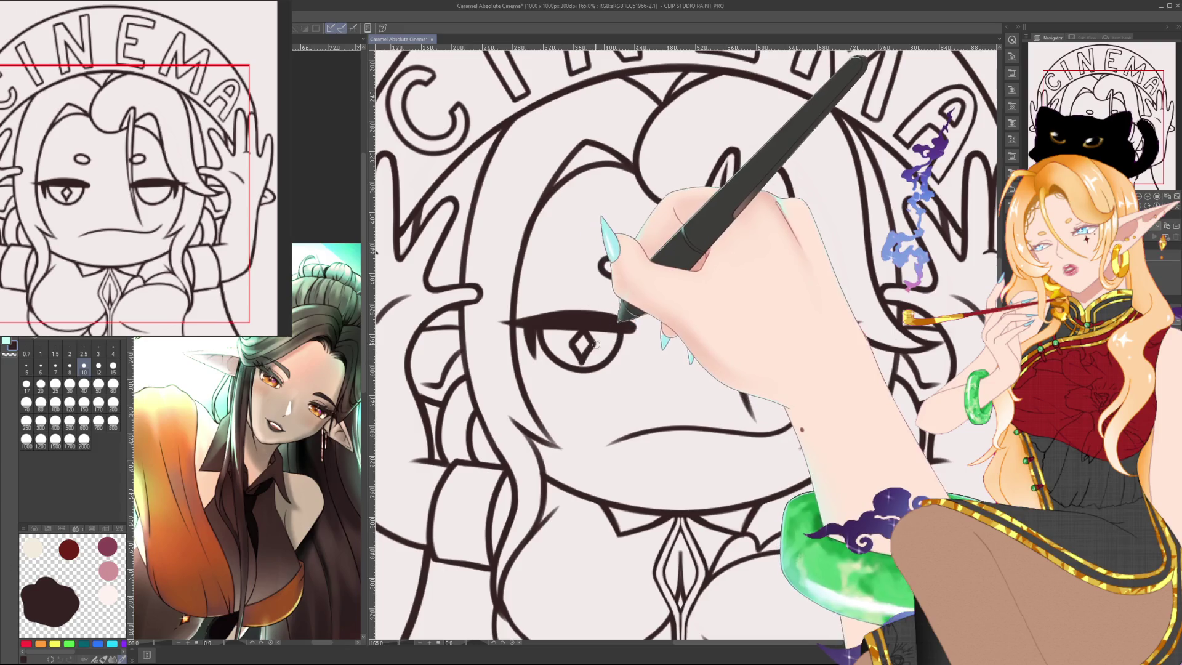
{"action": "left_click_drag", "start_coordinate": [585, 333], "coordinate": [582, 360]}
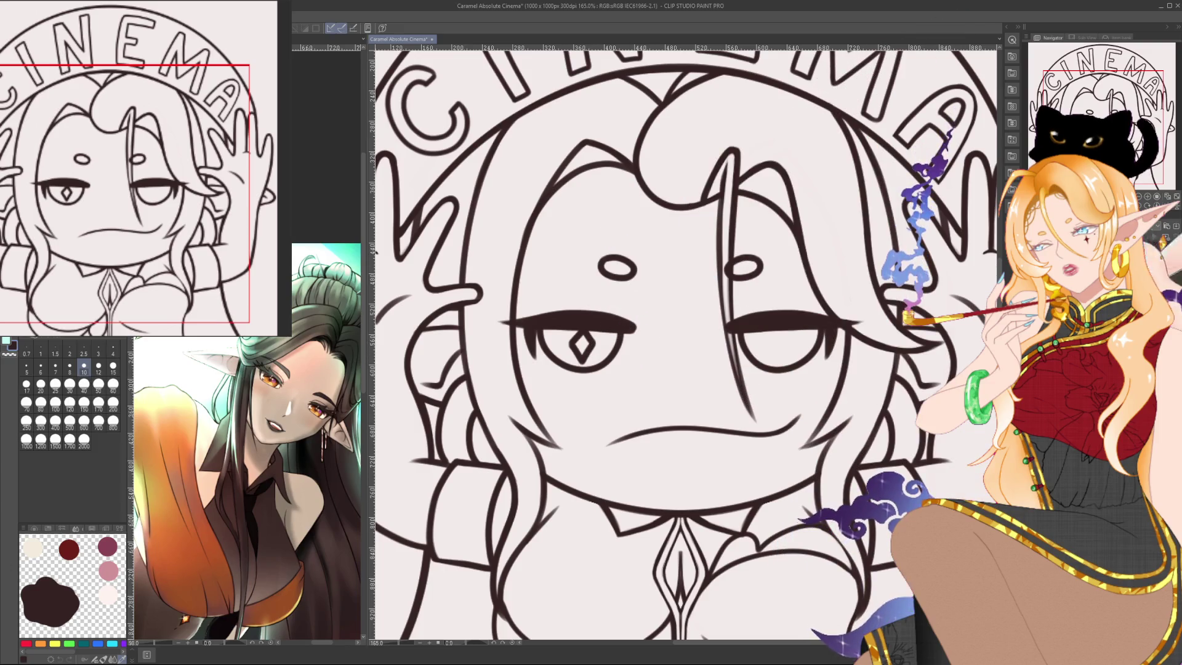
{"action": "left_click_drag", "start_coordinate": [607, 335], "coordinate": [612, 362]}
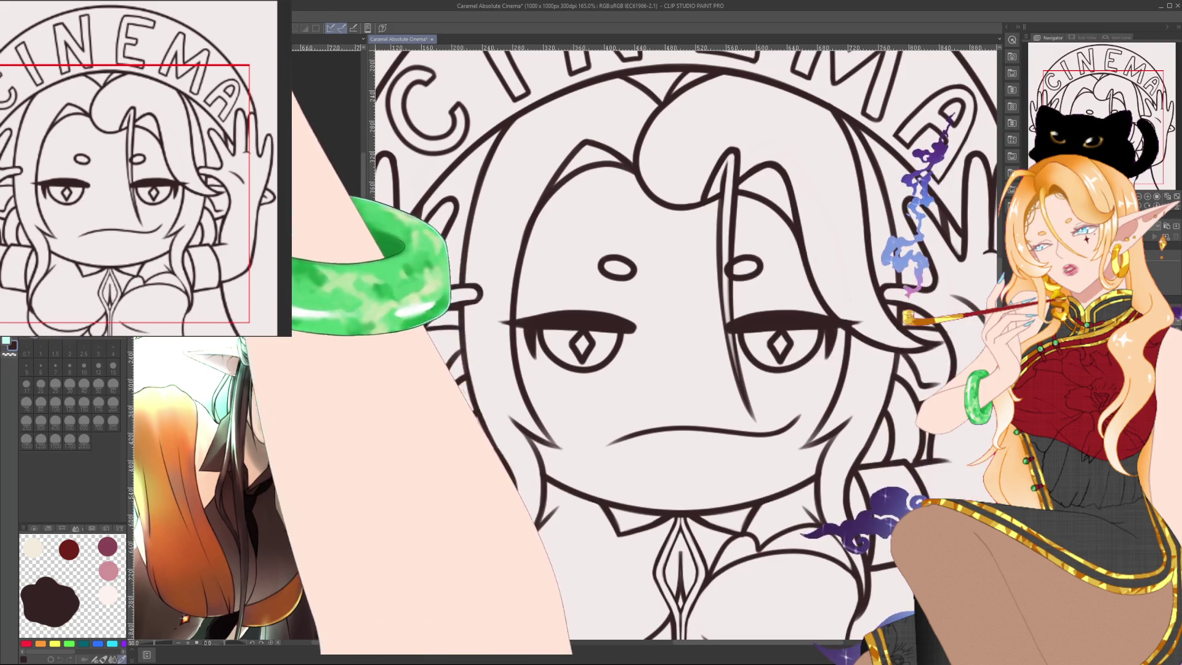
{"action": "left_click_drag", "start_coordinate": [767, 323], "coordinate": [766, 366]}
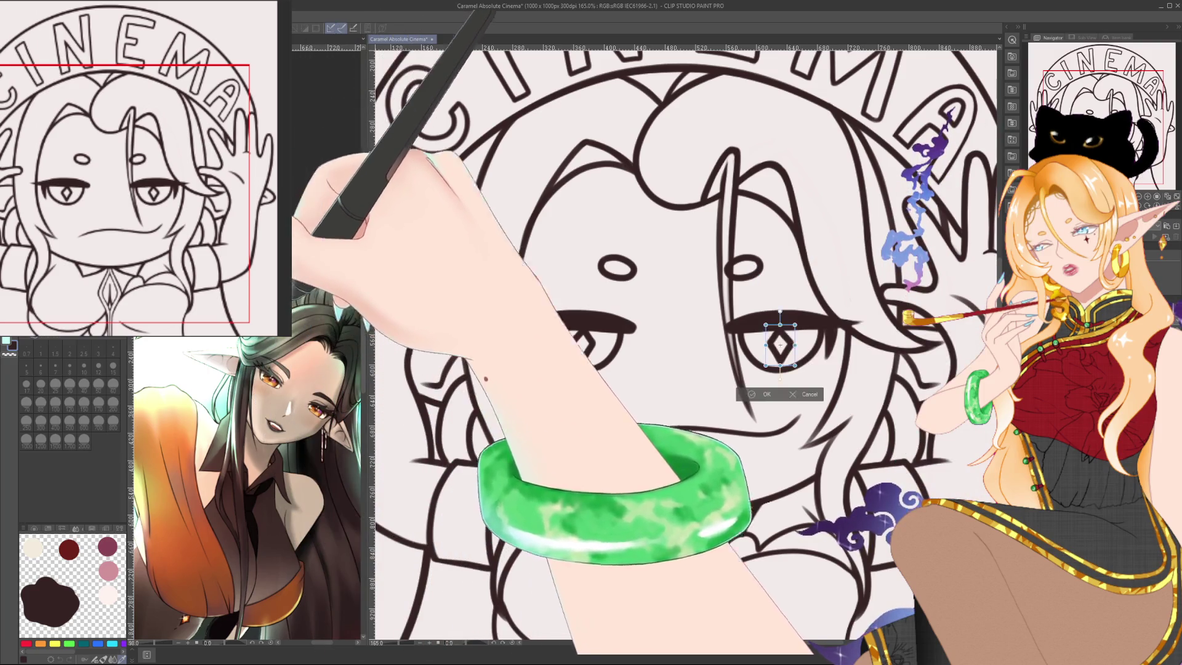
Transform the right eye's diamond pupil to match the left one and commit it.
{"action": "key", "text": "ctrl+t"}
{"action": "key", "text": "Return"}
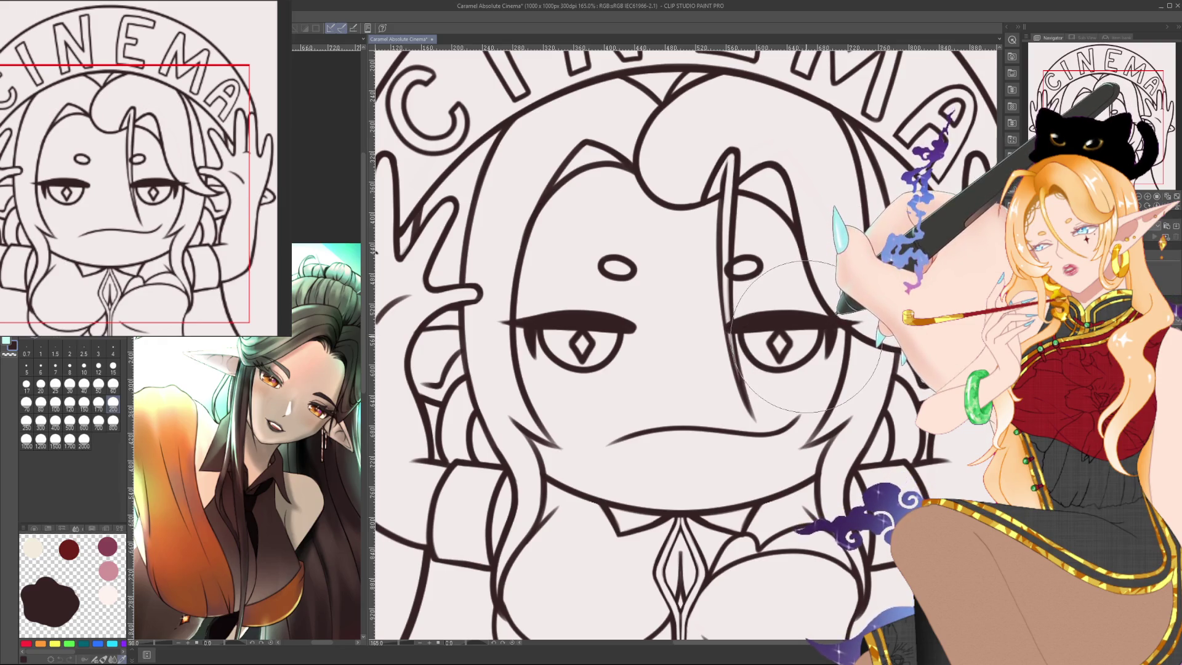
{"action": "left_click", "coordinate": [112, 383]}
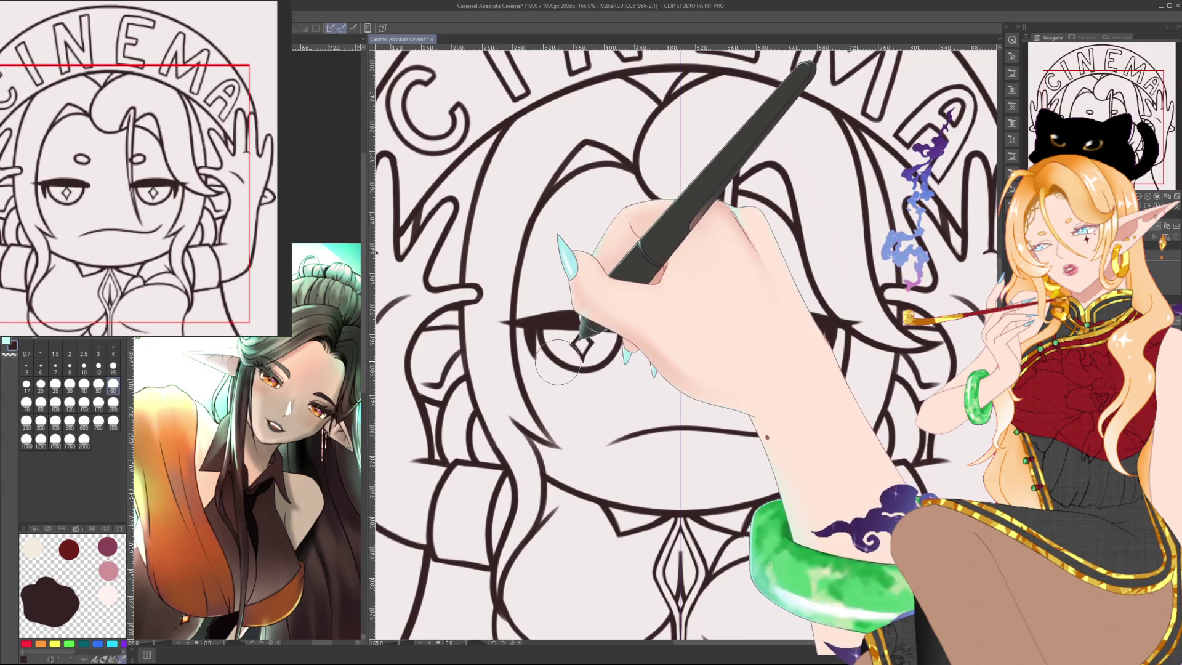
Enlarge the brush to 120 and clean up strokes around the eyes, zooming to check.
{"action": "scroll", "coordinate": [557, 362], "scroll_direction": "down", "scroll_amount": 3}
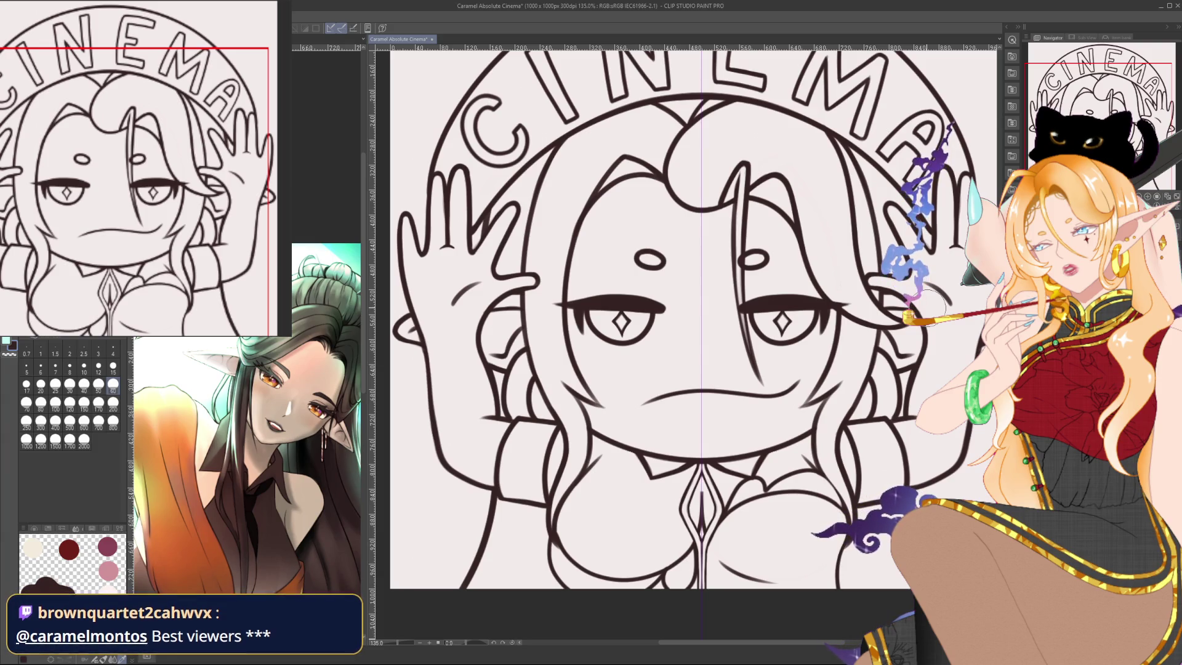
{"action": "key", "text": "bracketright"}
{"action": "key", "text": "bracketright"}
{"action": "key", "text": "bracketright"}
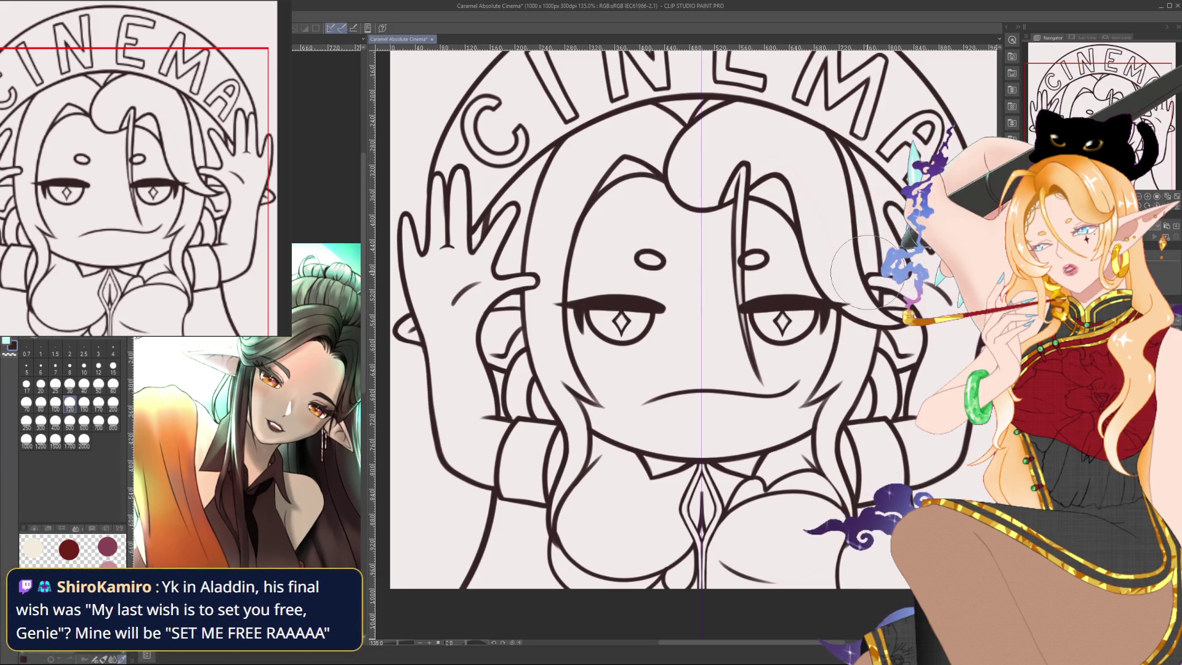
{"action": "scroll", "coordinate": [869, 271], "scroll_direction": "down", "scroll_amount": 1}
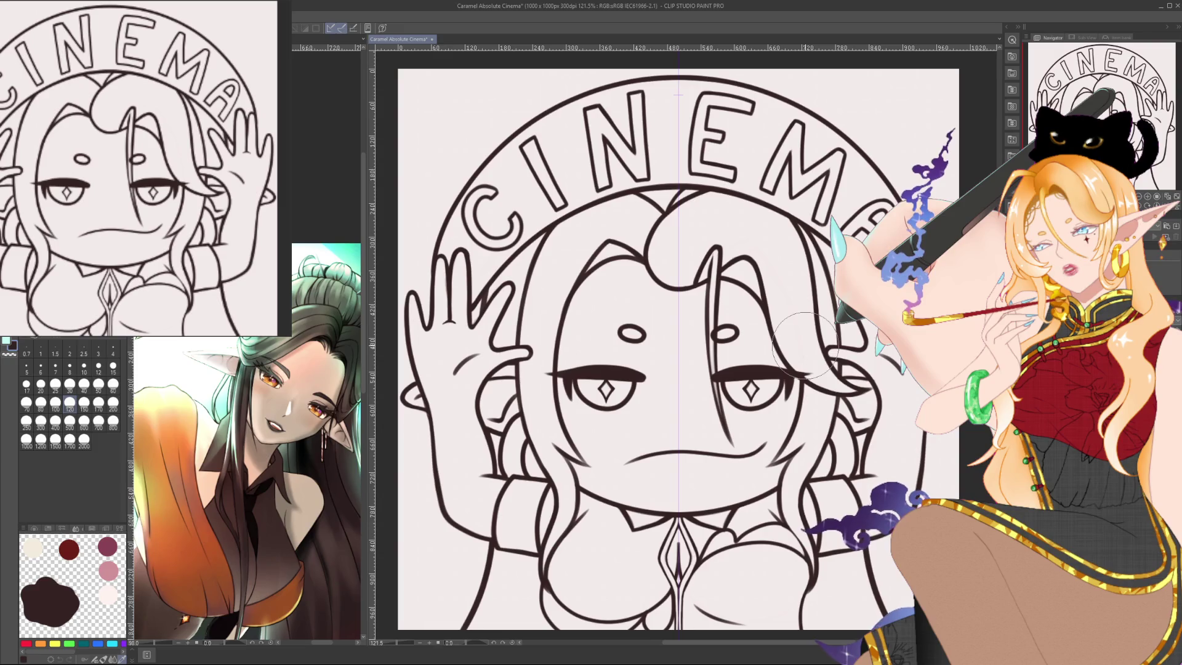
{"action": "scroll", "coordinate": [805, 345], "scroll_direction": "down", "scroll_amount": 1}
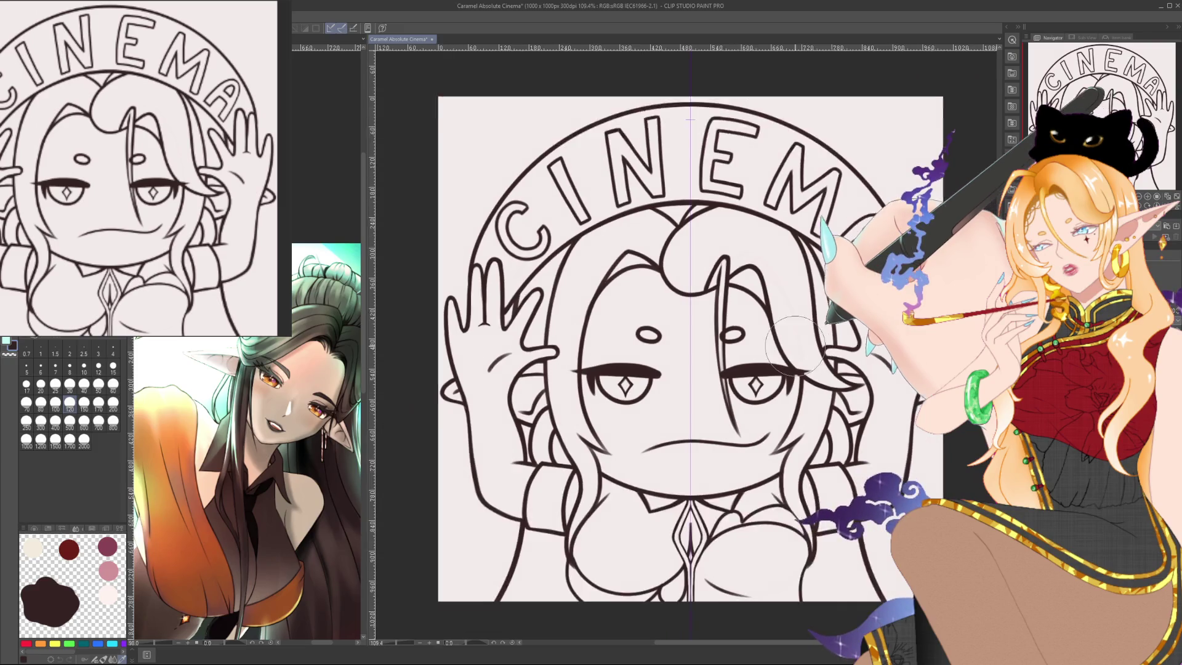
{"action": "scroll", "coordinate": [805, 345], "scroll_direction": "down", "scroll_amount": 1}
{"action": "scroll", "coordinate": [805, 345], "scroll_direction": "down", "scroll_amount": 1}
{"action": "scroll", "coordinate": [804, 345], "scroll_direction": "down", "scroll_amount": 1}
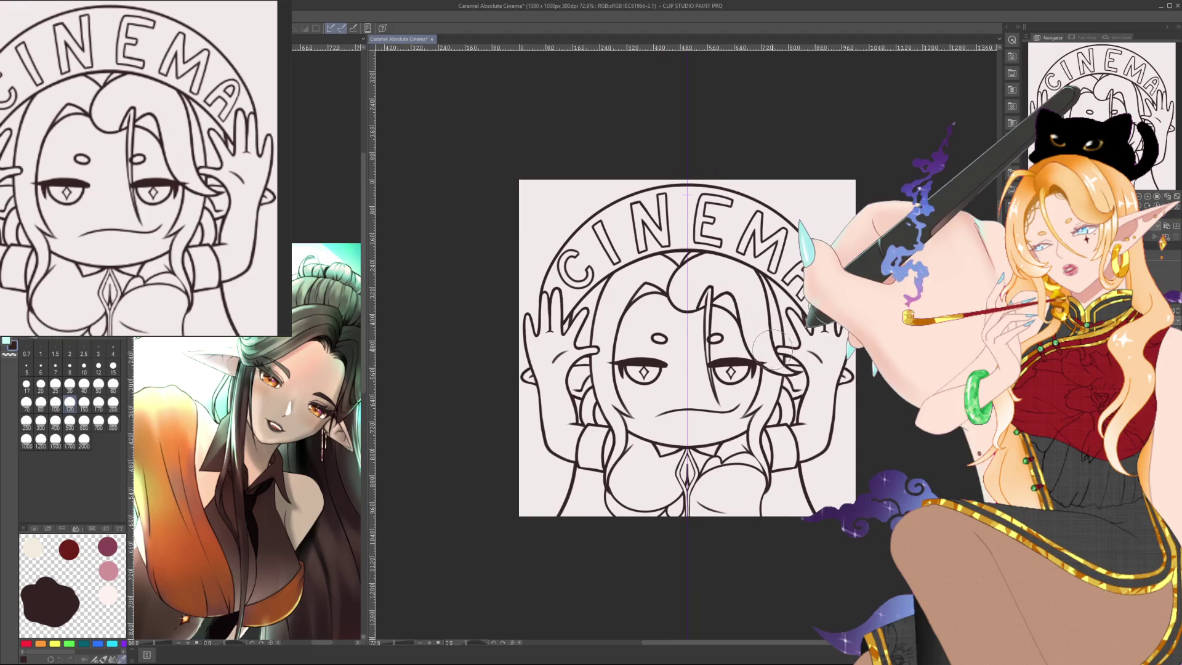
{"action": "scroll", "coordinate": [751, 348], "scroll_direction": "up", "scroll_amount": 1}
{"action": "scroll", "coordinate": [751, 348], "scroll_direction": "up", "scroll_amount": 1}
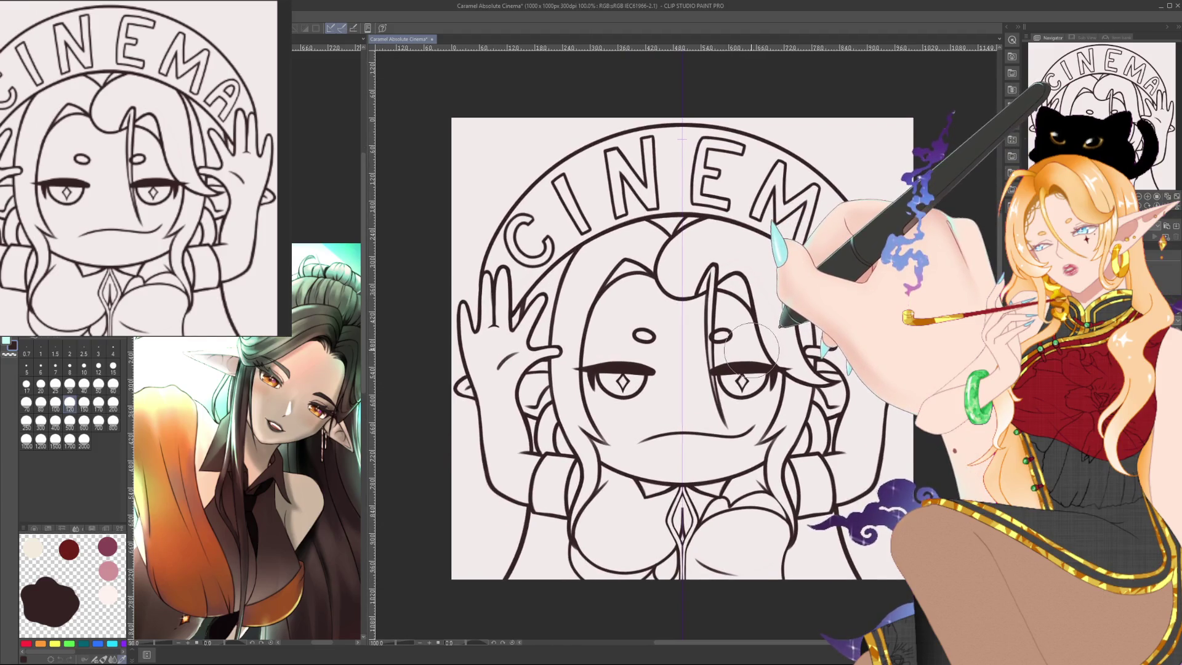
{"action": "scroll", "coordinate": [751, 348], "scroll_direction": "up", "scroll_amount": 1}
{"action": "scroll", "coordinate": [770, 360], "scroll_direction": "up", "scroll_amount": 1}
{"action": "scroll", "coordinate": [771, 360], "scroll_direction": "down", "scroll_amount": 1}
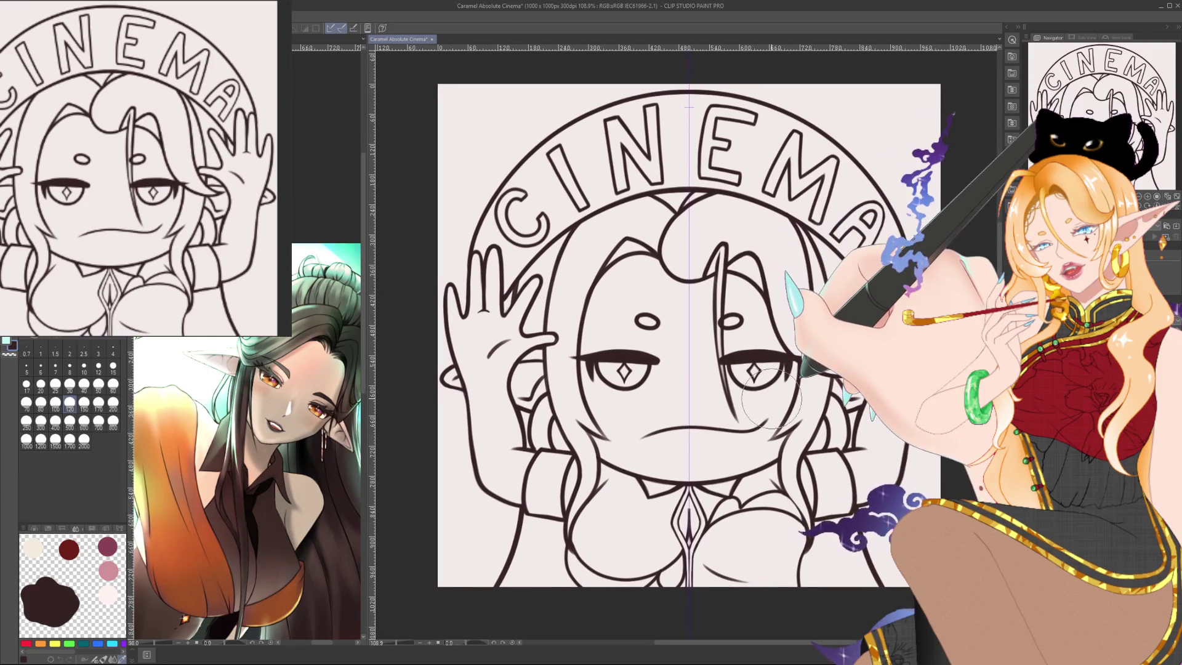
{"action": "scroll", "coordinate": [771, 396], "scroll_direction": "up", "scroll_amount": 1}
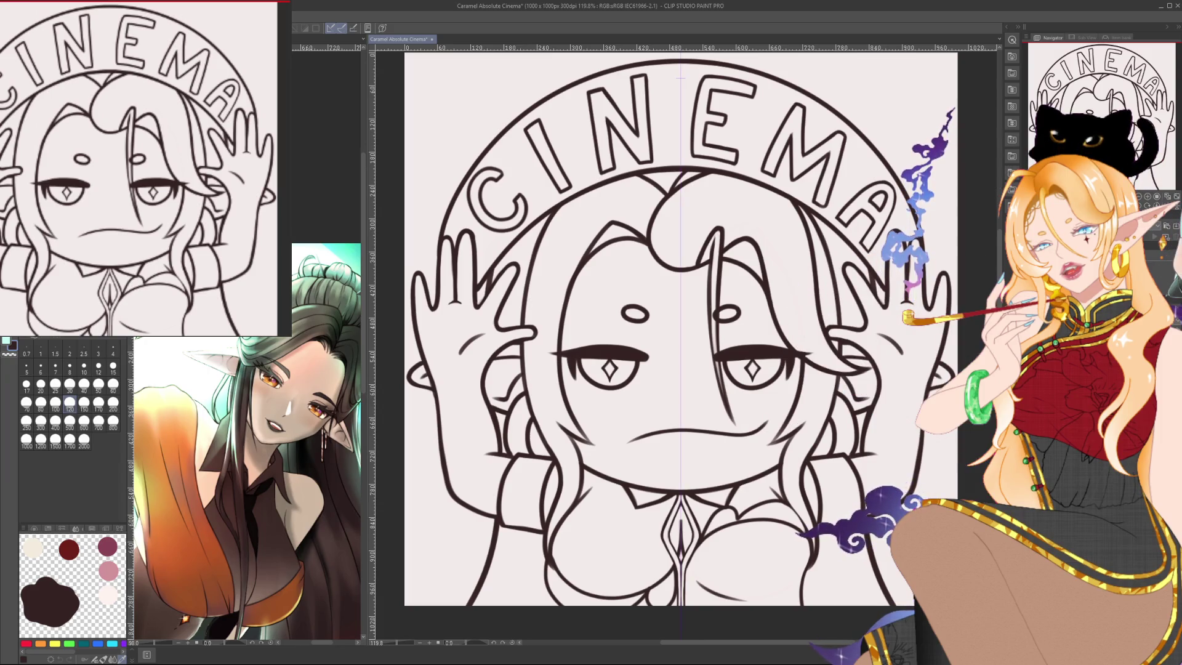
Draw thin size-10 strokes beside the raised left hand.
{"action": "left_click", "coordinate": [83, 368]}
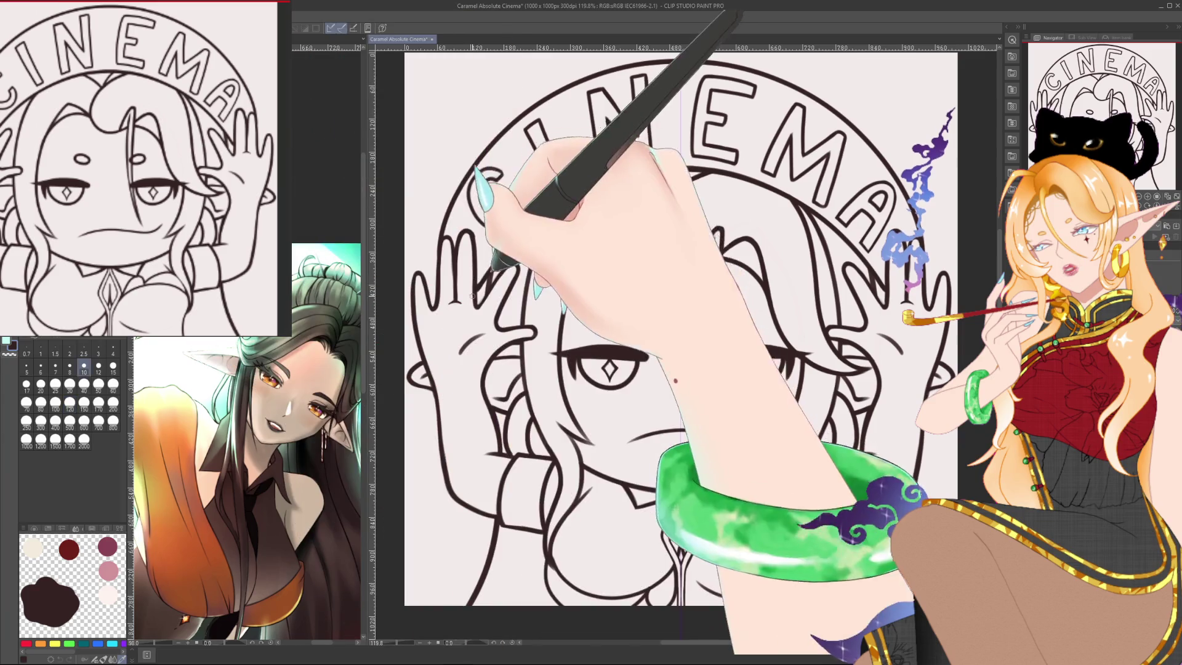
{"action": "left_click_drag", "start_coordinate": [838, 191], "coordinate": [905, 303]}
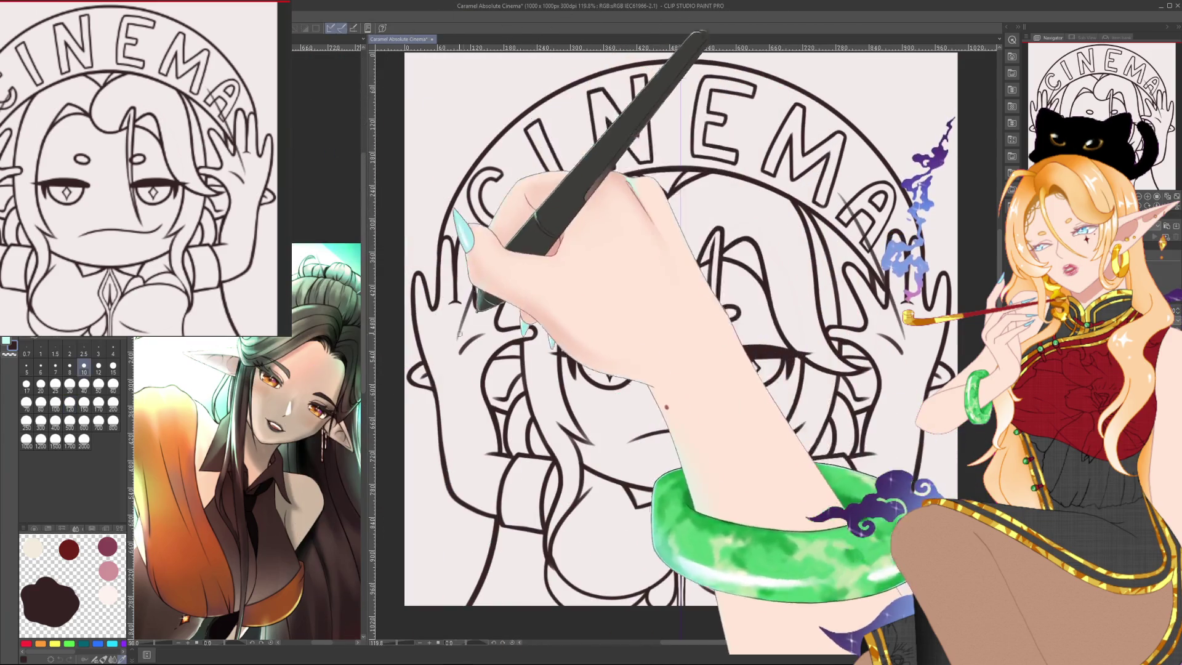
{"action": "left_click_drag", "start_coordinate": [524, 196], "coordinate": [476, 295]}
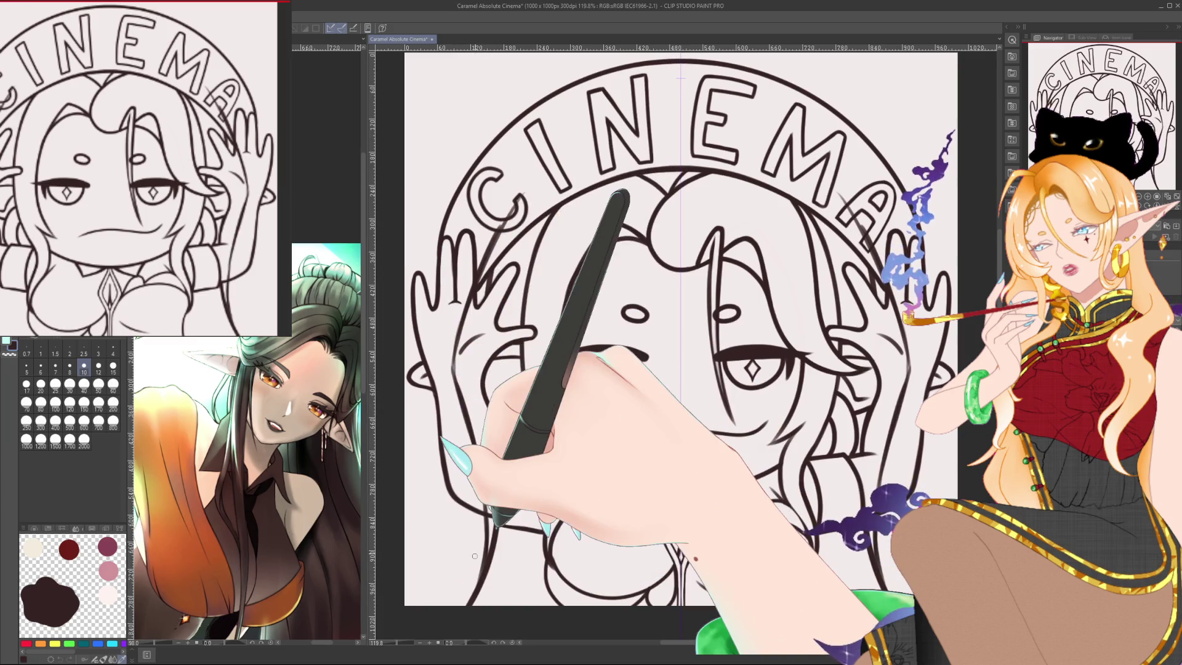
{"action": "key", "text": "bracketright"}
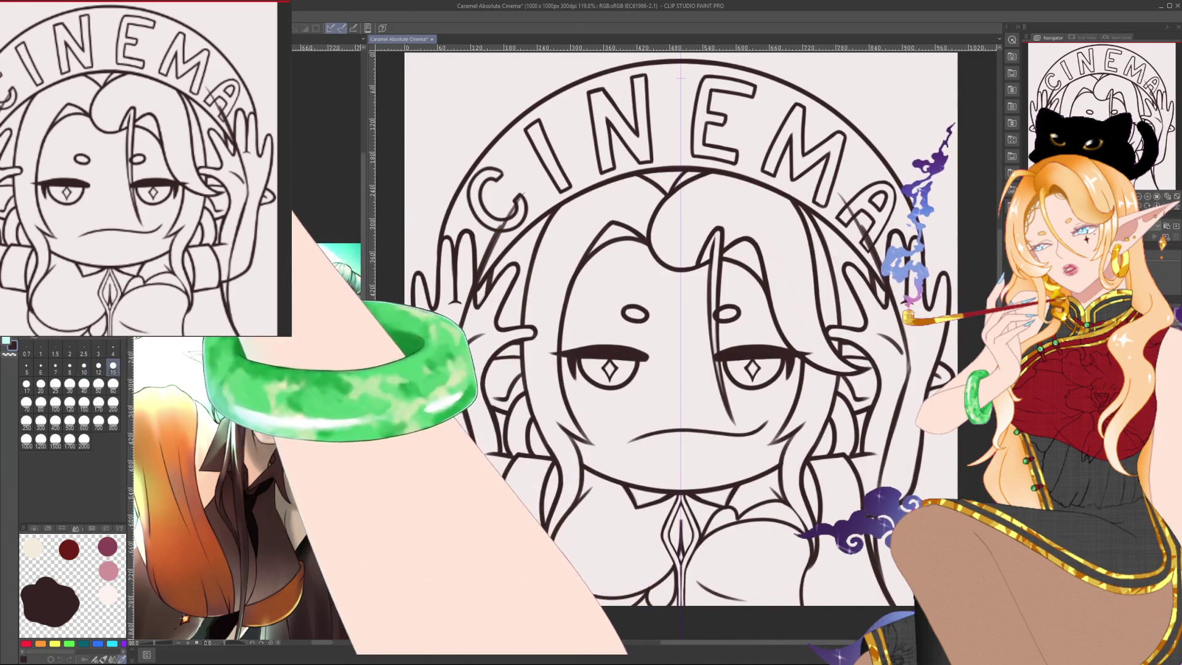
Erase the stray inner line by the left hand, then zoom out to the whole emote.
{"action": "key", "text": "e"}
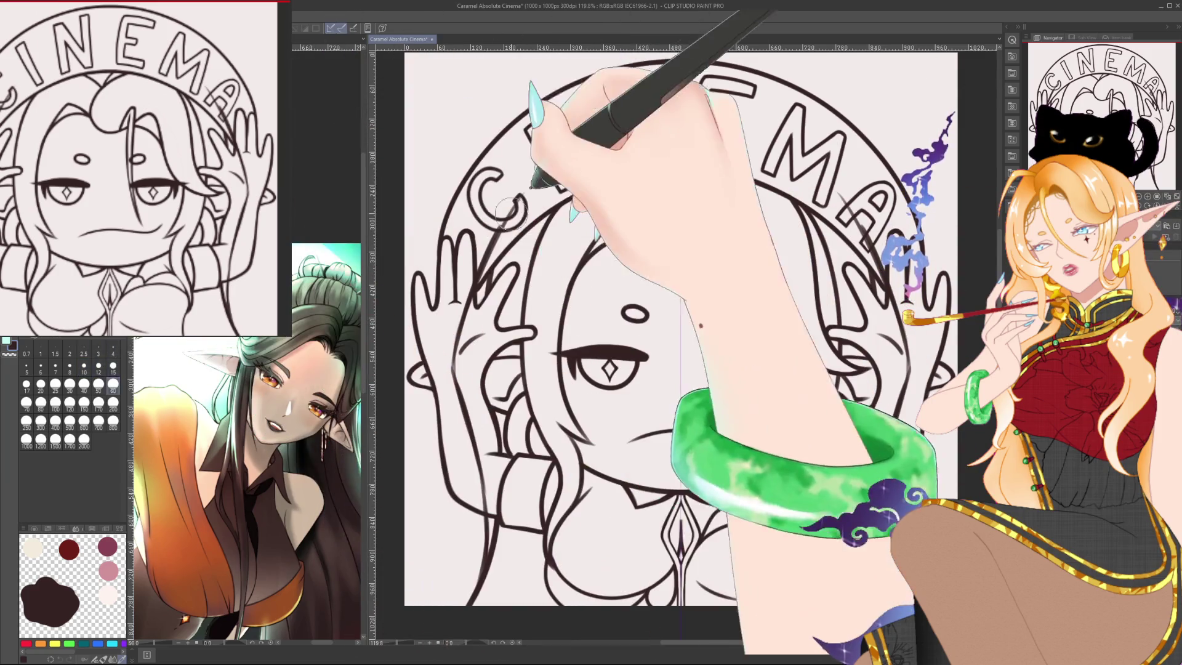
{"action": "left_click_drag", "start_coordinate": [463, 360], "coordinate": [470, 441]}
{"action": "left_click", "coordinate": [84, 367]}
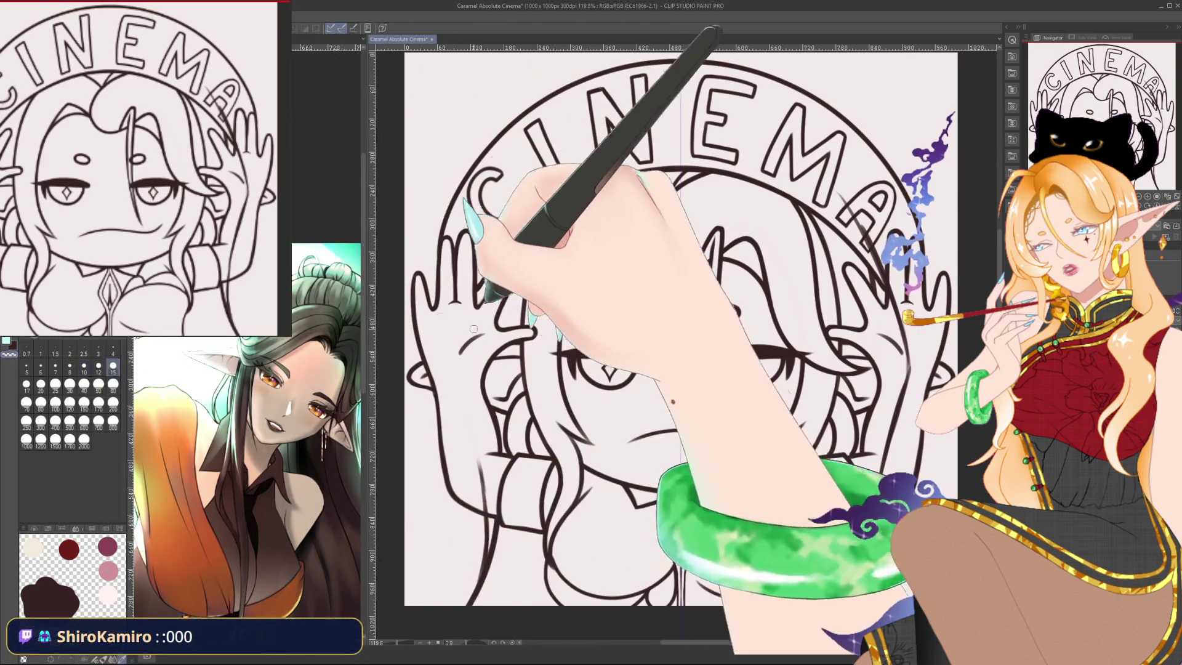
{"action": "key", "text": "bracketright"}
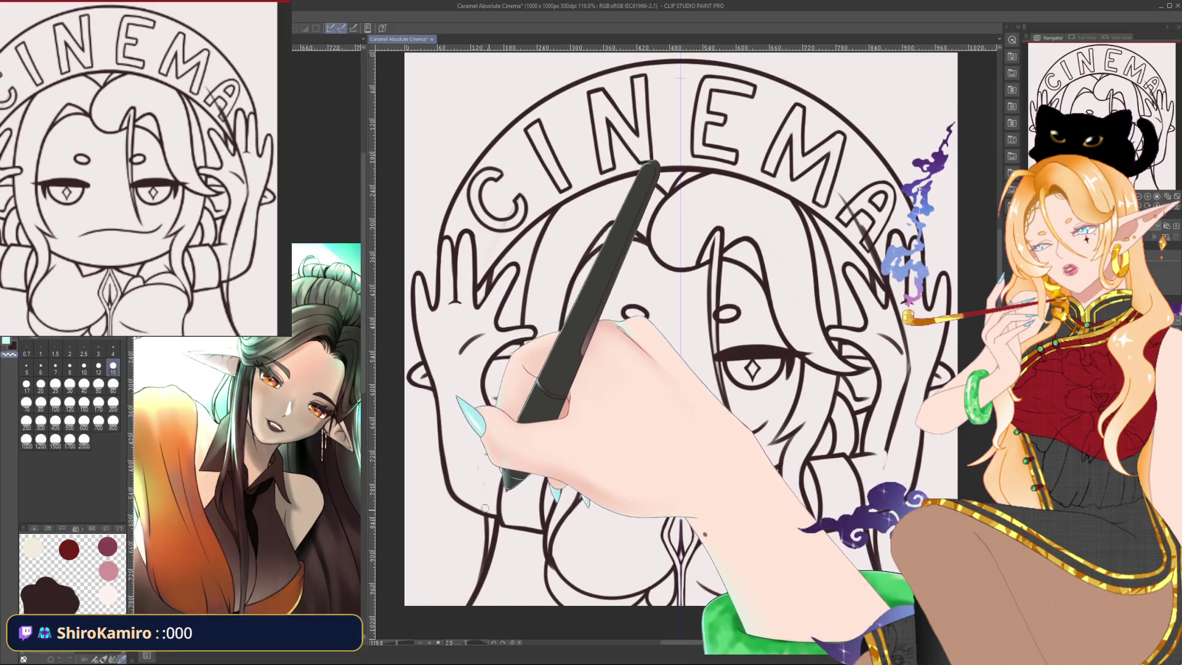
{"action": "key", "text": "ctrl+minus"}
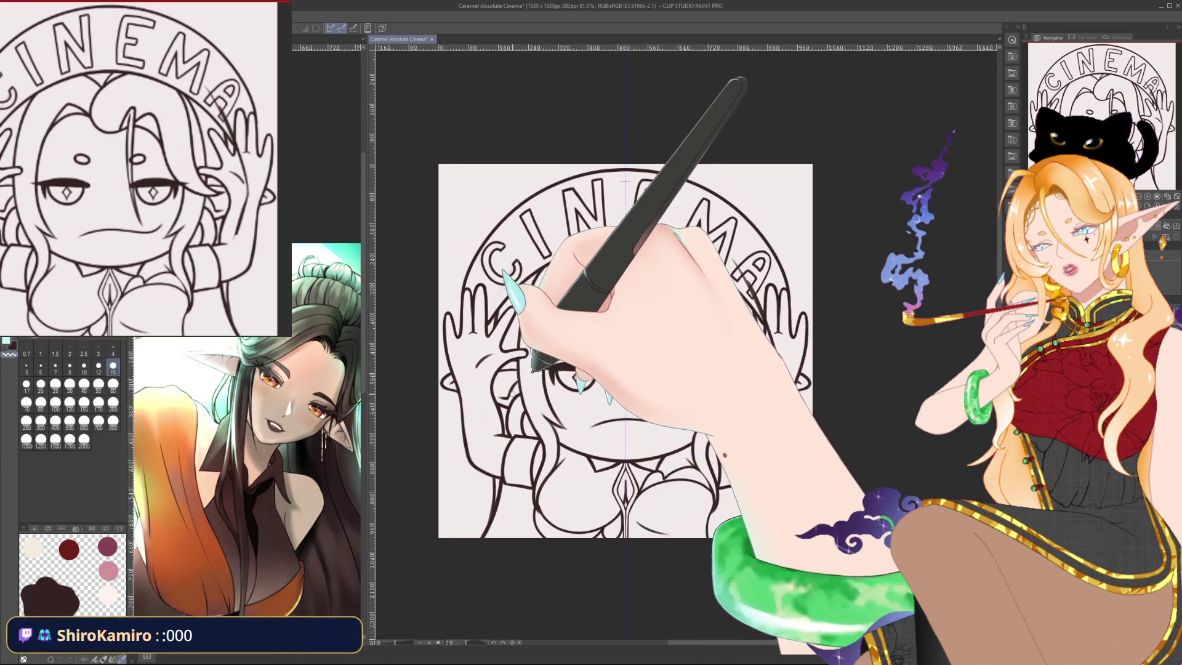
{"action": "key", "text": "bracketright"}
{"action": "key", "text": "bracketright"}
{"action": "key", "text": "bracketright"}
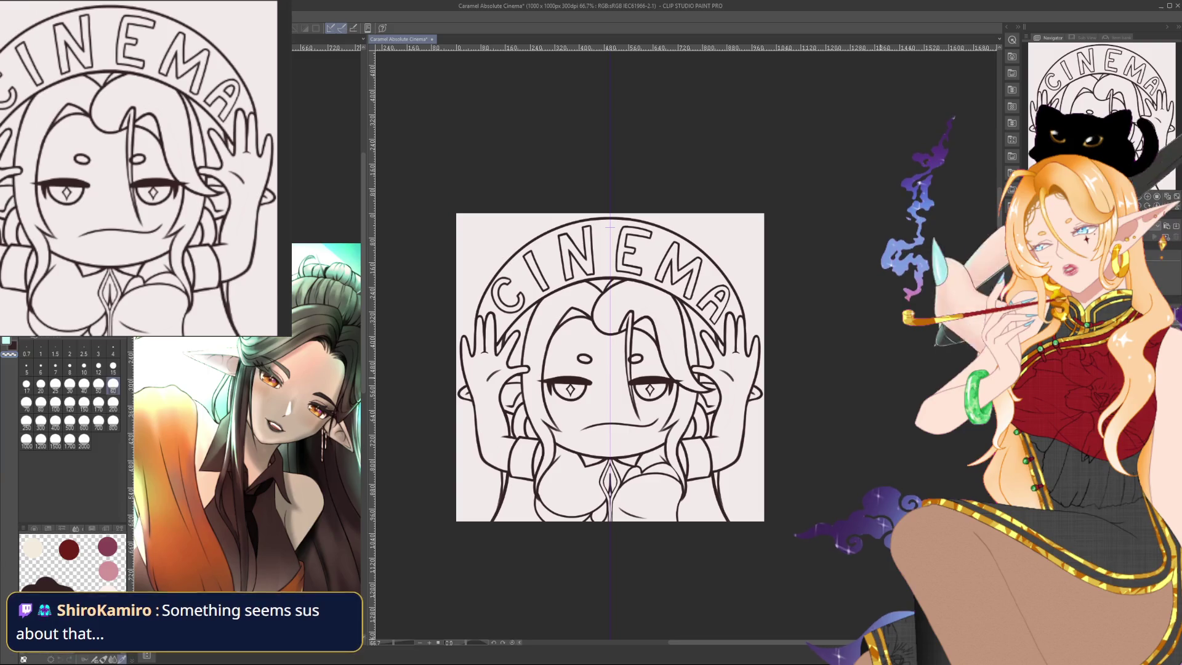
Shrink the brush from 60 to 8 while panning and zooming over the CINEMA lineart.
{"action": "left_click_drag", "start_coordinate": [797, 421], "coordinate": [817, 407]}
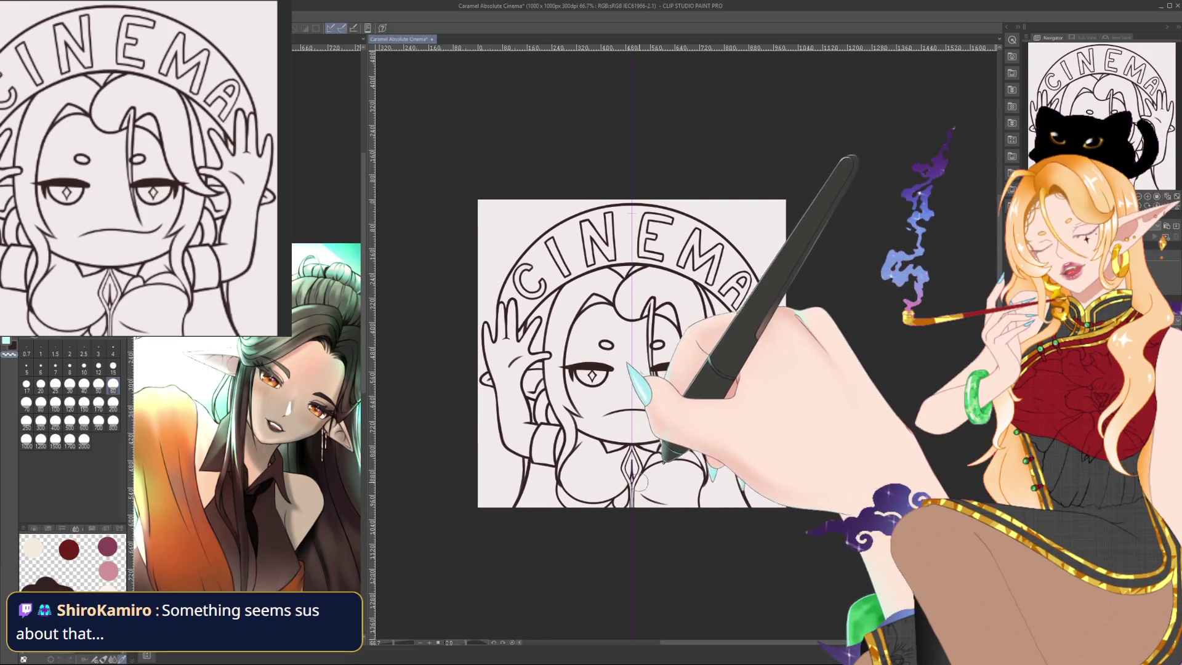
{"action": "scroll", "coordinate": [818, 407], "scroll_direction": "up", "scroll_amount": 4}
{"action": "key", "text": "p"}
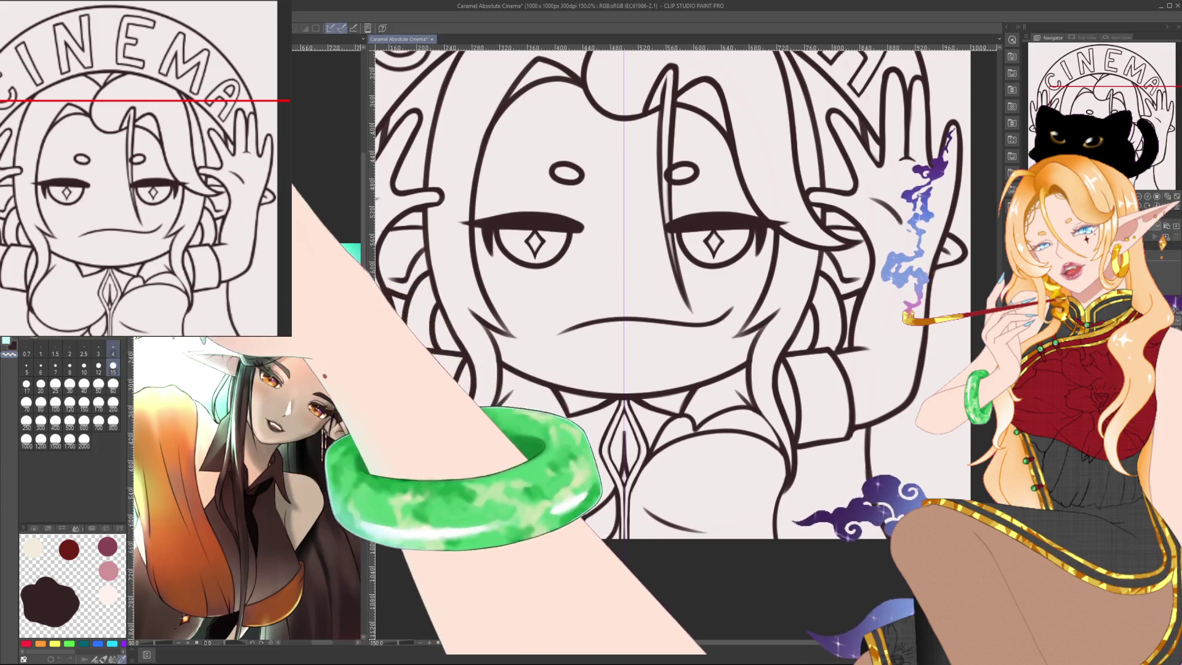
{"action": "key", "text": "bracketleft"}
{"action": "key", "text": "bracketleft"}
{"action": "key", "text": "bracketleft"}
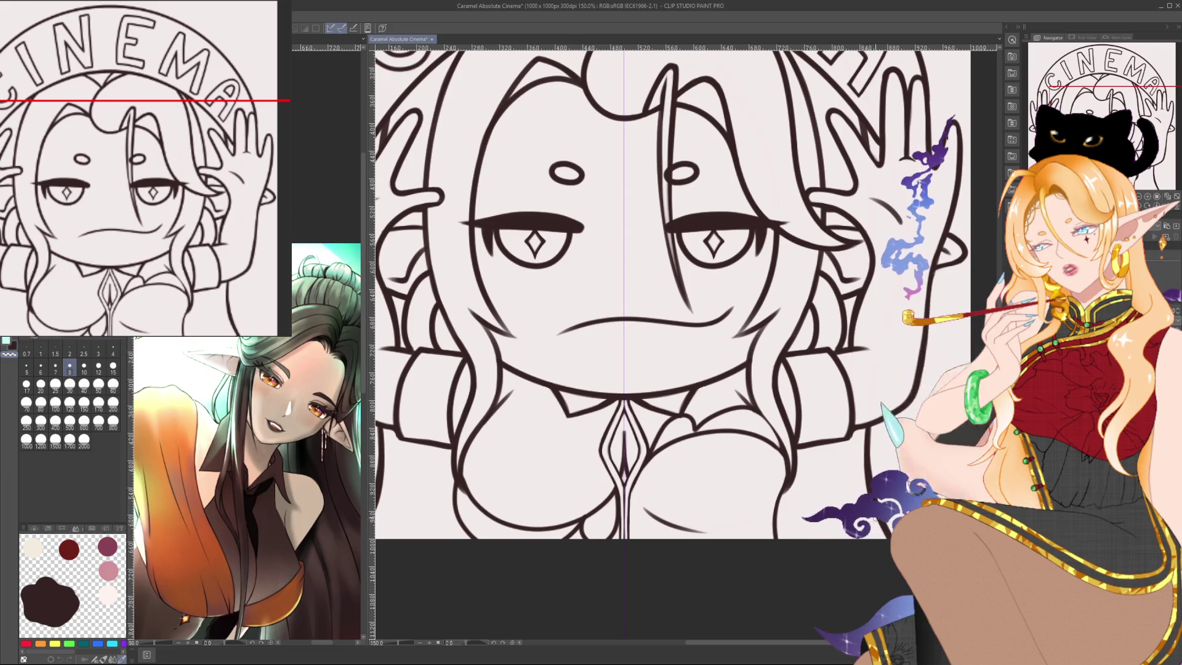
{"action": "scroll", "coordinate": [930, 343], "scroll_direction": "down", "scroll_amount": 5}
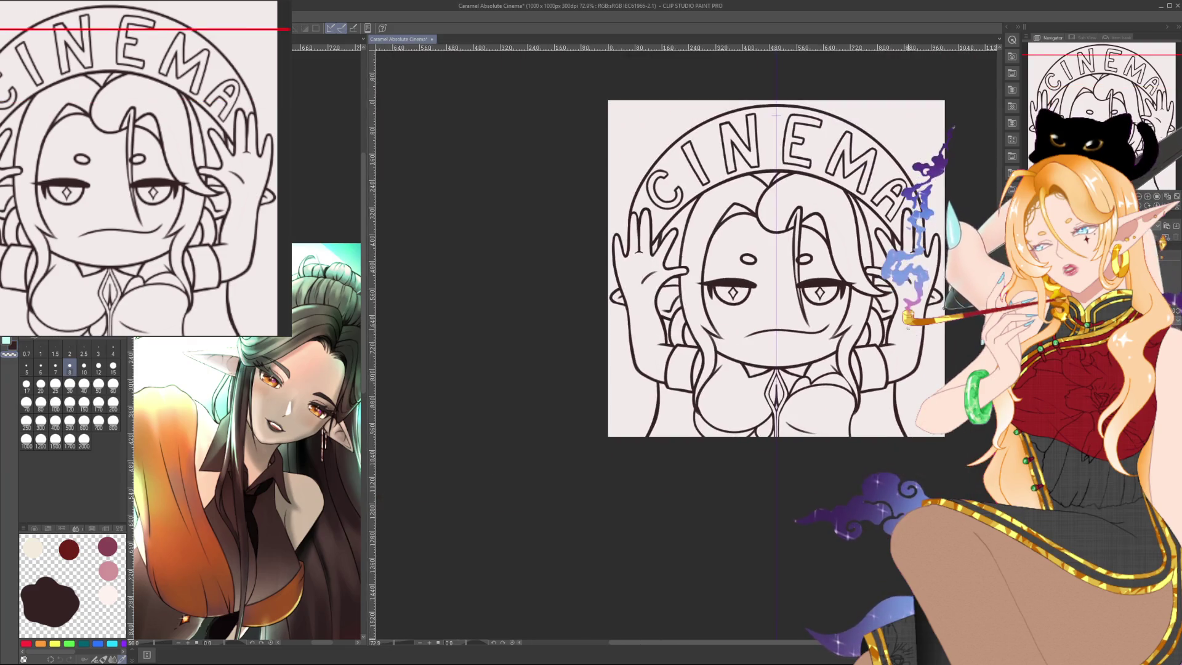
{"action": "scroll", "coordinate": [786, 357], "scroll_direction": "up", "scroll_amount": 2}
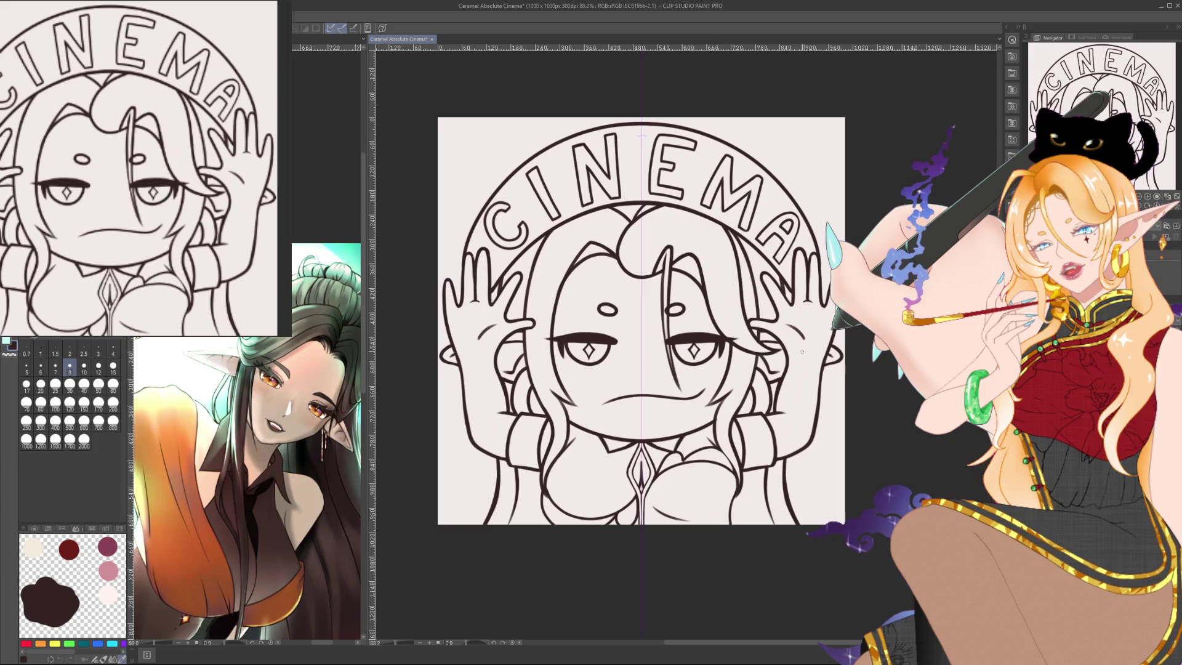
{"action": "left_click_drag", "start_coordinate": [802, 351], "coordinate": [827, 387]}
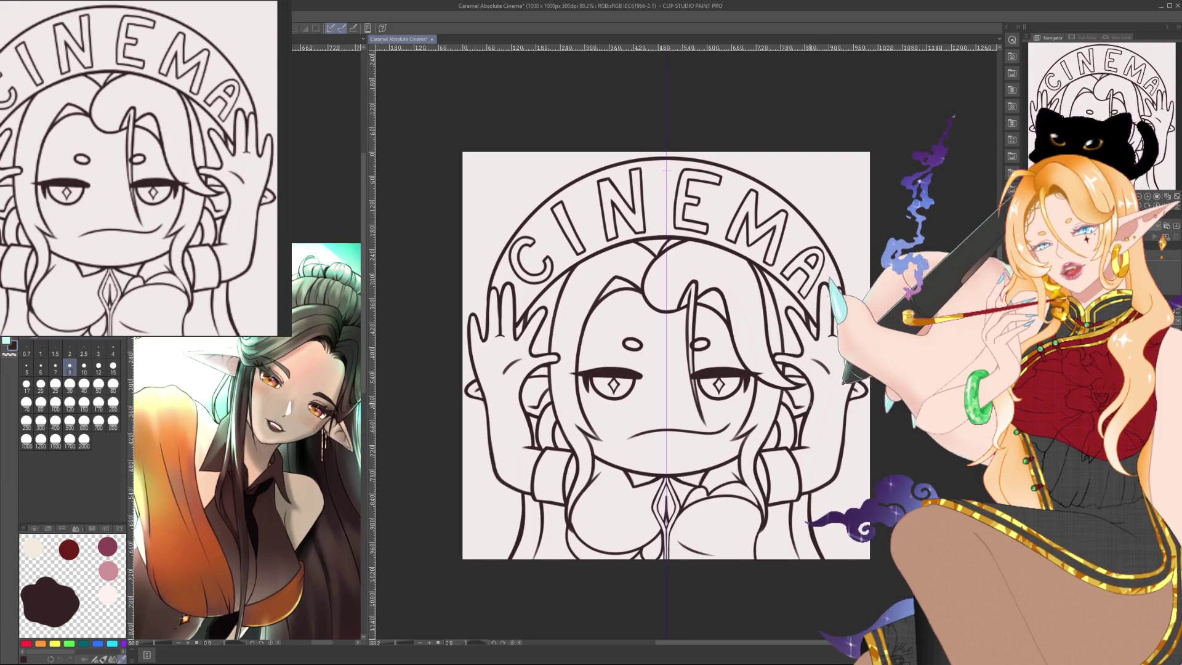
{"action": "scroll", "coordinate": [794, 454], "scroll_direction": "up", "scroll_amount": 1}
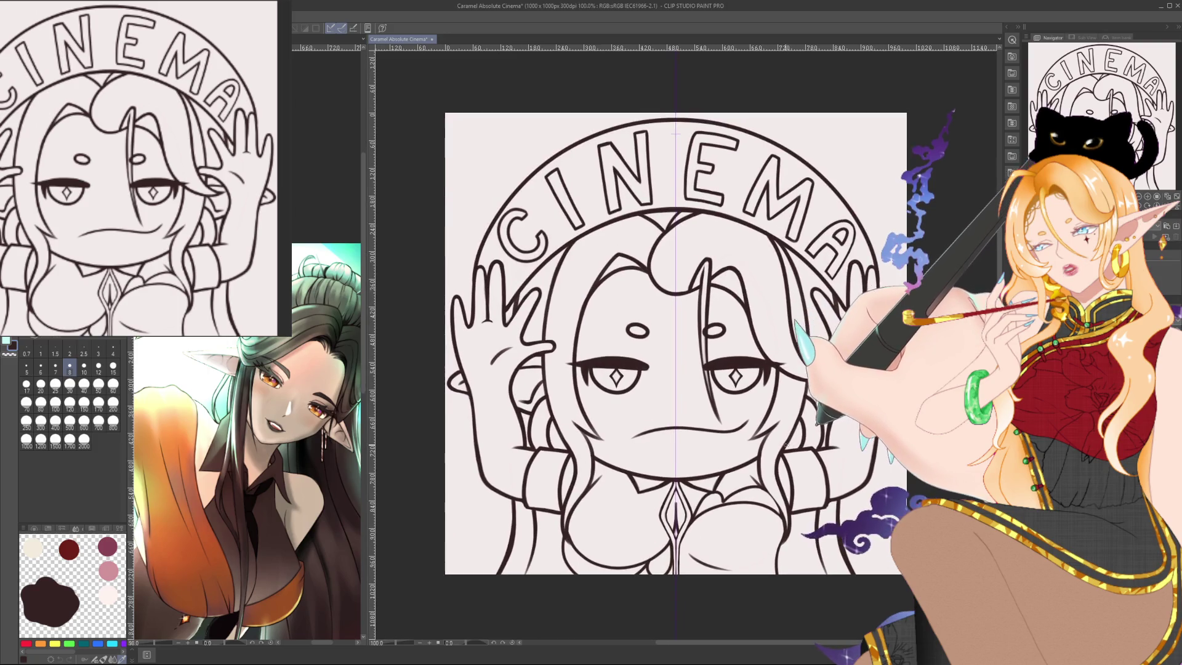
{"action": "scroll", "coordinate": [792, 443], "scroll_direction": "up", "scroll_amount": 1}
{"action": "scroll", "coordinate": [781, 446], "scroll_direction": "up", "scroll_amount": 1}
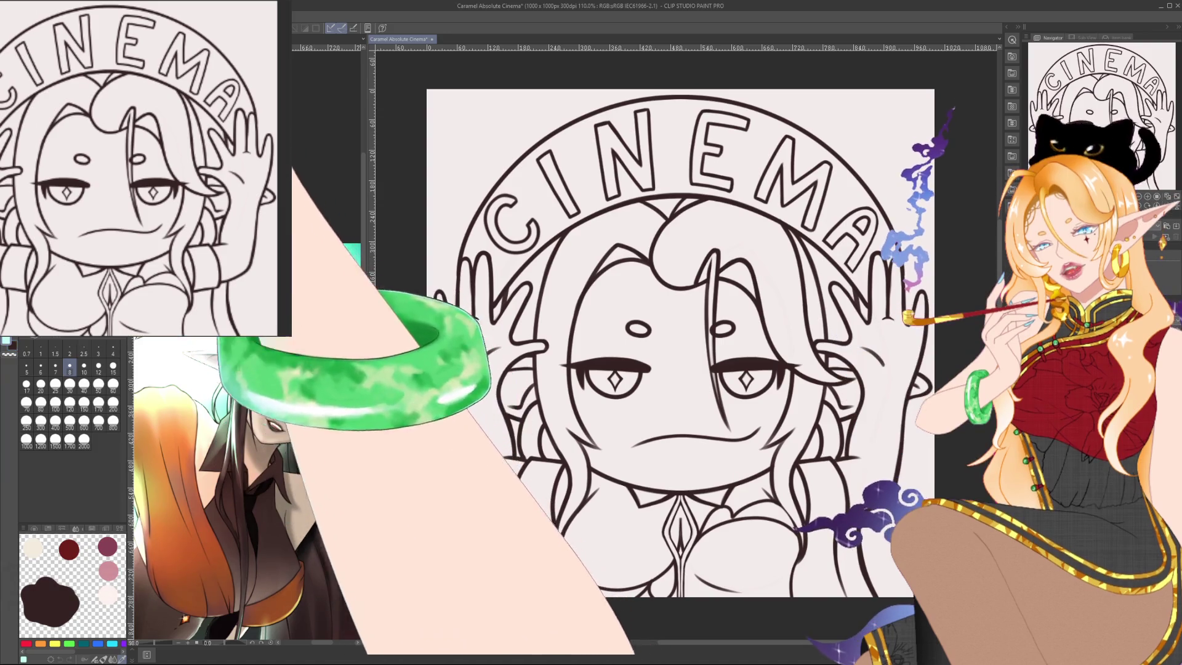
{"action": "left_click", "coordinate": [112, 403]}
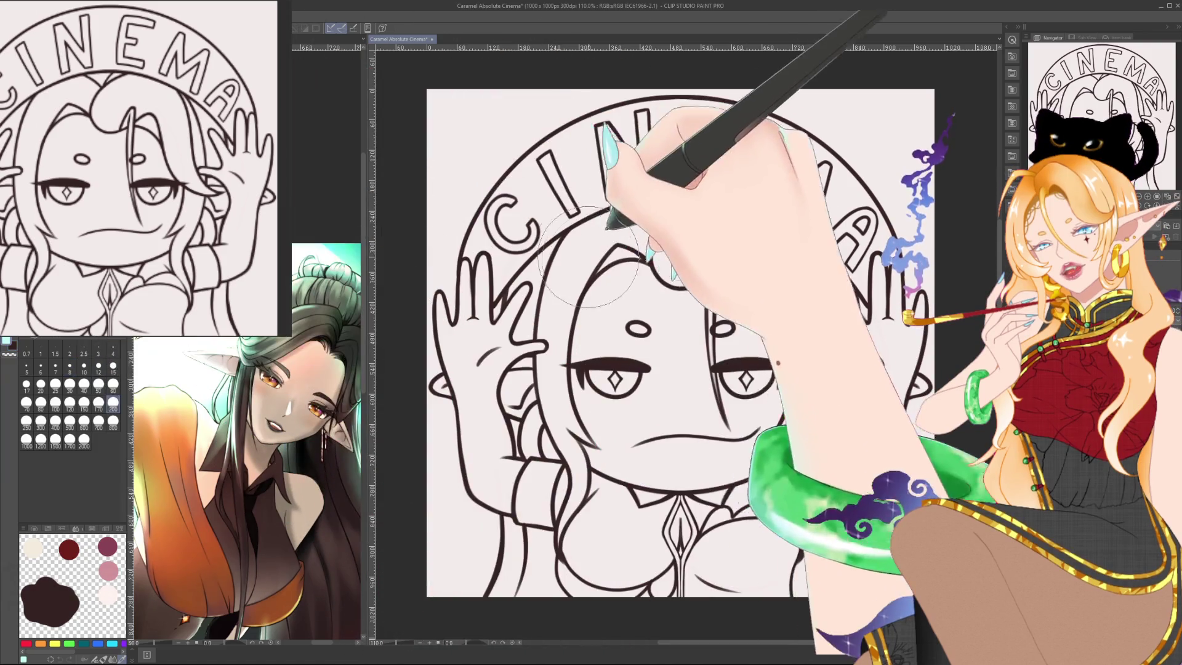
Paint teal base colour with a size-200 brush over the CINEMA arch, left hand and hair.
{"action": "mouse_move", "coordinate": [474, 357]}
{"action": "left_mouse_down"}
{"action": "mouse_move", "coordinate": [506, 233]}
{"action": "mouse_move", "coordinate": [619, 138]}
{"action": "left_mouse_up"}
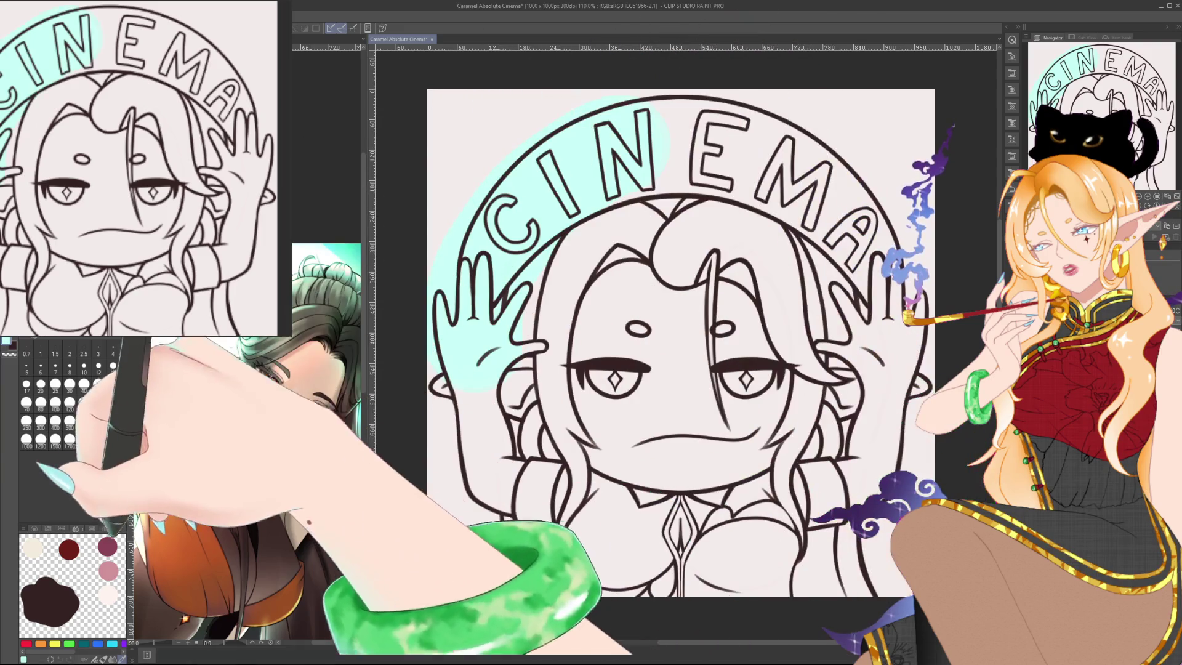
{"action": "mouse_move", "coordinate": [505, 259]}
{"action": "left_mouse_down"}
{"action": "mouse_move", "coordinate": [473, 342]}
{"action": "mouse_move", "coordinate": [899, 259]}
{"action": "left_mouse_up"}
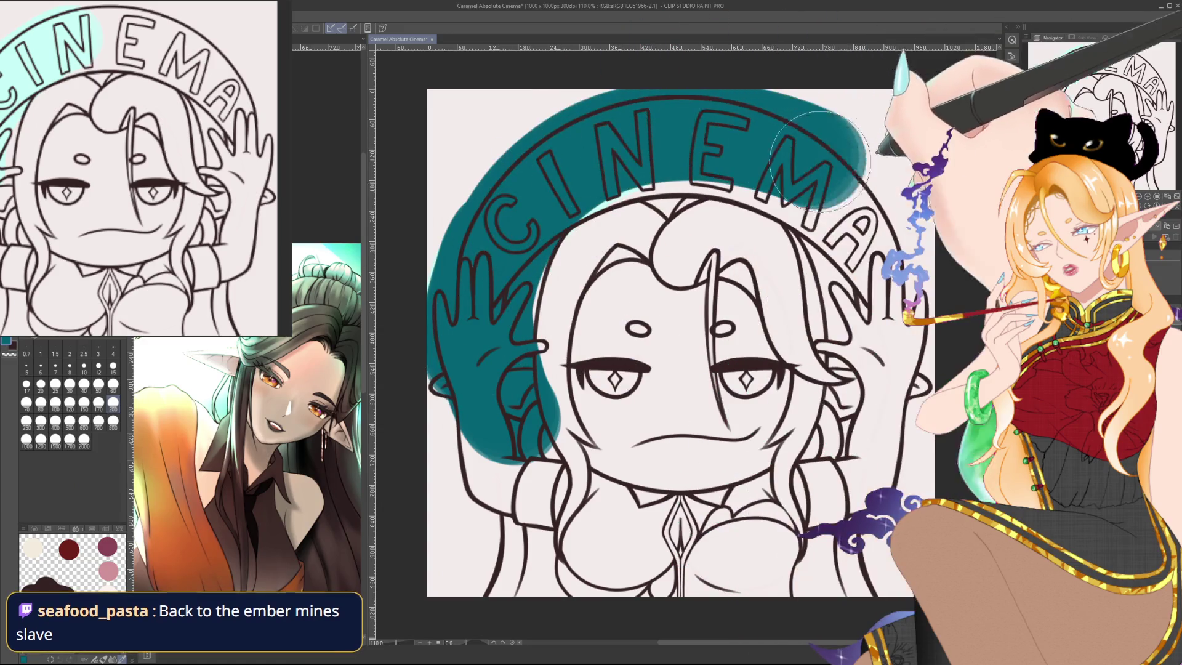
{"action": "left_click_drag", "start_coordinate": [554, 277], "coordinate": [492, 567]}
{"action": "mouse_move", "coordinate": [604, 554]}
{"action": "left_mouse_down"}
{"action": "mouse_move", "coordinate": [615, 250]}
{"action": "mouse_move", "coordinate": [708, 431]}
{"action": "mouse_move", "coordinate": [801, 524]}
{"action": "mouse_move", "coordinate": [862, 284]}
{"action": "mouse_move", "coordinate": [884, 484]}
{"action": "left_mouse_up"}
{"action": "left_click", "coordinate": [113, 385]}
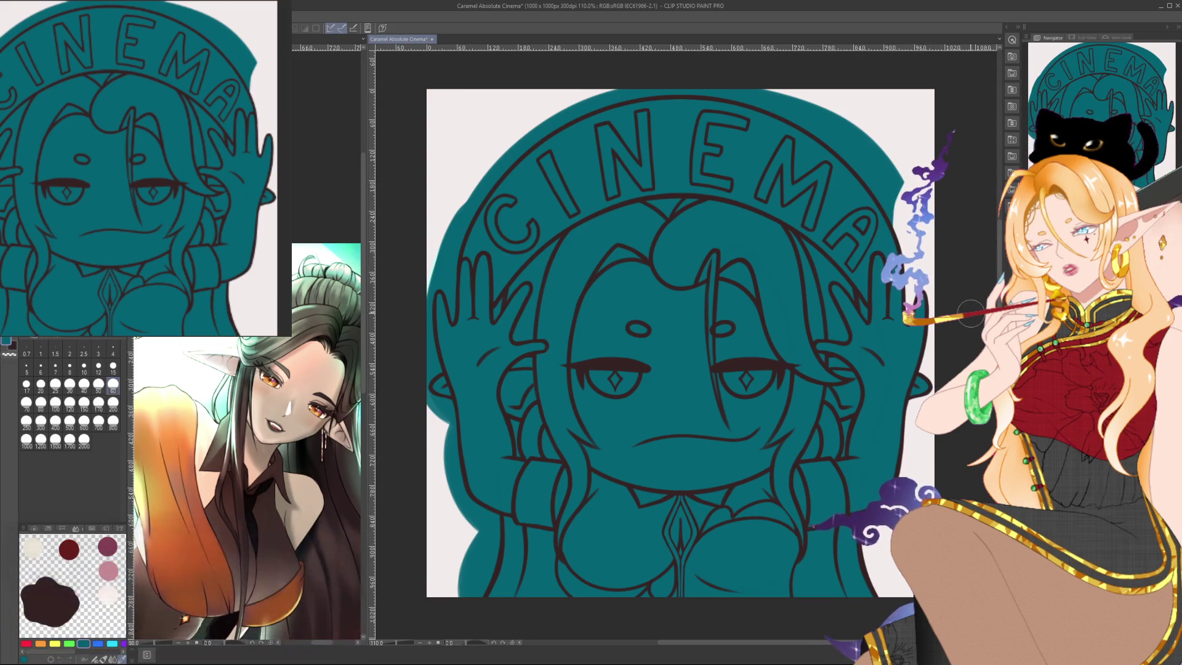
{"action": "scroll", "coordinate": [940, 348], "scroll_direction": "up", "scroll_amount": 3}
{"action": "scroll", "coordinate": [952, 338], "scroll_direction": "up", "scroll_amount": 2}
{"action": "scroll", "coordinate": [963, 326], "scroll_direction": "up", "scroll_amount": 1}
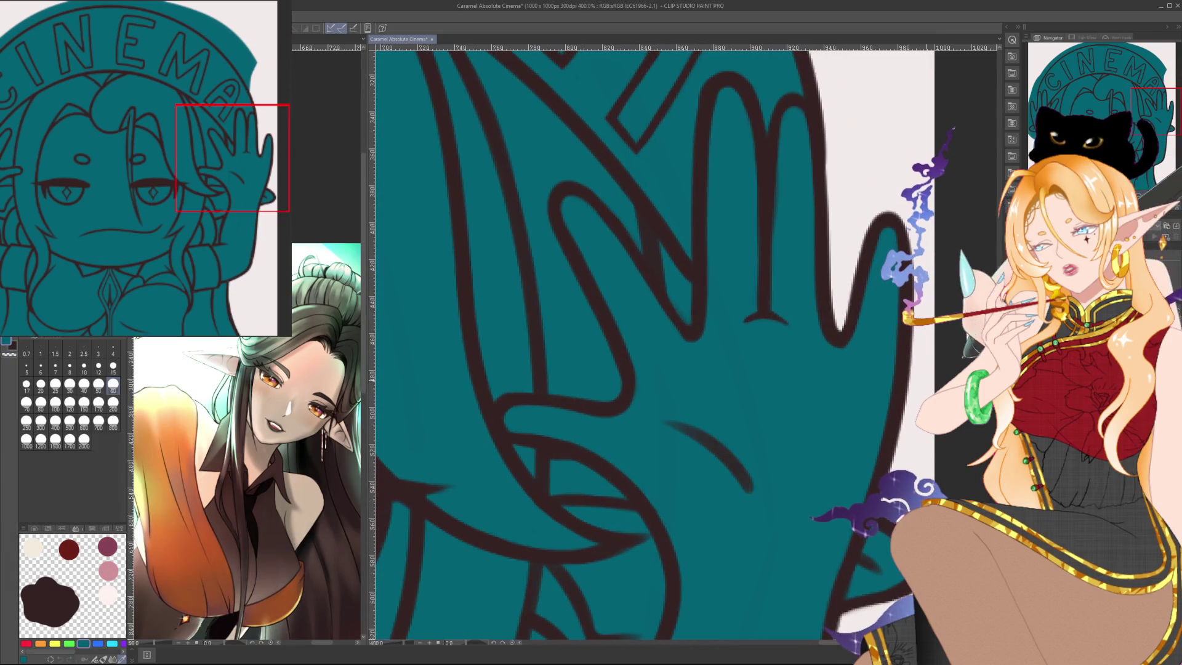
{"action": "left_click_drag", "start_coordinate": [963, 326], "coordinate": [933, 234]}
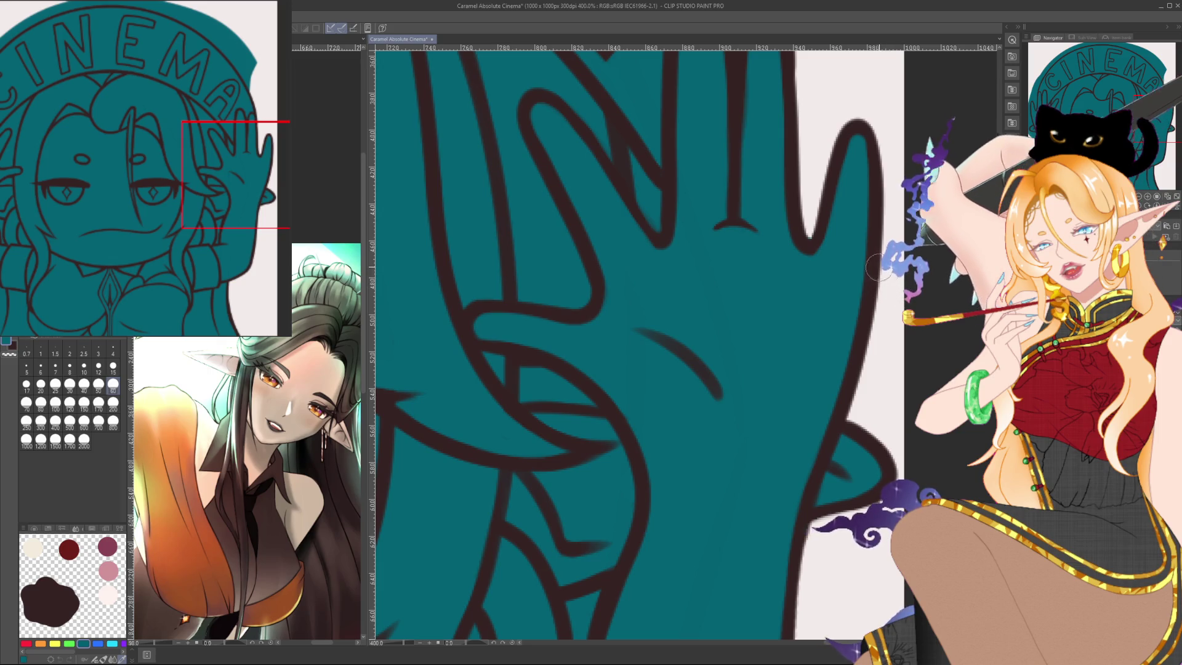
{"action": "scroll", "coordinate": [896, 280], "scroll_direction": "down", "scroll_amount": 2}
{"action": "scroll", "coordinate": [874, 271], "scroll_direction": "down", "scroll_amount": 2}
{"action": "scroll", "coordinate": [862, 267], "scroll_direction": "down", "scroll_amount": 1}
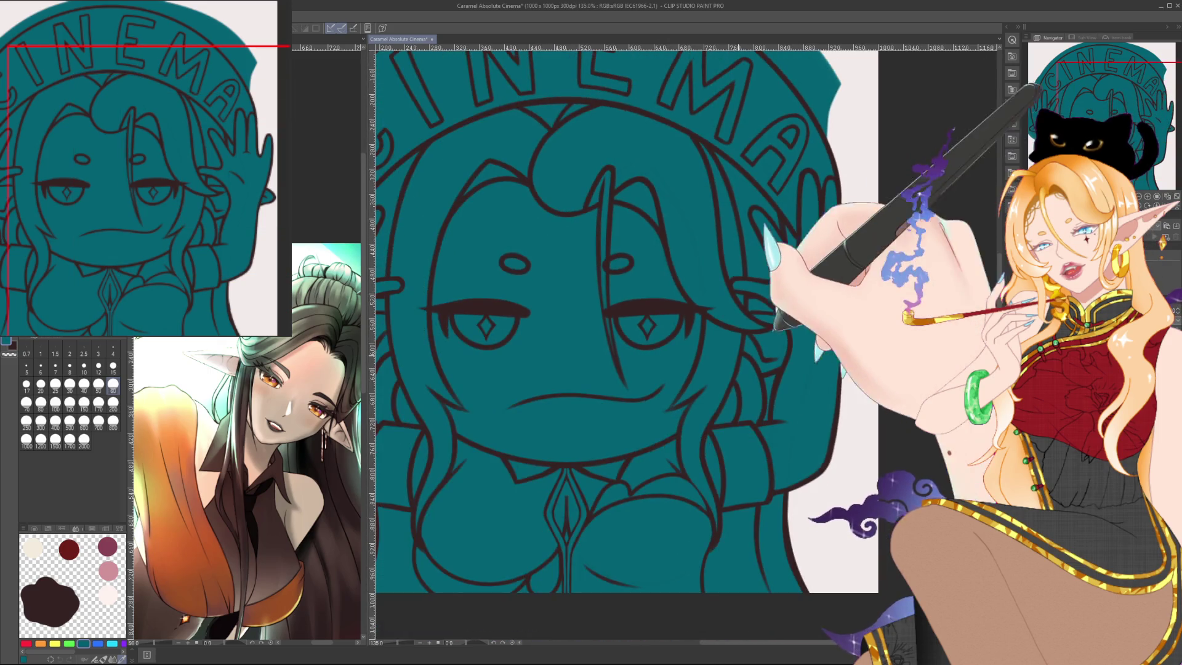
{"action": "left_click_drag", "start_coordinate": [862, 266], "coordinate": [992, 365]}
{"action": "scroll", "coordinate": [853, 331], "scroll_direction": "down", "scroll_amount": 1}
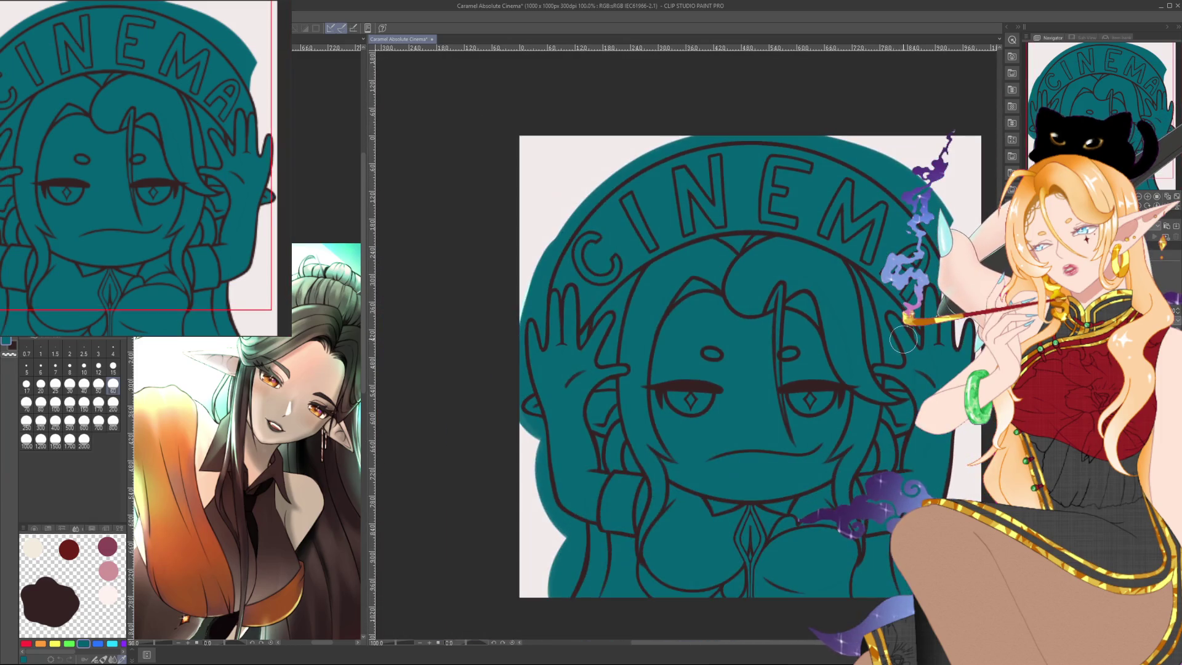
{"action": "scroll", "coordinate": [852, 330], "scroll_direction": "down", "scroll_amount": 1}
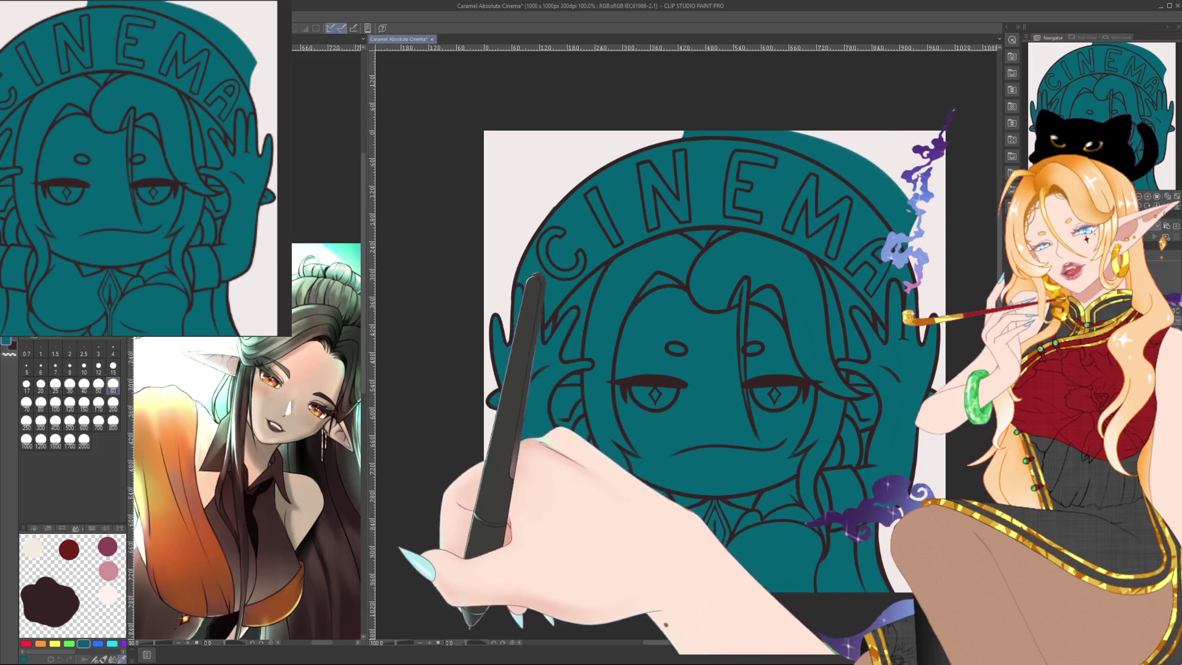
{"action": "left_click_drag", "start_coordinate": [615, 369], "coordinate": [442, 626]}
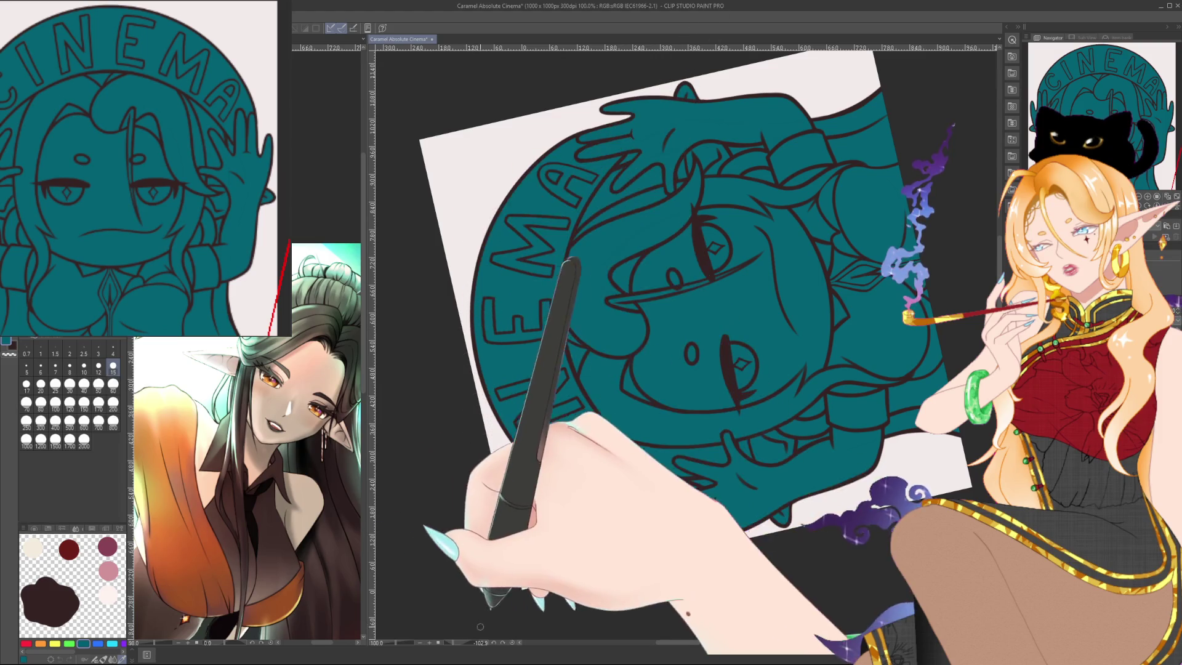
{"action": "key", "text": "ctrl+at"}
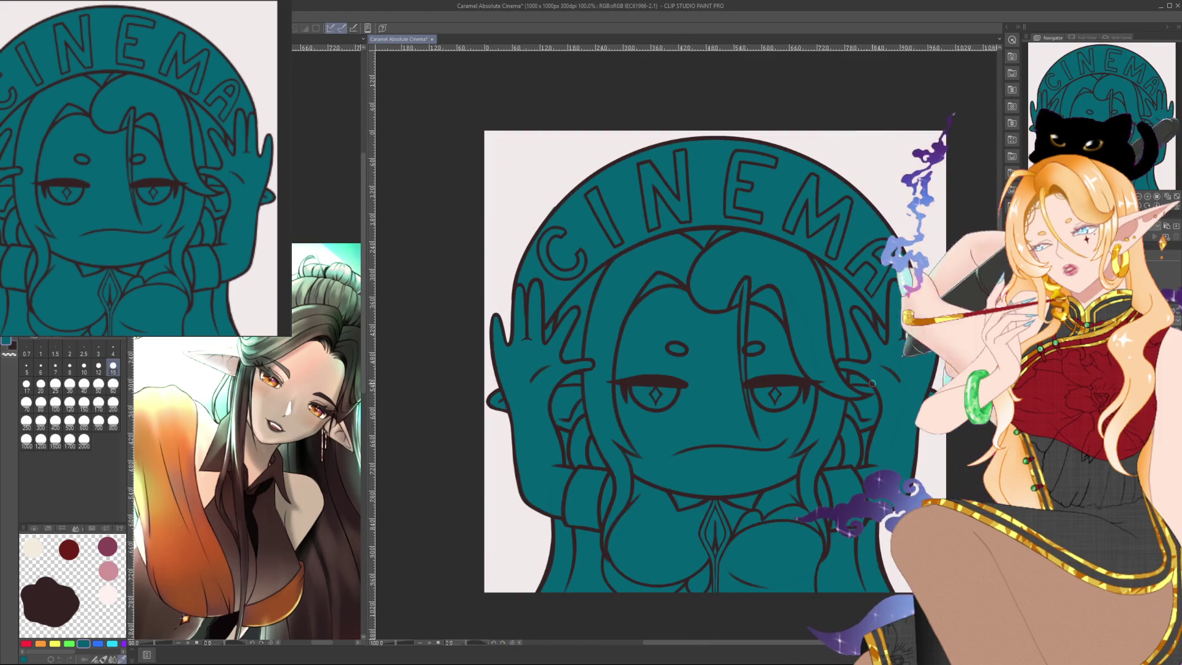
{"action": "scroll", "coordinate": [847, 407], "scroll_direction": "down", "scroll_amount": 3}
{"action": "scroll", "coordinate": [847, 407], "scroll_direction": "down", "scroll_amount": 2}
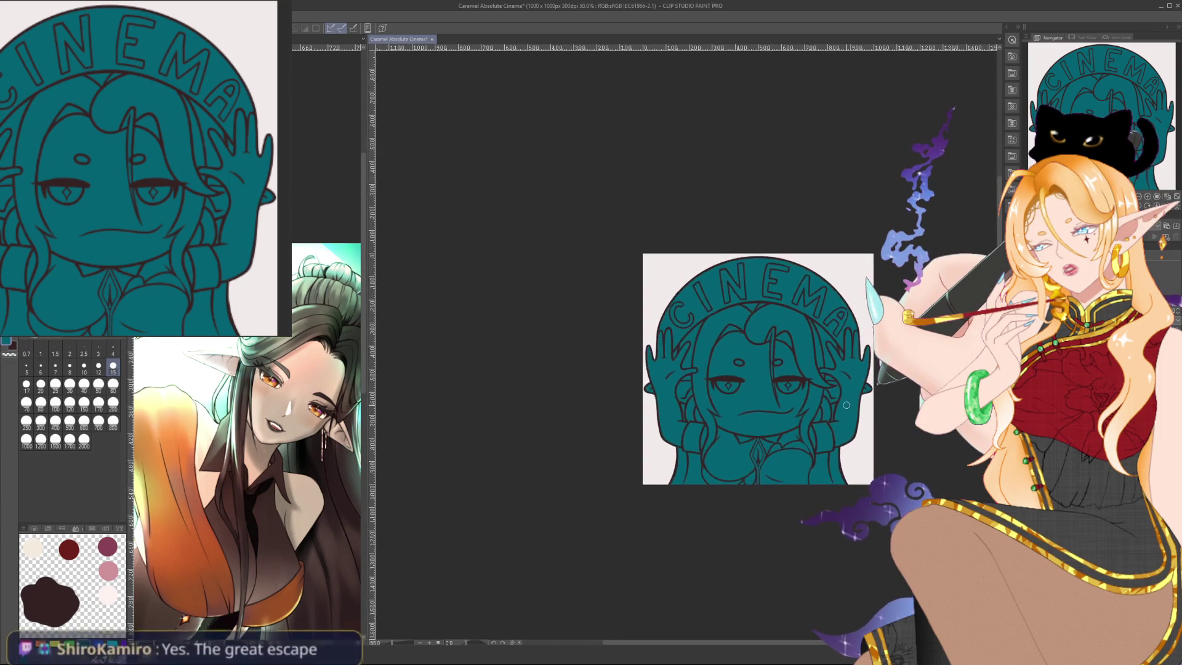
{"action": "scroll", "coordinate": [850, 407], "scroll_direction": "down", "scroll_amount": 3}
{"action": "scroll", "coordinate": [853, 408], "scroll_direction": "down", "scroll_amount": 3}
{"action": "left_click_drag", "start_coordinate": [872, 409], "coordinate": [714, 413]}
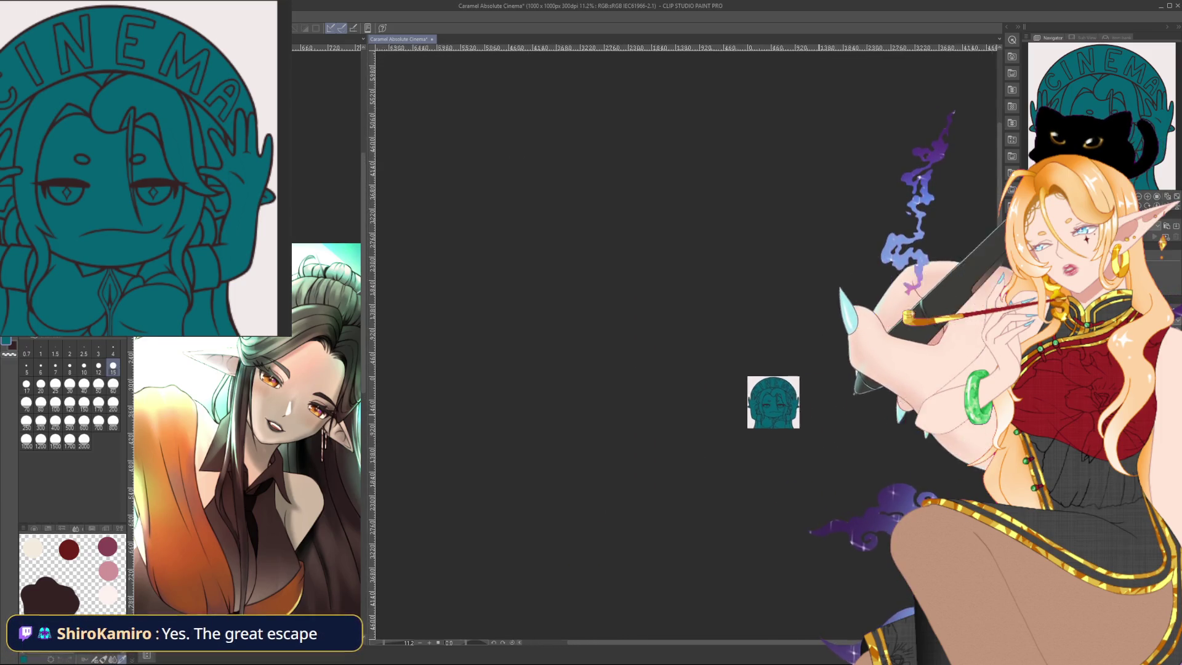
{"action": "scroll", "coordinate": [694, 418], "scroll_direction": "up", "scroll_amount": 4}
{"action": "scroll", "coordinate": [678, 410], "scroll_direction": "up", "scroll_amount": 2}
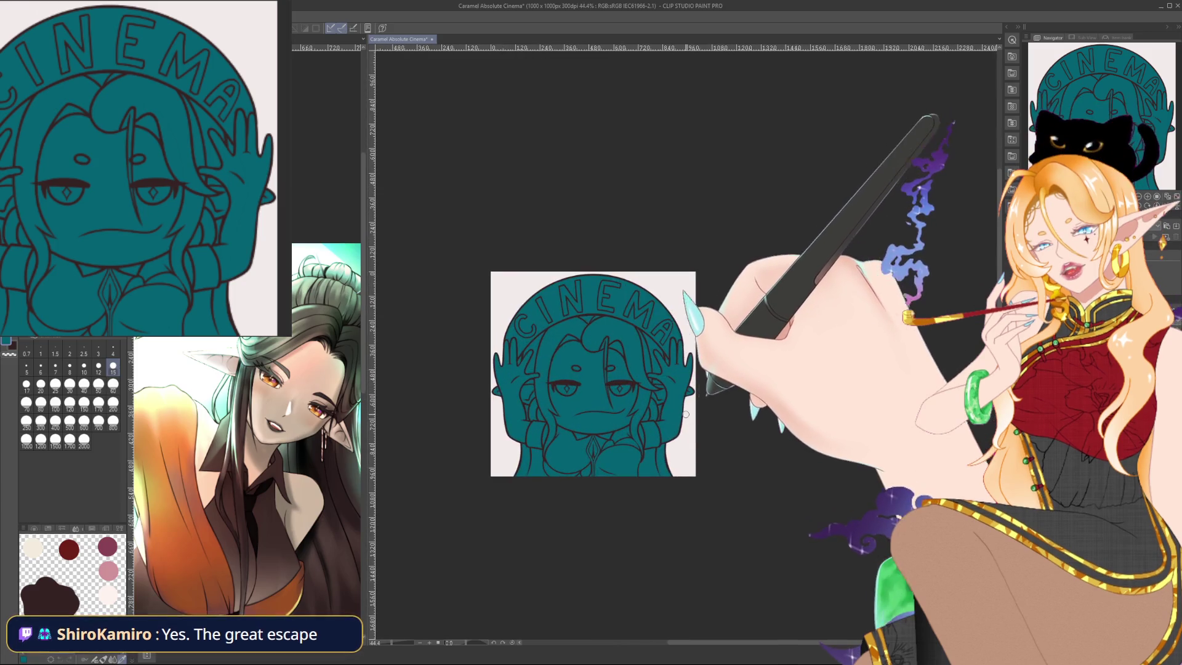
{"action": "scroll", "coordinate": [668, 404], "scroll_direction": "up", "scroll_amount": 2}
{"action": "scroll", "coordinate": [662, 400], "scroll_direction": "up", "scroll_amount": 1}
{"action": "scroll", "coordinate": [660, 399], "scroll_direction": "up", "scroll_amount": 1}
{"action": "scroll", "coordinate": [627, 358], "scroll_direction": "up", "scroll_amount": 1}
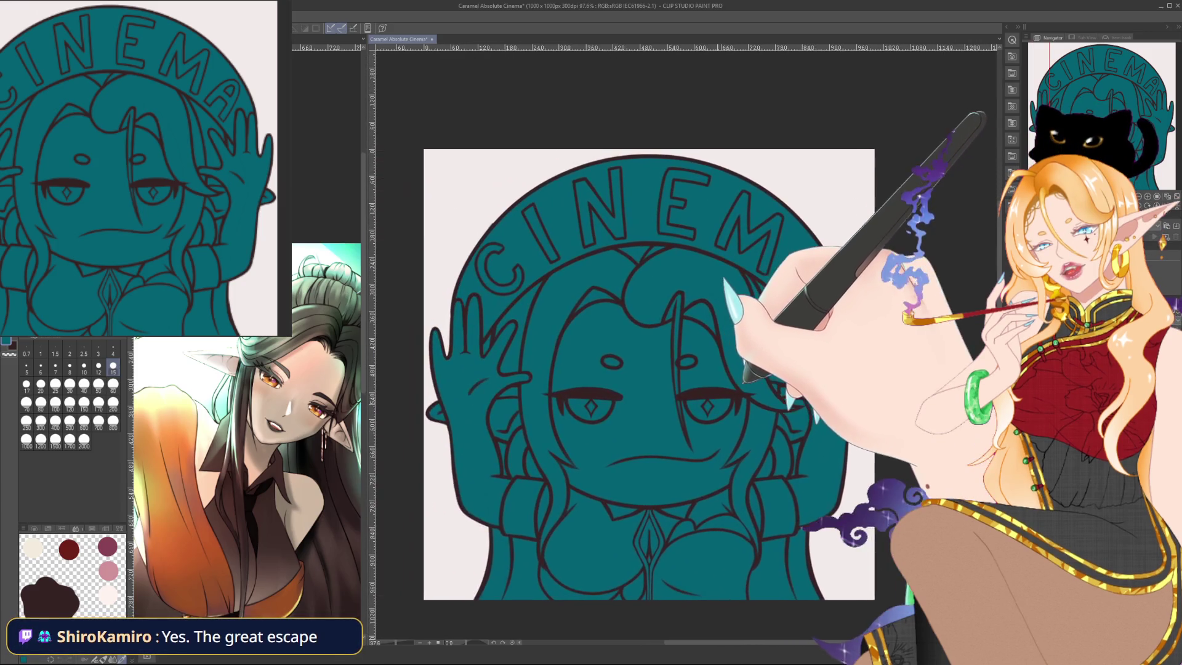
{"action": "mouse_move", "coordinate": [747, 381]}
{"action": "left_mouse_down"}
{"action": "mouse_move", "coordinate": [778, 383]}
{"action": "mouse_move", "coordinate": [751, 400]}
{"action": "left_mouse_up"}
{"action": "scroll", "coordinate": [746, 407], "scroll_direction": "up", "scroll_amount": 1}
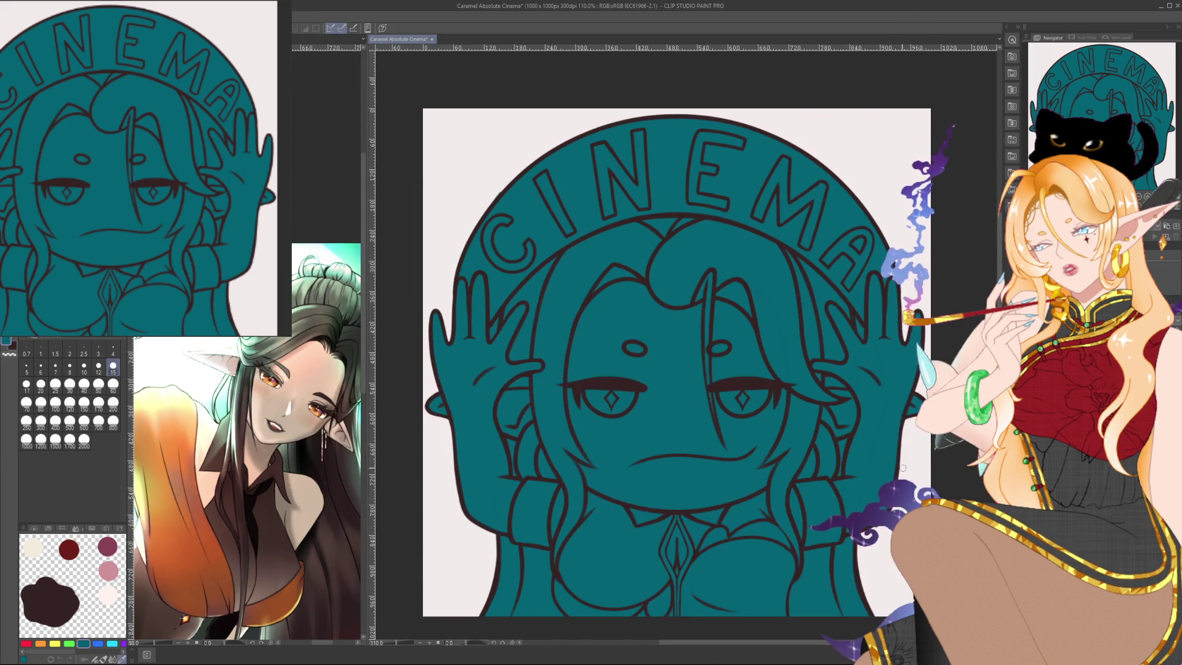
{"action": "left_click_drag", "start_coordinate": [940, 466], "coordinate": [794, 394]}
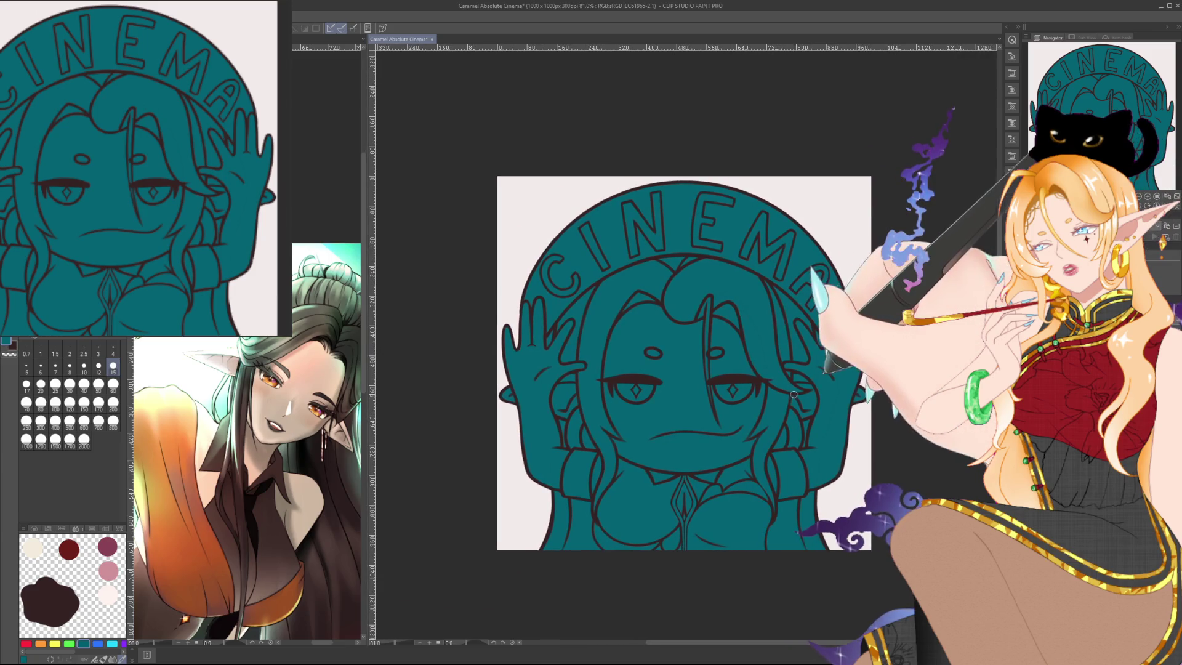
{"action": "scroll", "coordinate": [794, 394], "scroll_direction": "up", "scroll_amount": 2}
{"action": "scroll", "coordinate": [796, 389], "scroll_direction": "down", "scroll_amount": 1}
{"action": "scroll", "coordinate": [799, 384], "scroll_direction": "up", "scroll_amount": 1}
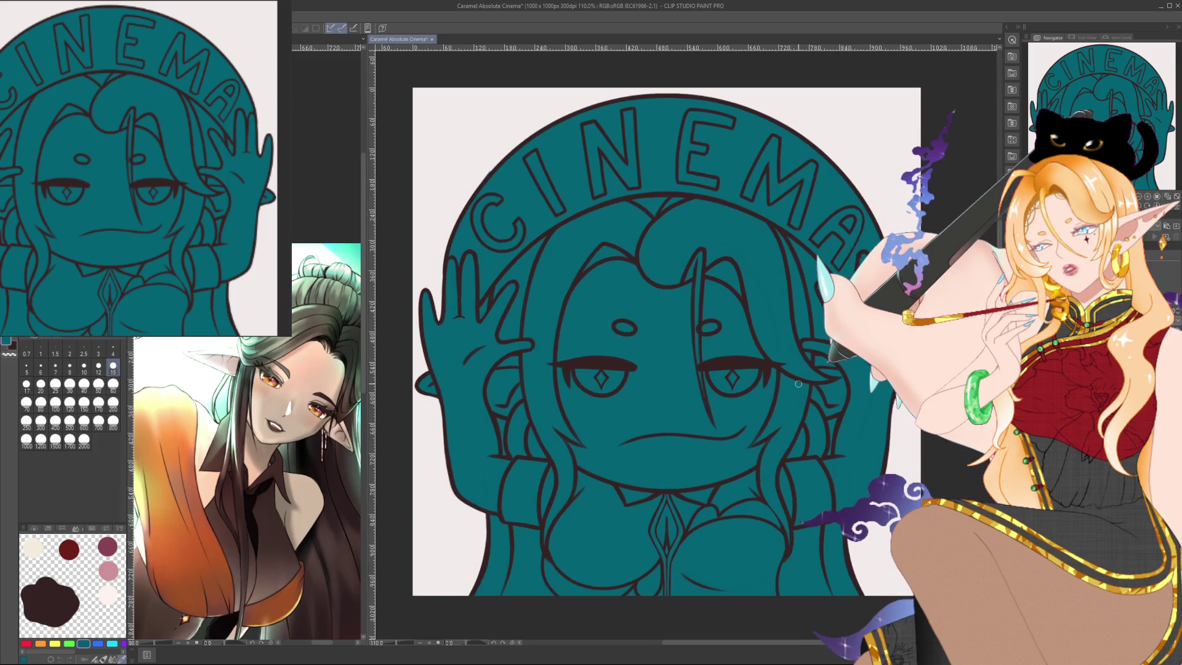
{"action": "left_click_drag", "start_coordinate": [799, 384], "coordinate": [817, 384]}
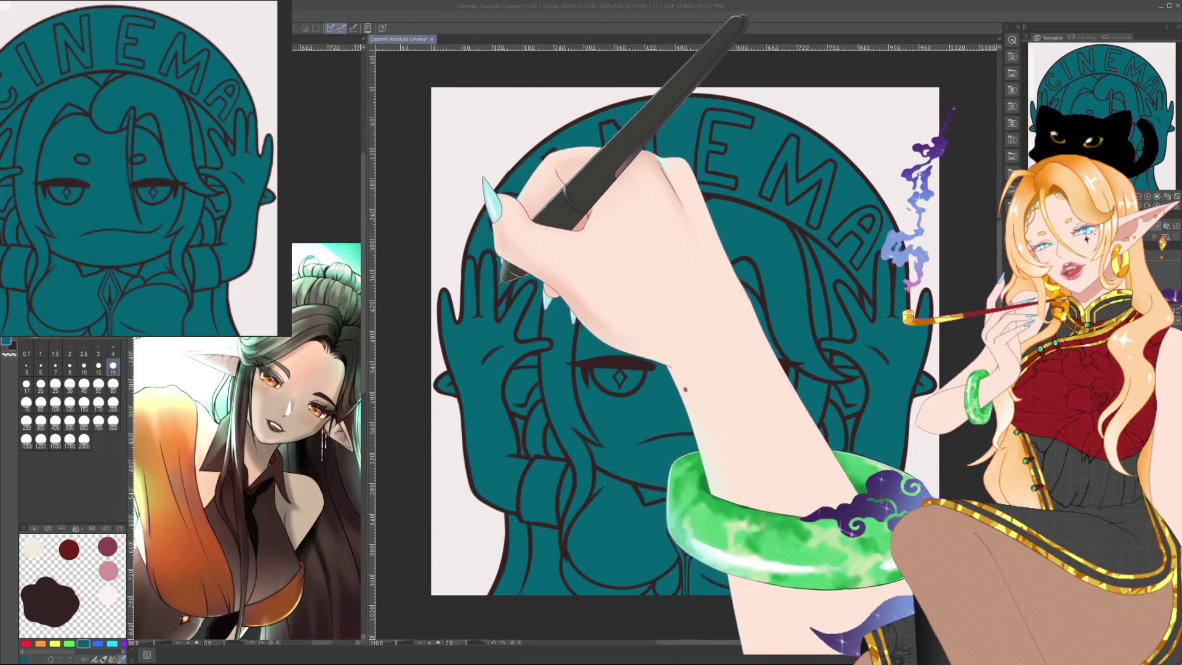
Scroll to view the opened Caramel Raid.png emote.
{"action": "scroll", "coordinate": [674, 381], "scroll_direction": "up", "scroll_amount": 1}
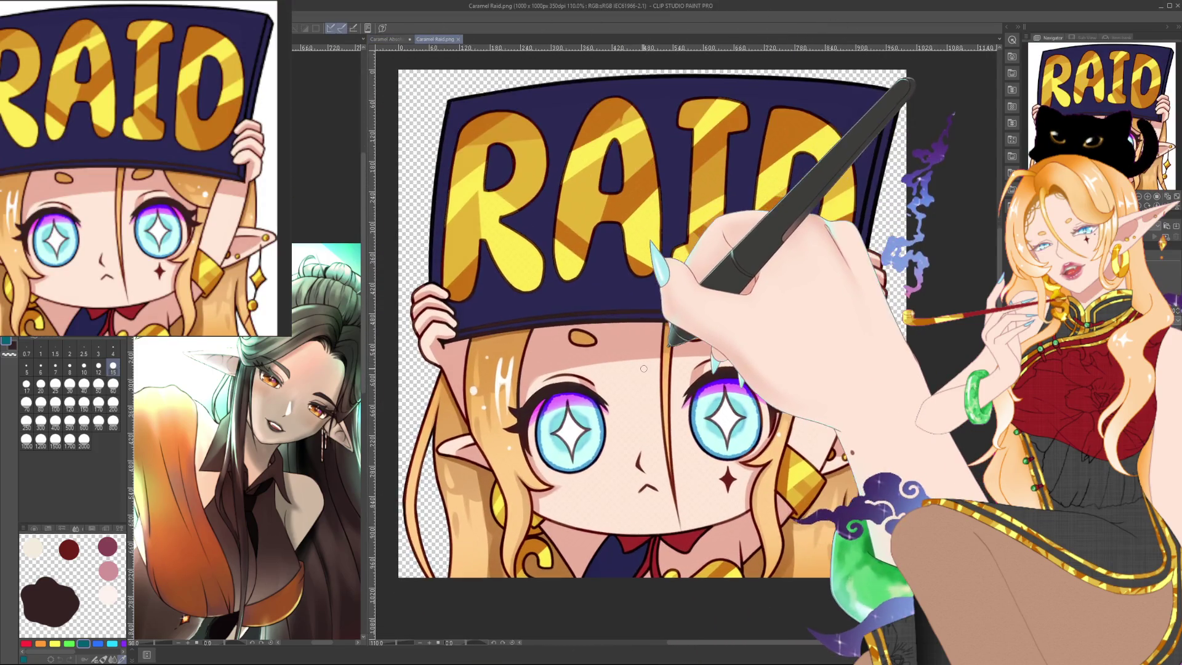
Sample the light skin pink from Caramel Raid.png, then return to the Cinema artwork's brush.
{"action": "left_click", "coordinate": [643, 368], "text": "alt"}
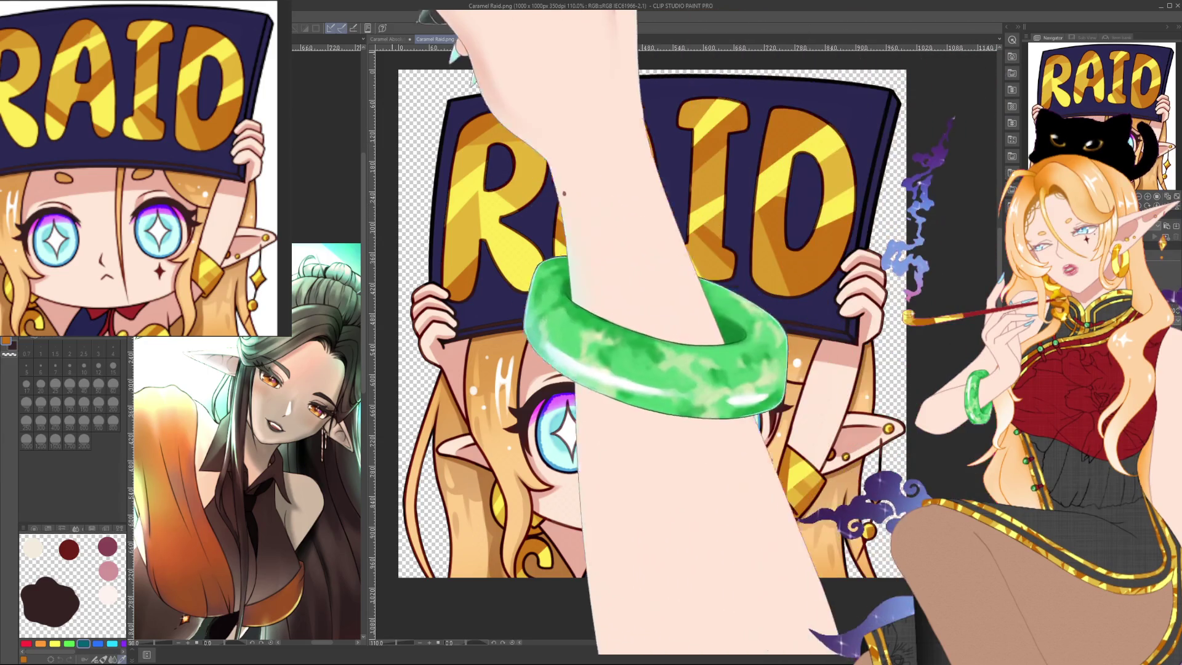
{"action": "key", "text": "ctrl+Tab"}
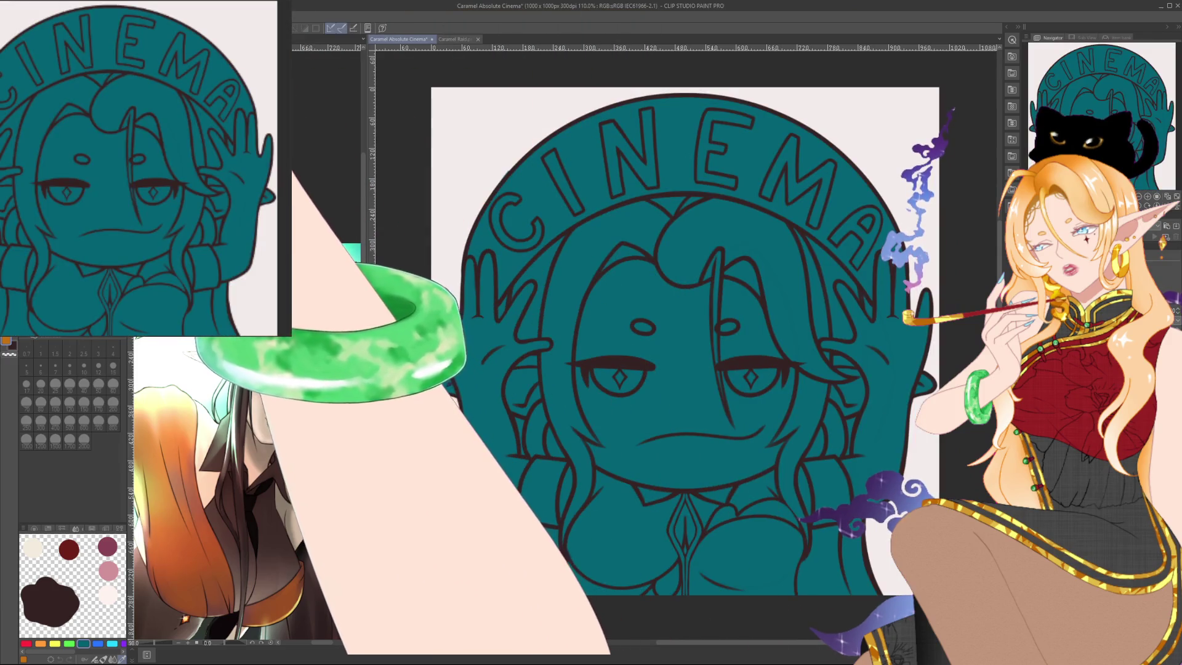
{"action": "key", "text": "e"}
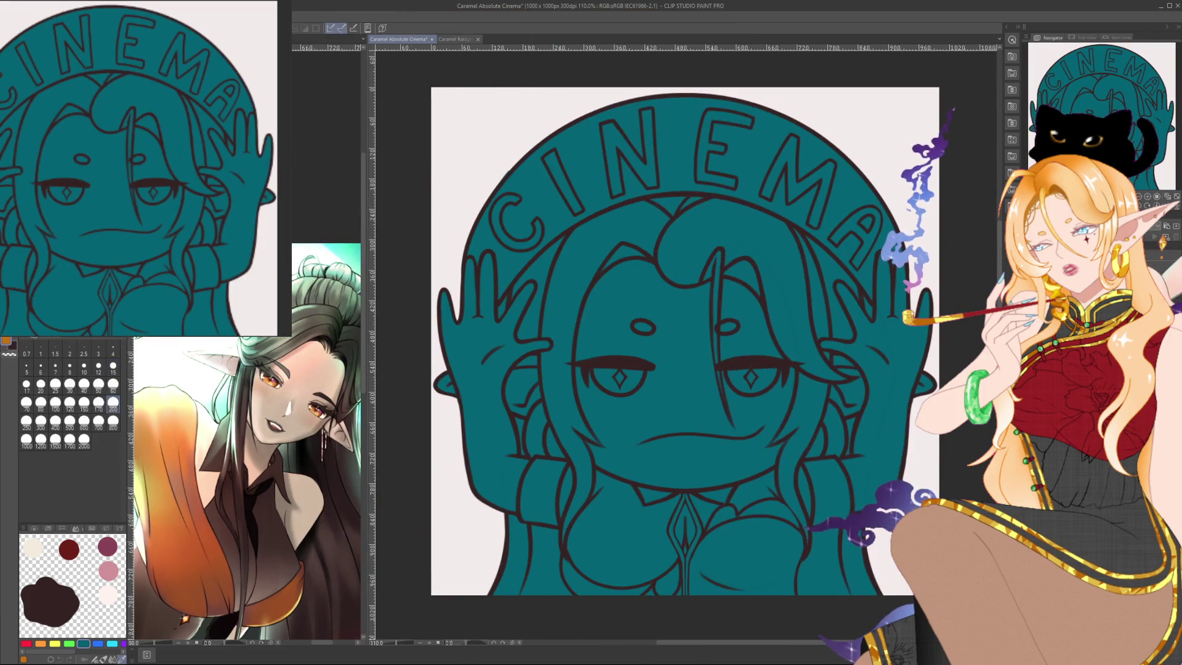
Paint the CINEMA letters orange (C, I, N) with a medium-sized brush.
{"action": "key", "text": "bracketleft"}
{"action": "key", "text": "bracketleft"}
{"action": "key", "text": "bracketleft"}
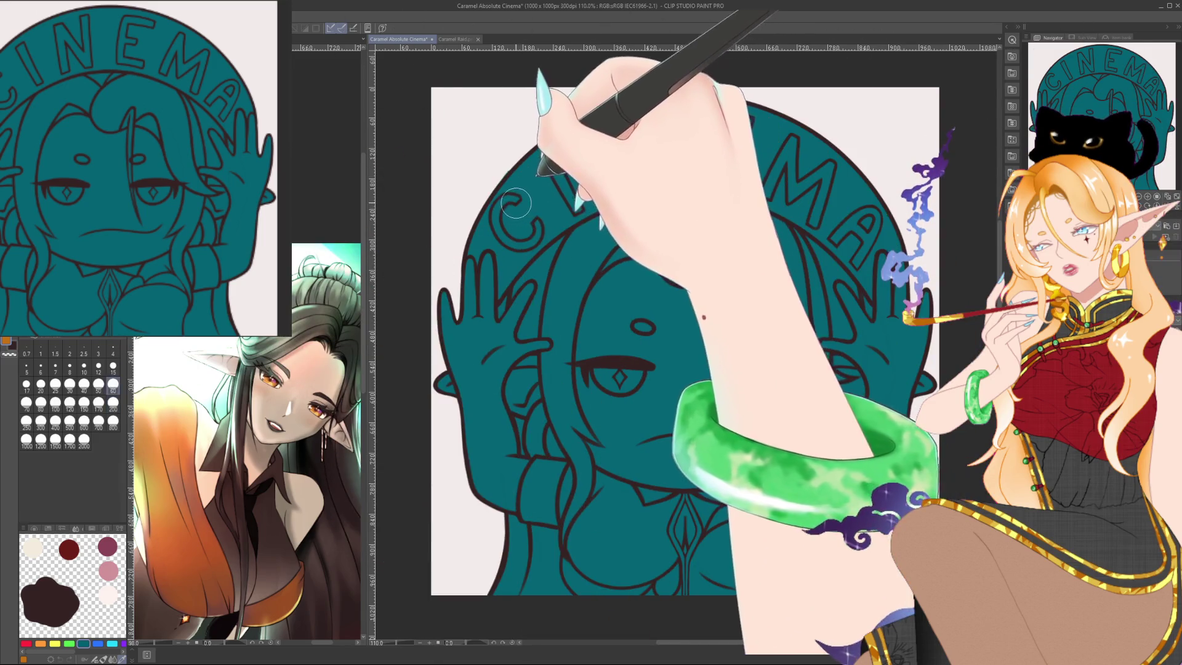
{"action": "key", "text": "bracketleft"}
{"action": "key", "text": "bracketleft"}
{"action": "key", "text": "bracketleft"}
{"action": "key", "text": "bracketright"}
{"action": "key", "text": "bracketright"}
{"action": "key", "text": "bracketright"}
{"action": "left_click_drag", "start_coordinate": [520, 199], "coordinate": [539, 241]}
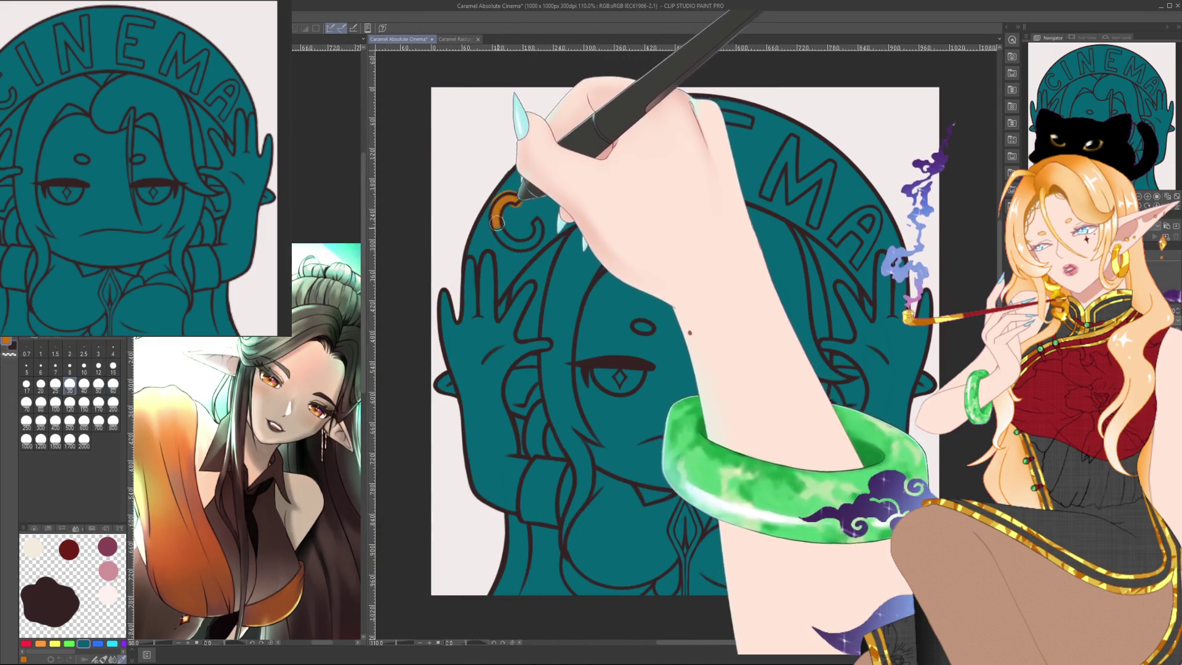
{"action": "left_click_drag", "start_coordinate": [550, 153], "coordinate": [579, 213]}
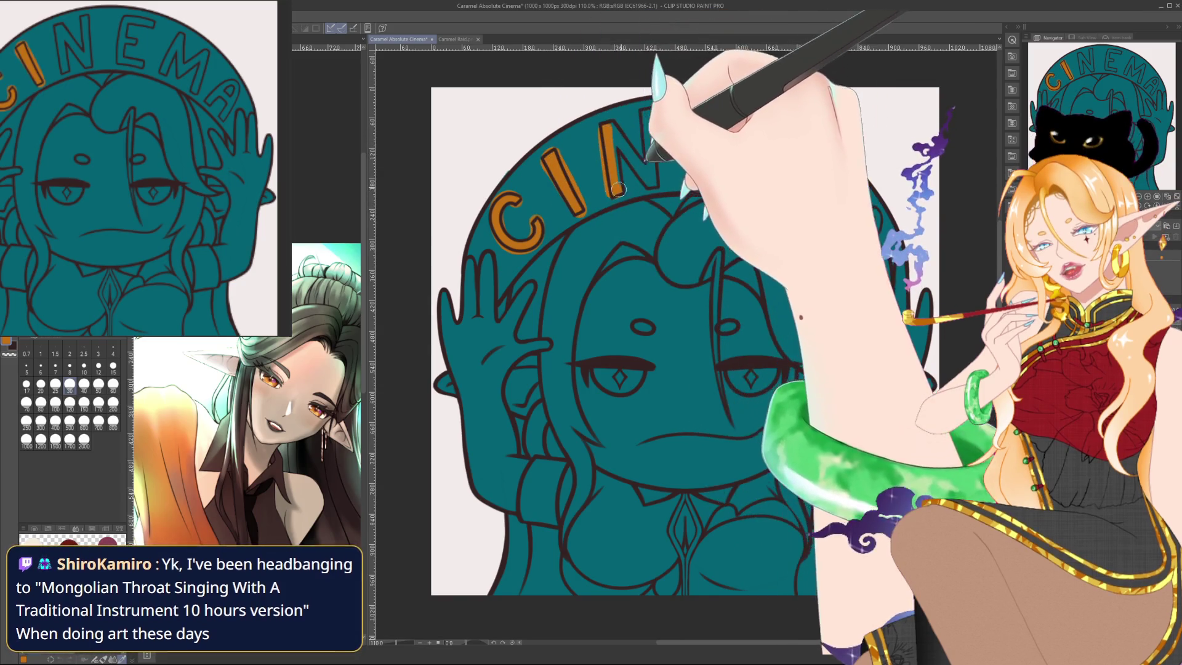
{"action": "left_click_drag", "start_coordinate": [646, 112], "coordinate": [650, 183]}
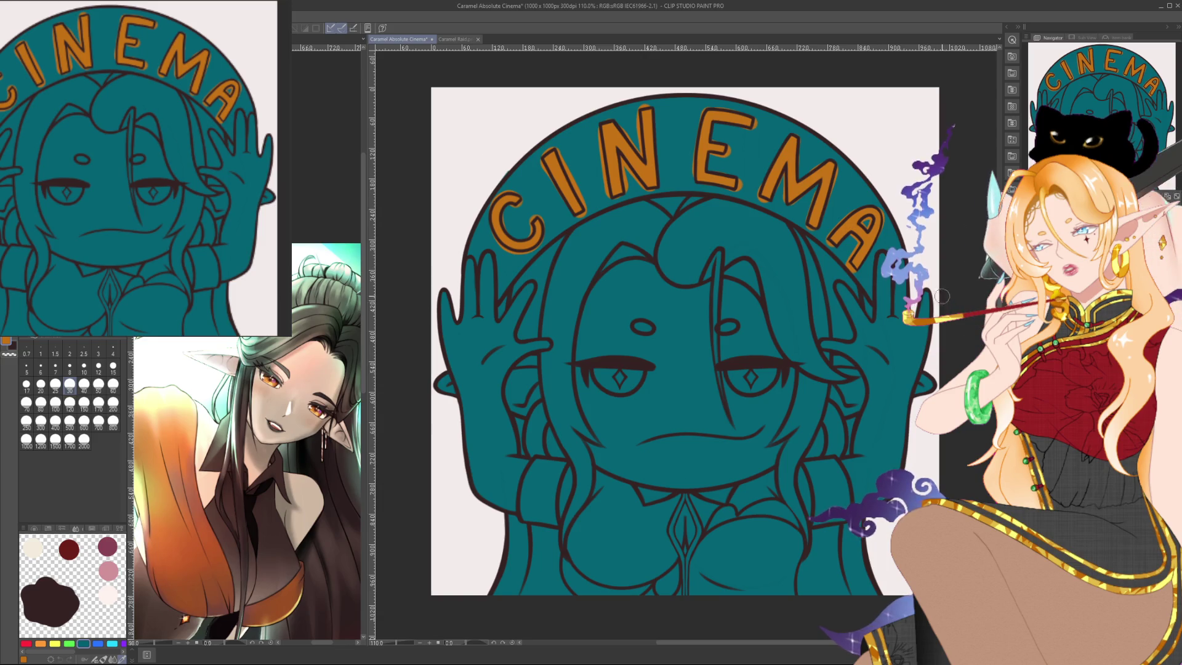
{"action": "scroll", "coordinate": [714, 114], "scroll_direction": "up", "scroll_amount": 3}
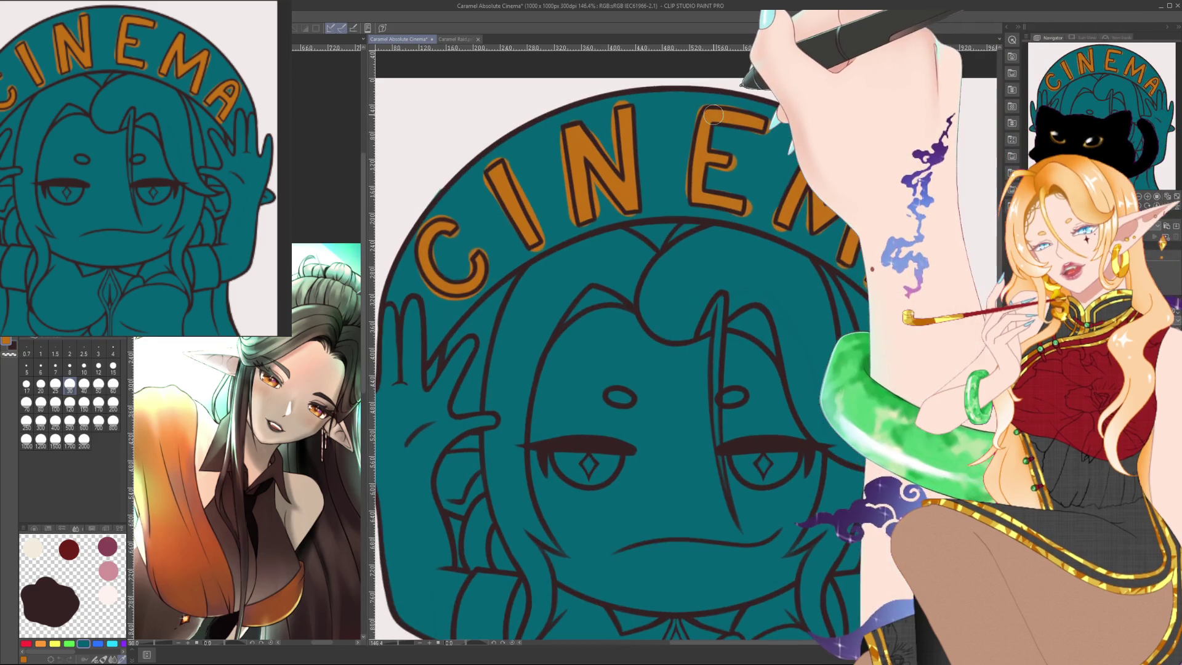
Touch up the orange letter fills and edges, alternating between fine and medium brush sizes.
{"action": "key", "text": "bracketleft"}
{"action": "key", "text": "bracketleft"}
{"action": "key", "text": "bracketleft"}
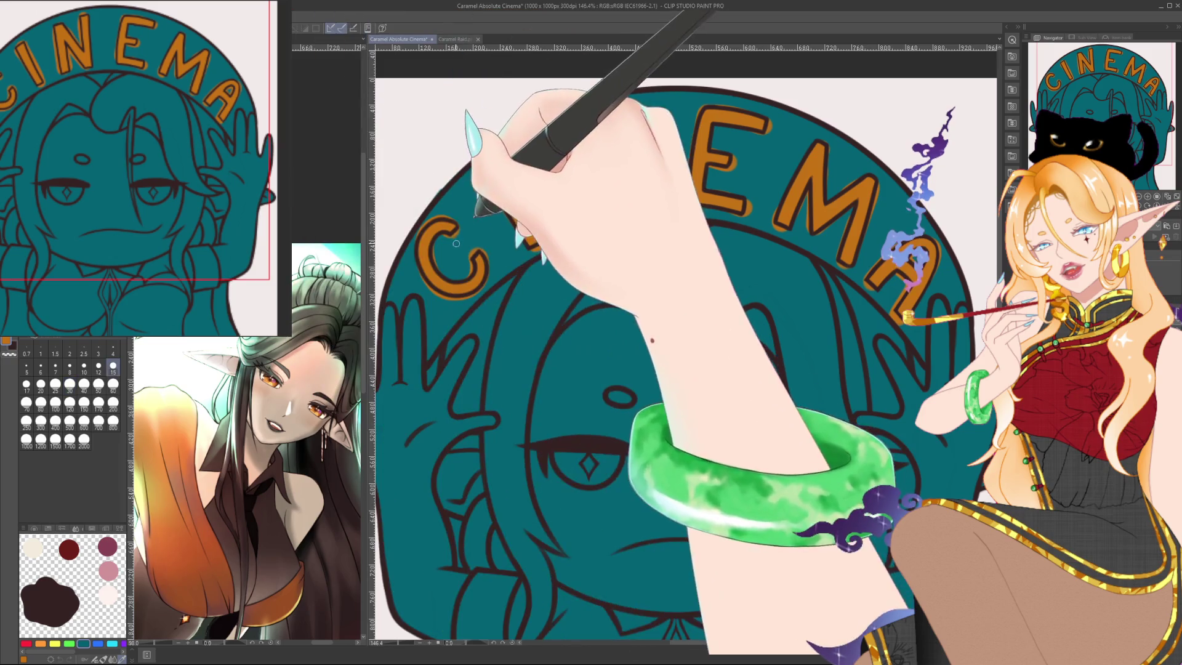
{"action": "key", "text": "bracketright"}
{"action": "key", "text": "bracketright"}
{"action": "key", "text": "bracketright"}
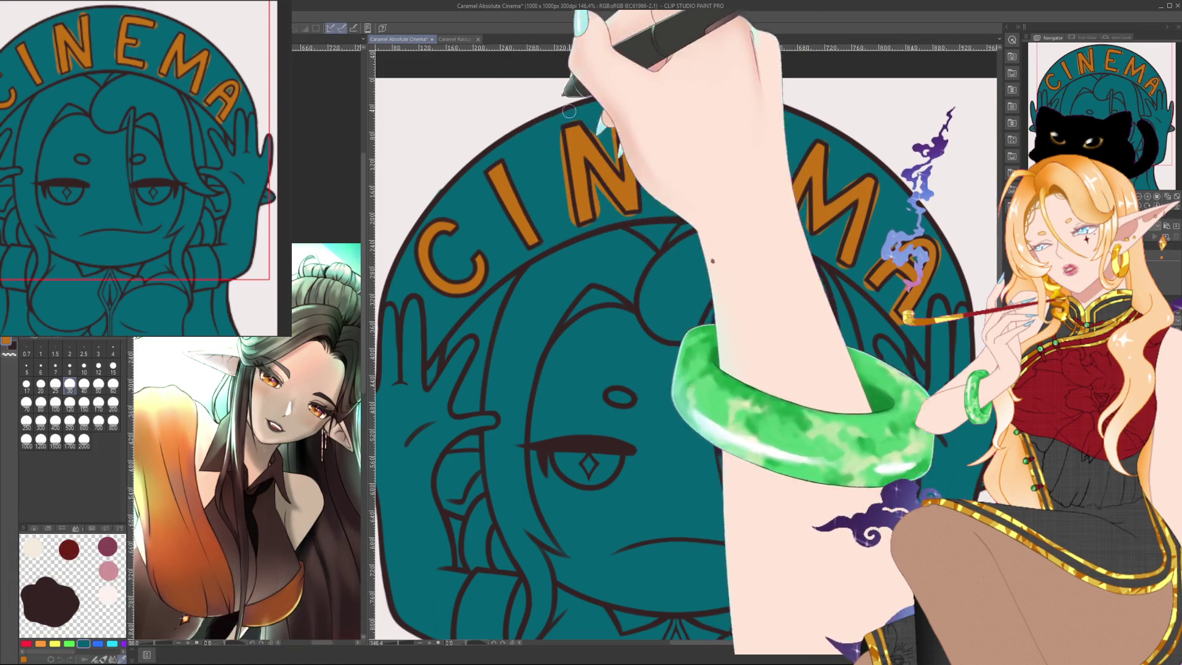
{"action": "mouse_move", "coordinate": [701, 194]}
{"action": "left_mouse_down"}
{"action": "mouse_move", "coordinate": [686, 186]}
{"action": "mouse_move", "coordinate": [756, 195]}
{"action": "left_mouse_up"}
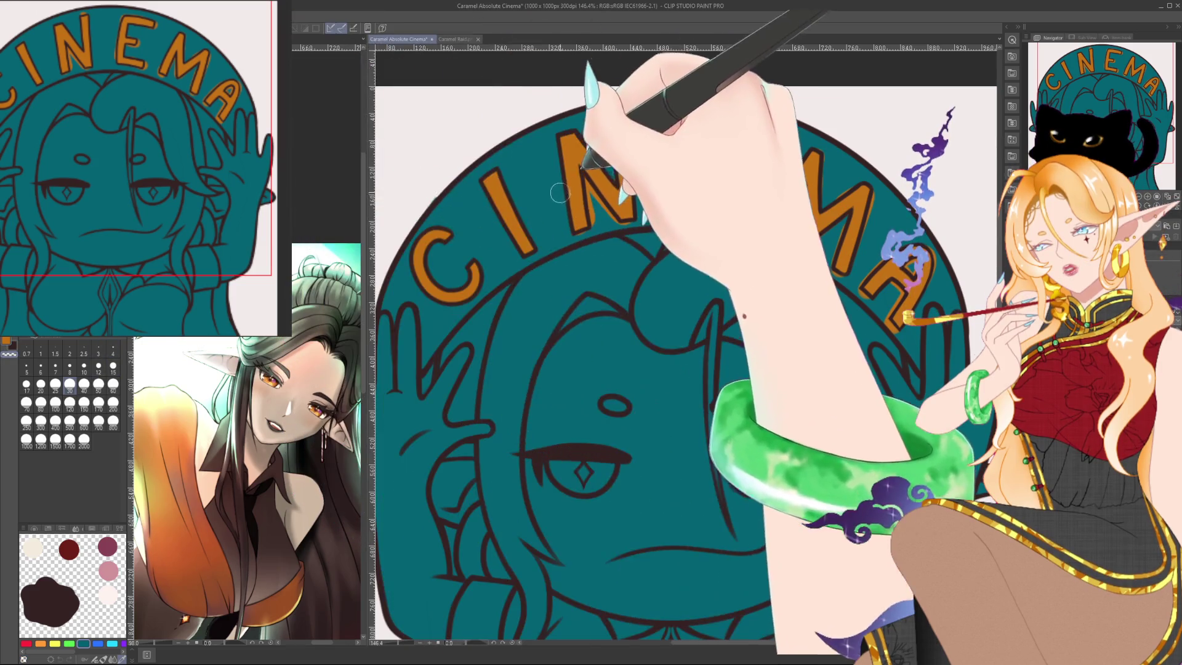
{"action": "key", "text": "bracketleft"}
{"action": "key", "text": "bracketleft"}
{"action": "key", "text": "bracketleft"}
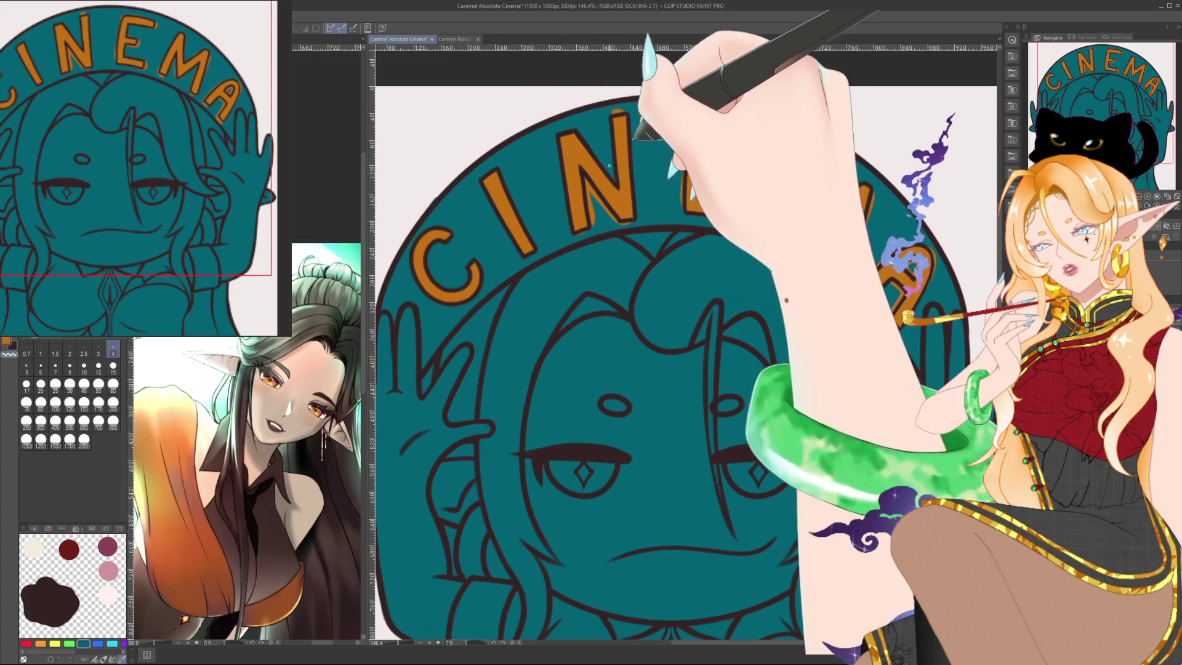
{"action": "key", "text": "bracketright"}
{"action": "key", "text": "bracketright"}
{"action": "key", "text": "bracketright"}
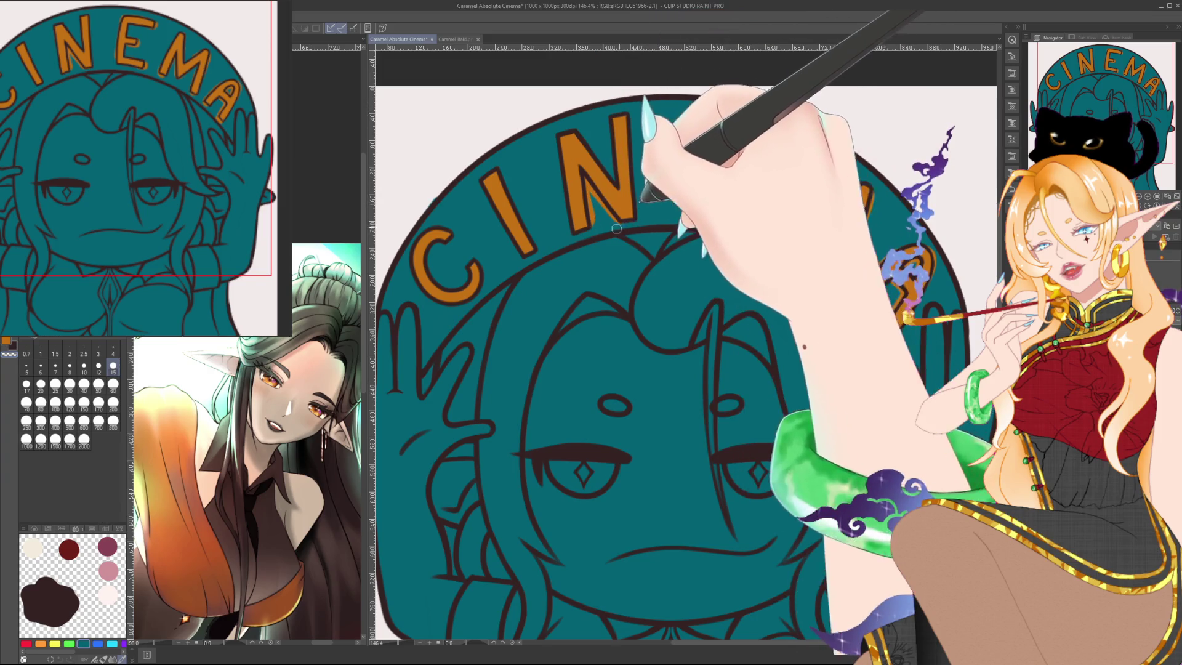
{"action": "key", "text": "bracketright"}
{"action": "key", "text": "bracketright"}
{"action": "key", "text": "bracketright"}
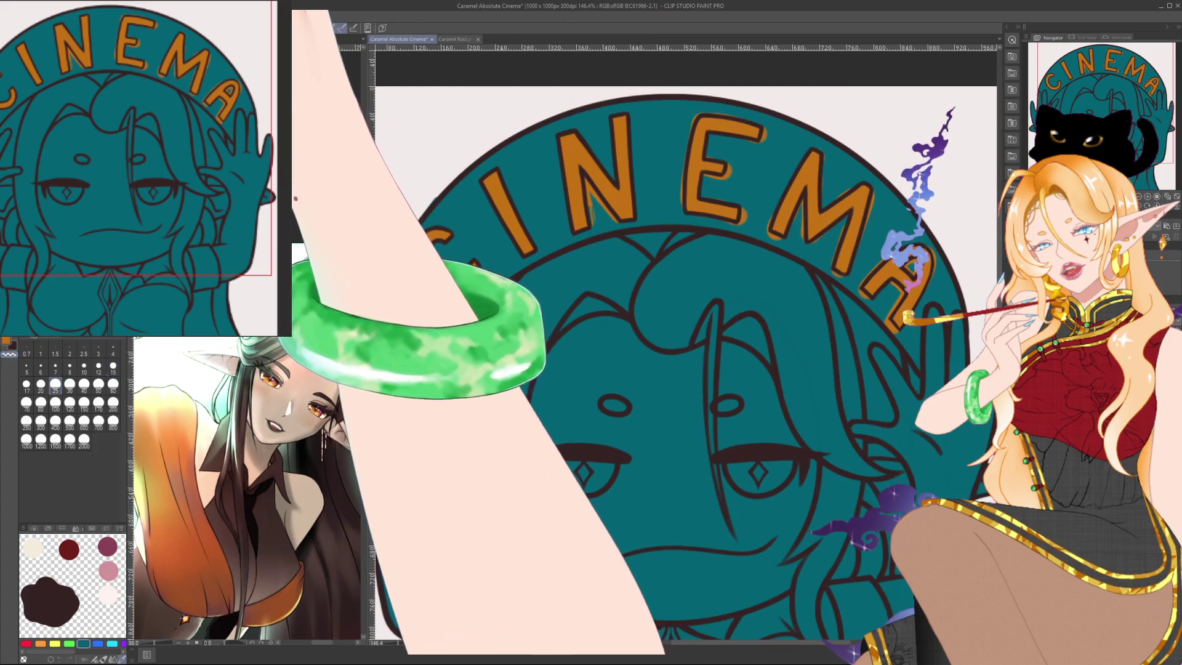
{"action": "key", "text": "bracketleft"}
{"action": "key", "text": "bracketleft"}
{"action": "key", "text": "bracketleft"}
{"action": "key", "text": "bracketright"}
{"action": "key", "text": "bracketright"}
{"action": "key", "text": "bracketright"}
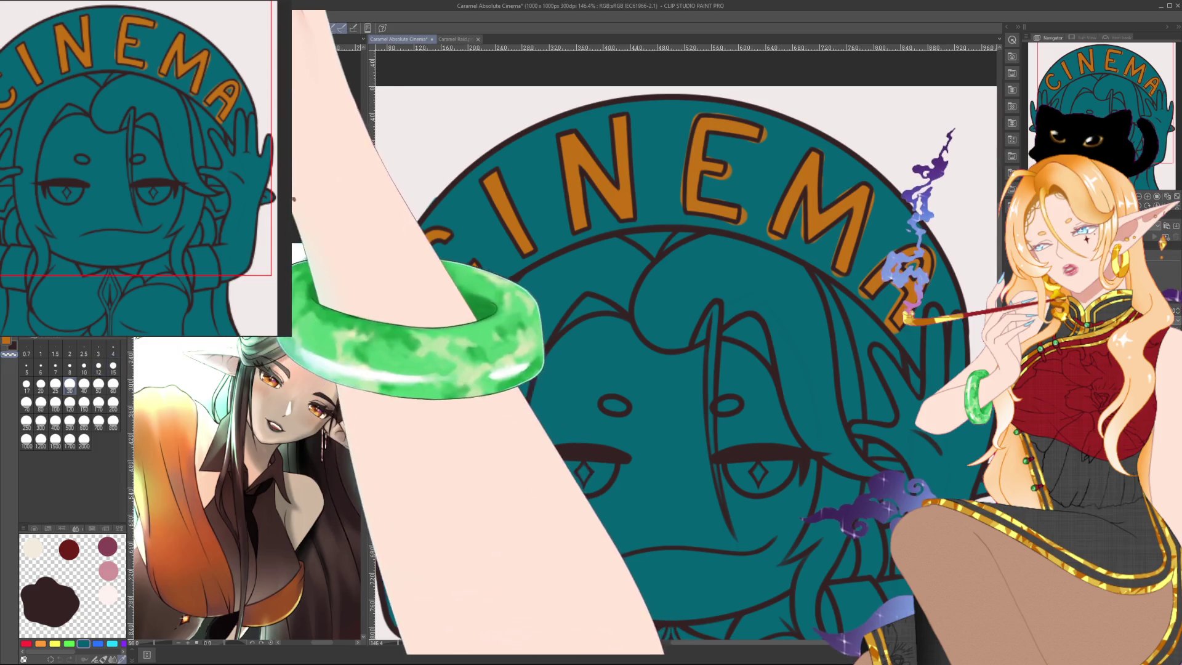
{"action": "key", "text": "bracketleft"}
{"action": "key", "text": "bracketleft"}
{"action": "key", "text": "bracketleft"}
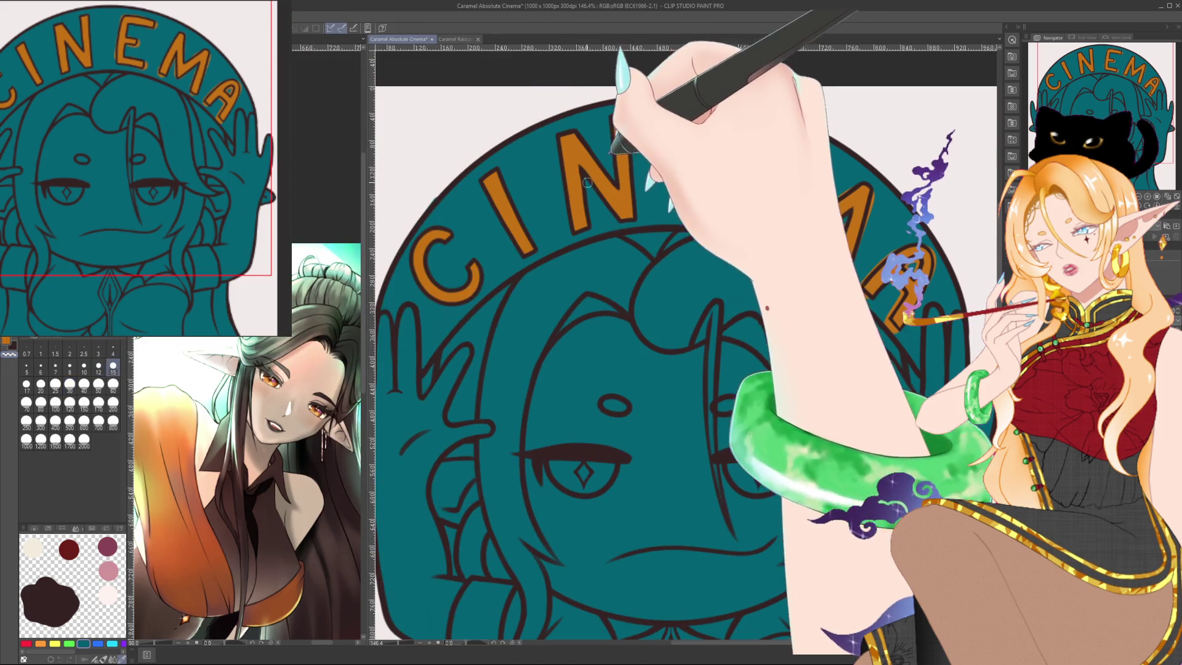
{"action": "left_click_drag", "start_coordinate": [705, 155], "coordinate": [656, 160]}
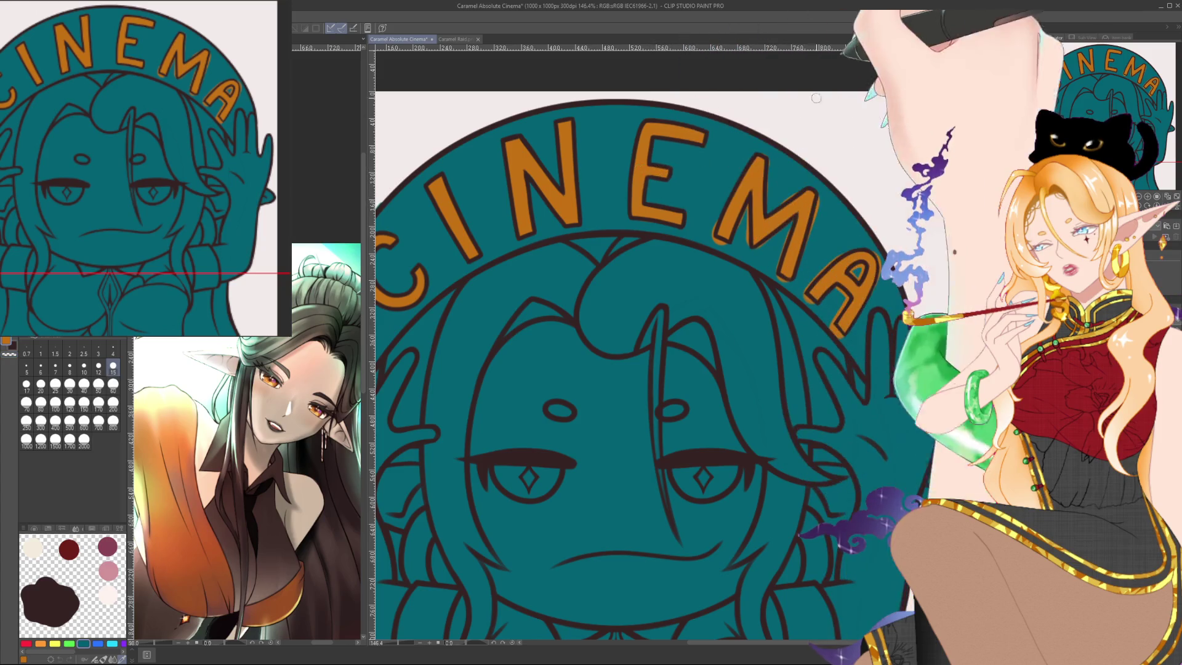
{"action": "left_click_drag", "start_coordinate": [745, 224], "coordinate": [695, 202]}
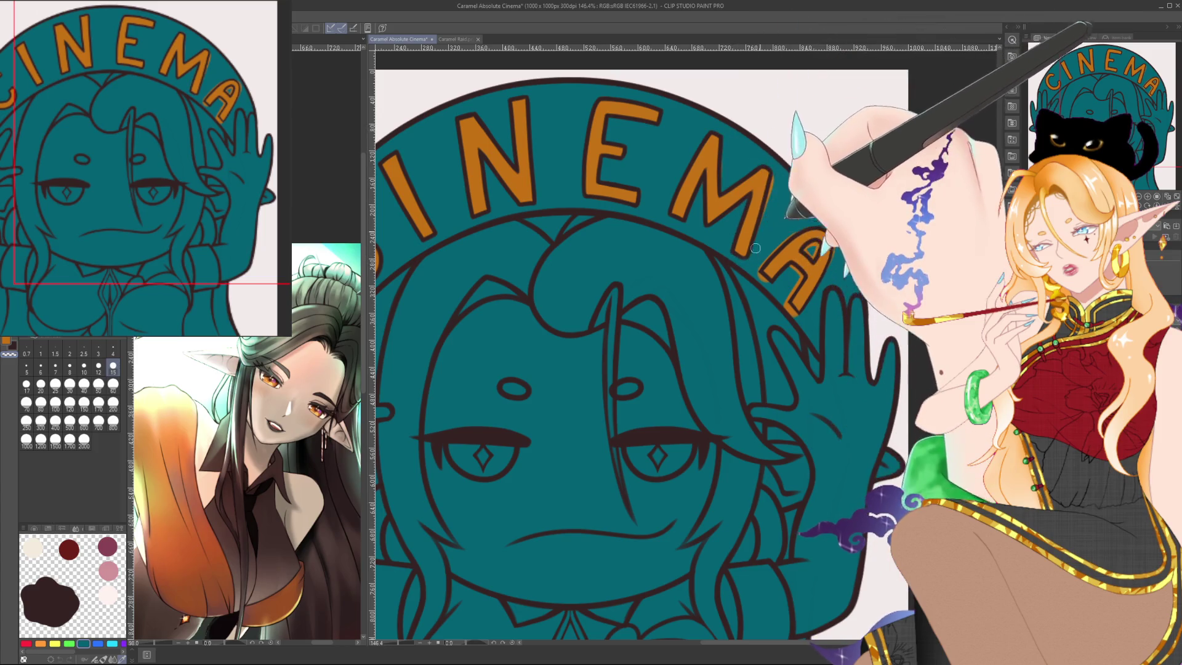
{"action": "left_click_drag", "start_coordinate": [777, 175], "coordinate": [740, 164]}
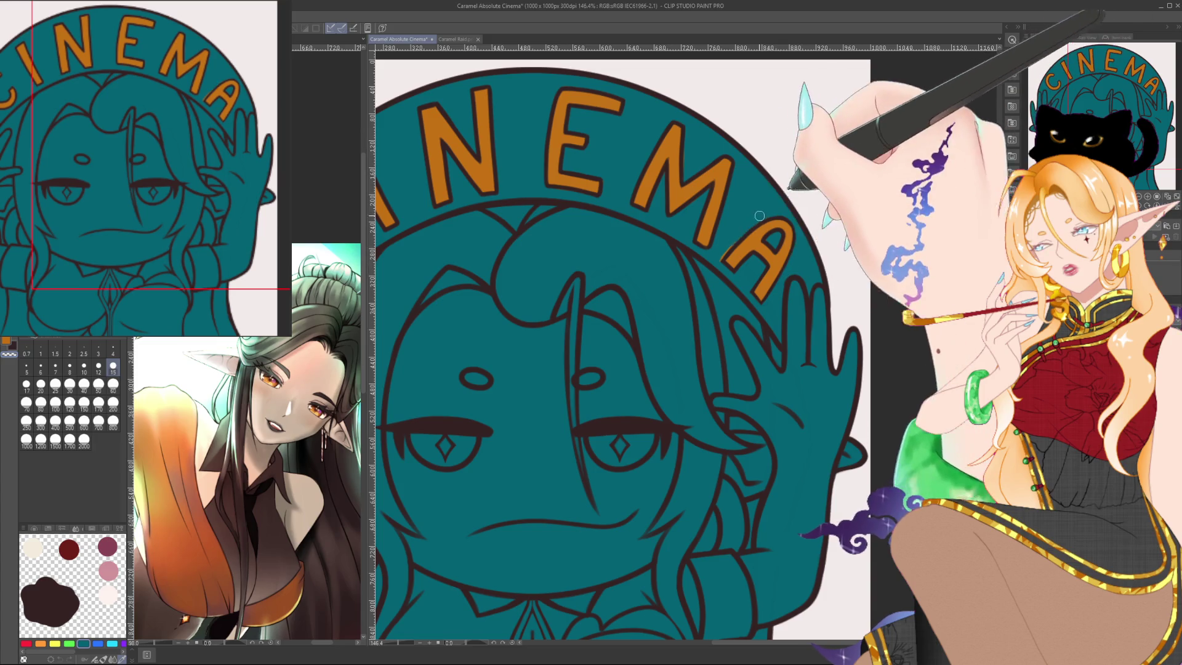
{"action": "scroll", "coordinate": [735, 240], "scroll_direction": "down", "scroll_amount": 3}
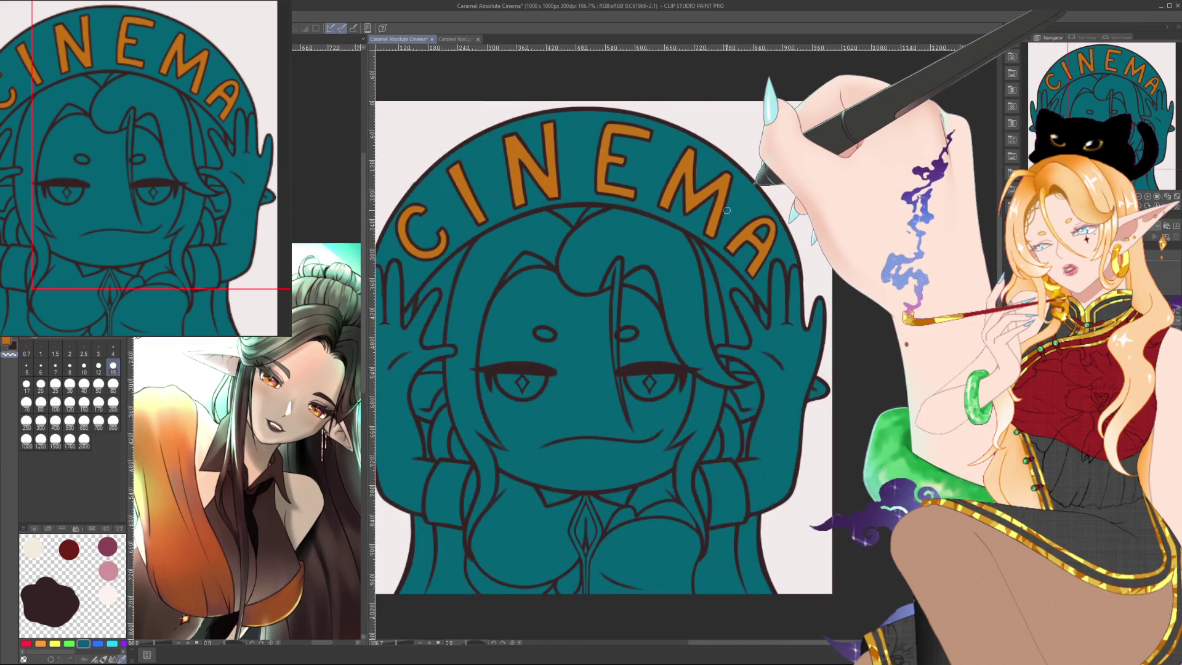
{"action": "scroll", "coordinate": [735, 240], "scroll_direction": "down", "scroll_amount": 2}
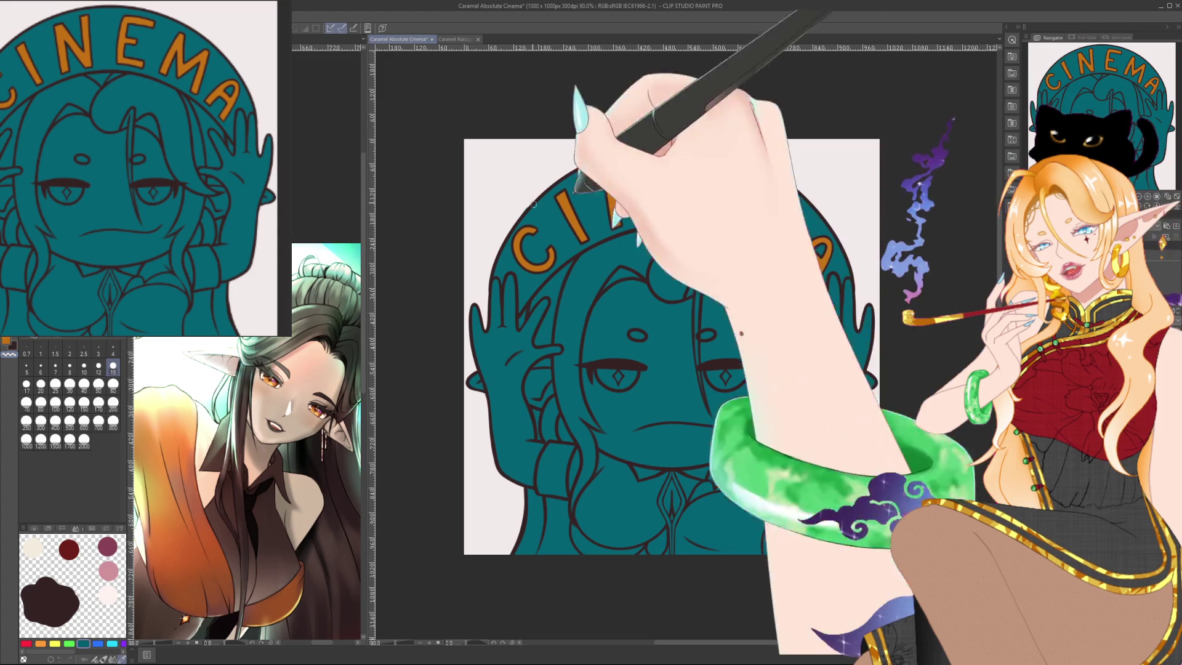
Check the RAID emote for reference, then brush dark navy along the arch behind CINE and EM.
{"action": "key", "text": "ctrl+Tab"}
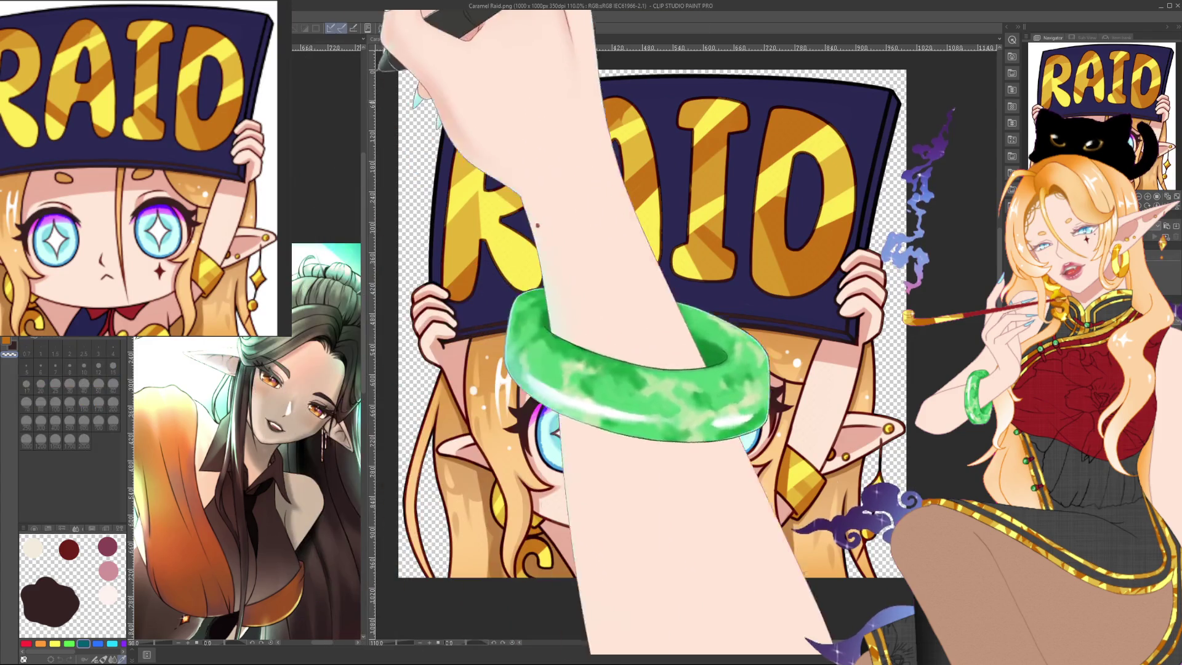
{"action": "key", "text": "ctrl+Tab"}
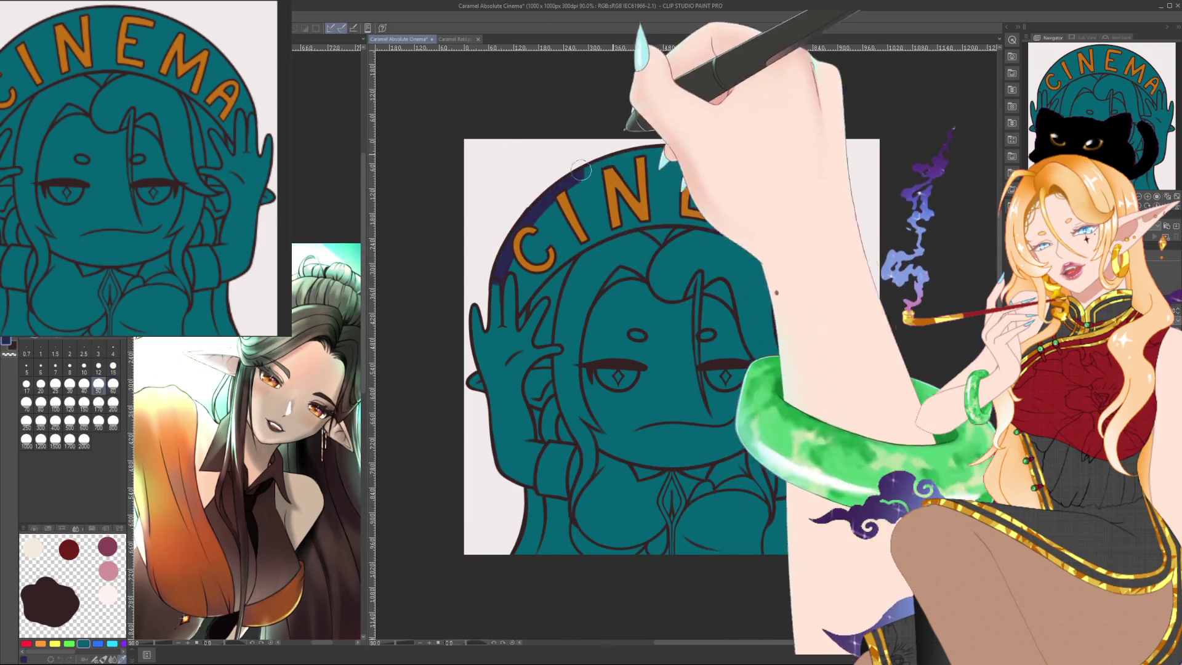
{"action": "left_click_drag", "start_coordinate": [504, 279], "coordinate": [552, 222]}
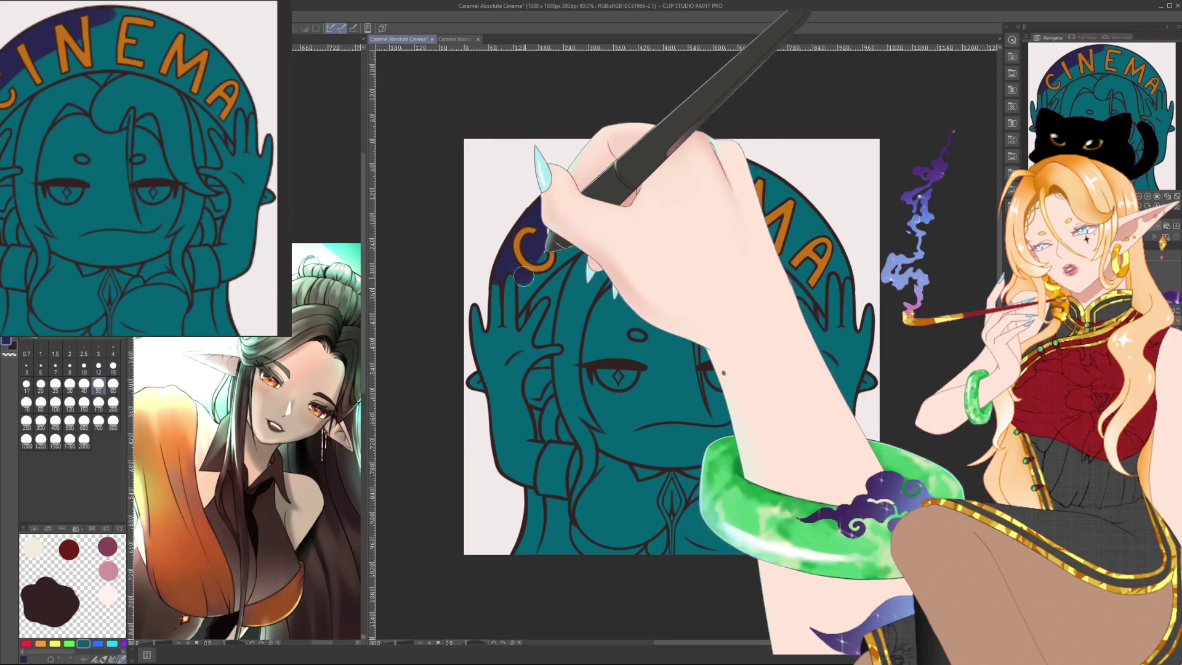
{"action": "left_click_drag", "start_coordinate": [527, 278], "coordinate": [684, 154]}
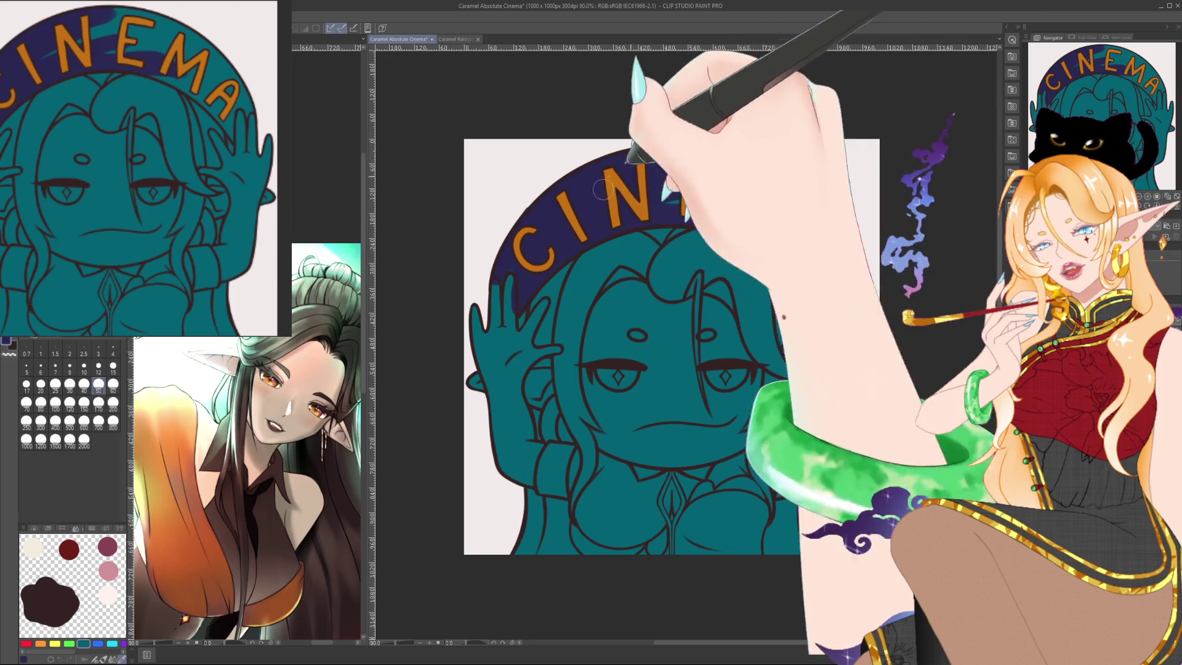
{"action": "left_click_drag", "start_coordinate": [741, 157], "coordinate": [772, 244]}
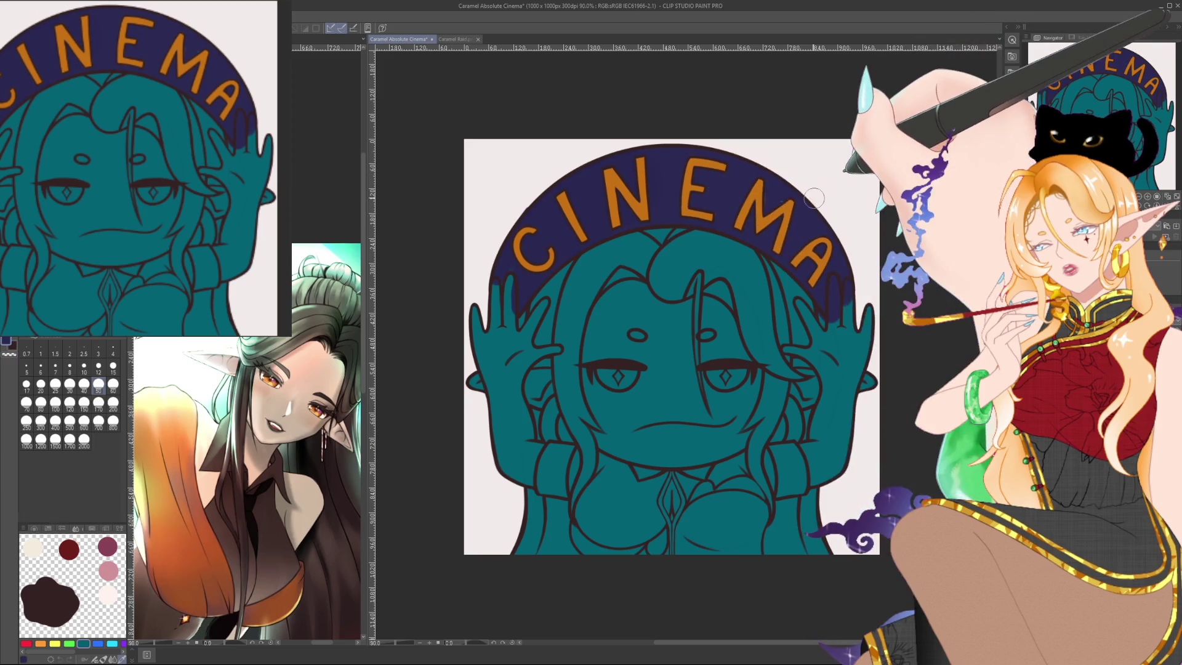
Pick a very fine brush size, stepped up slightly, for touching up the arch edges.
{"action": "scroll", "coordinate": [814, 198], "scroll_direction": "up", "scroll_amount": 3}
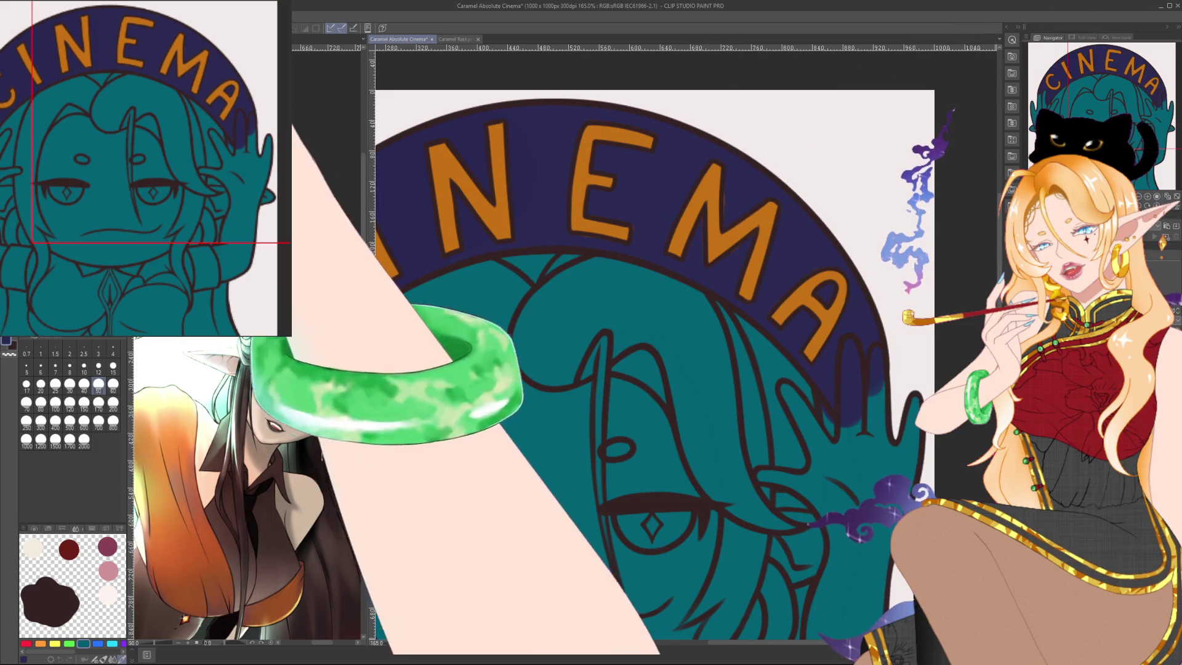
{"action": "left_click", "coordinate": [113, 349]}
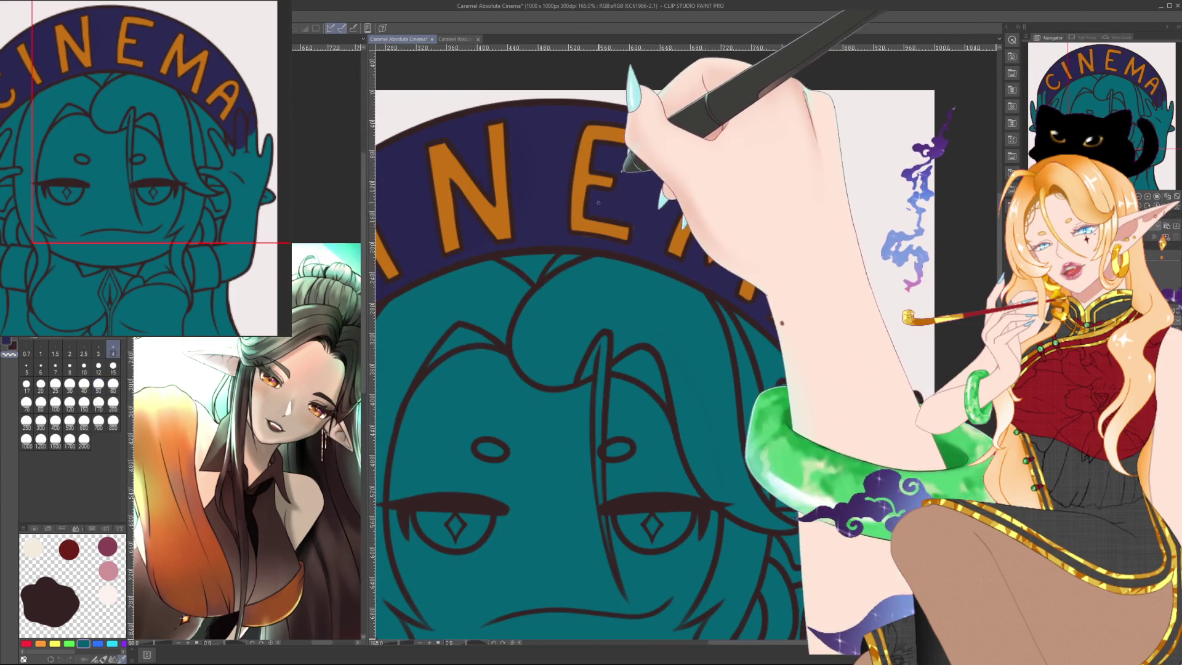
{"action": "key", "text": "bracketright"}
{"action": "key", "text": "bracketright"}
{"action": "key", "text": "bracketright"}
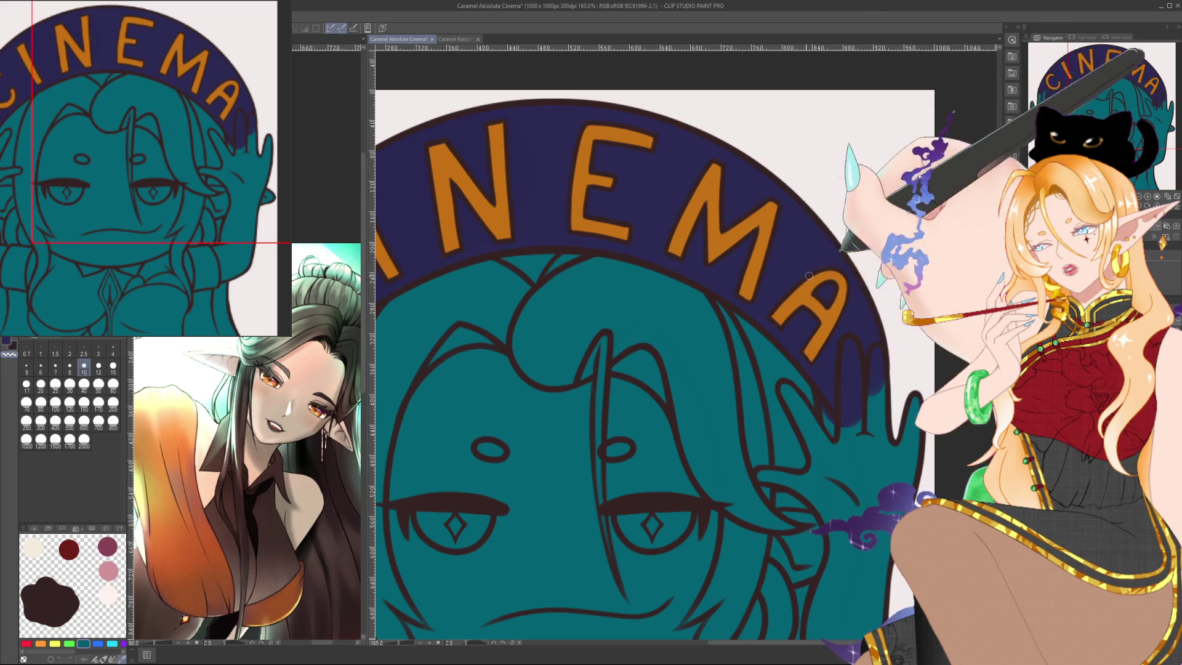
{"action": "scroll", "coordinate": [918, 250], "scroll_direction": "down", "scroll_amount": 5}
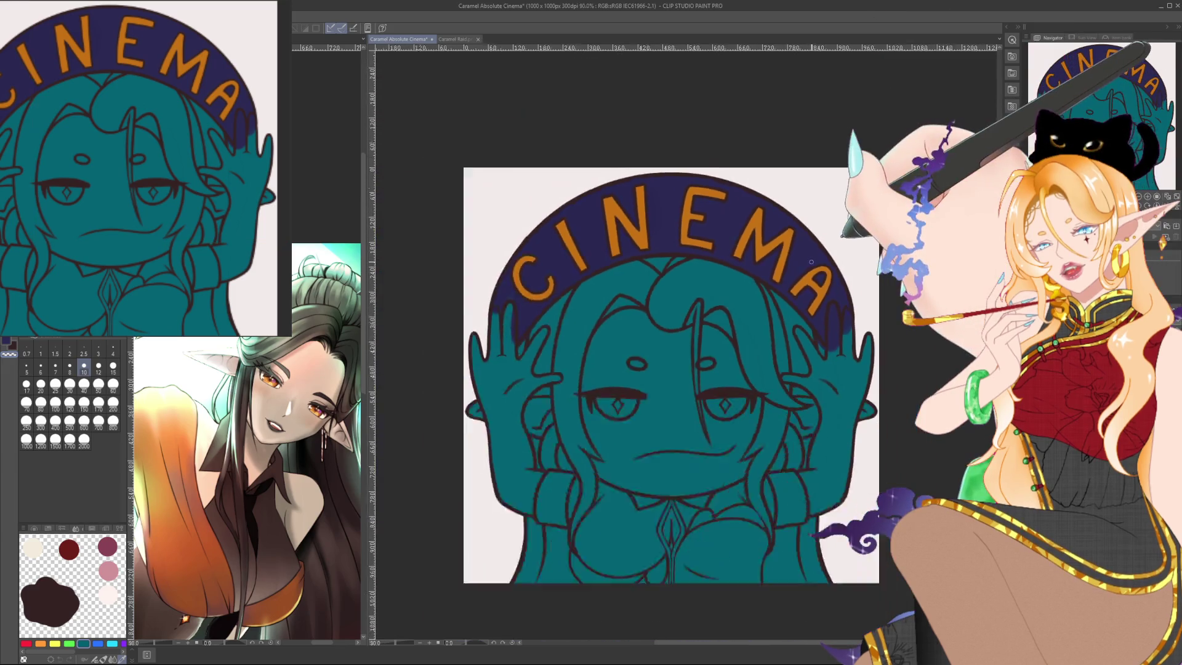
Glance at the RAID emote document, zooming out and back in on it.
{"action": "scroll", "coordinate": [802, 287], "scroll_direction": "down", "scroll_amount": 3}
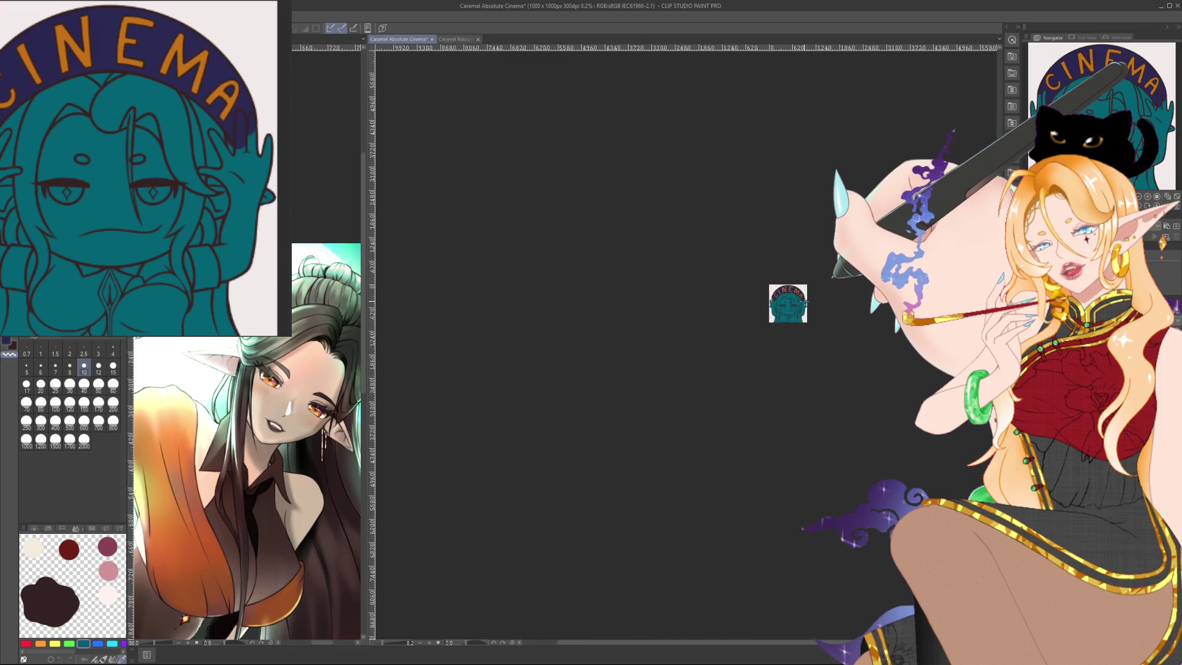
{"action": "left_click_drag", "start_coordinate": [862, 290], "coordinate": [735, 300]}
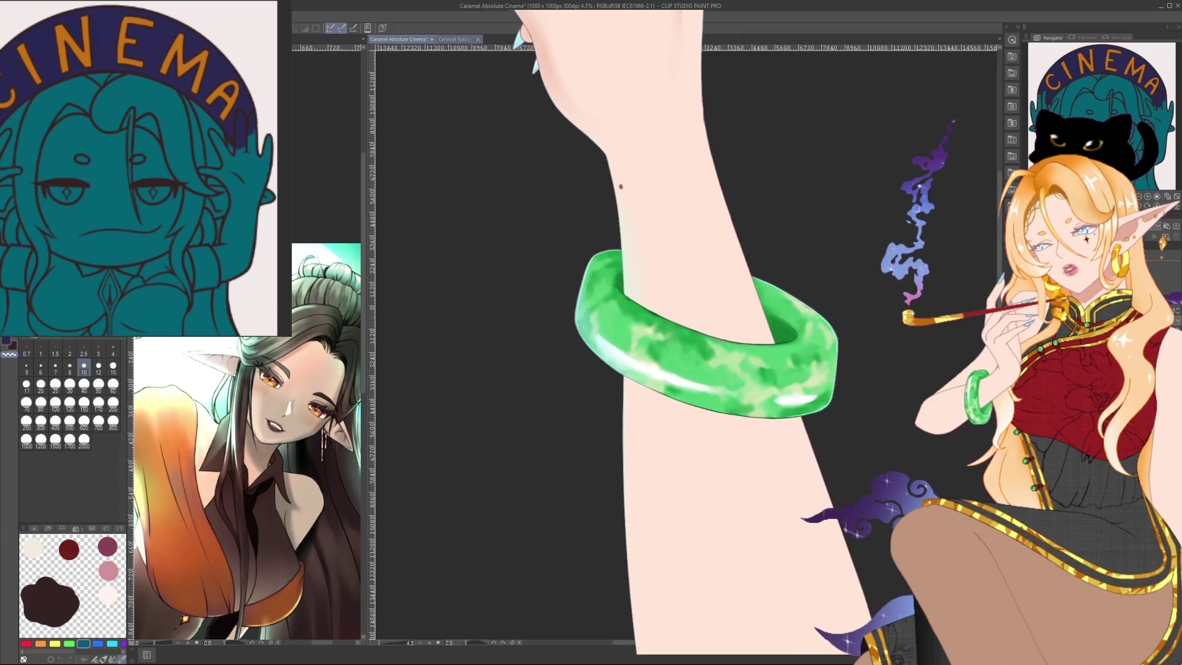
{"action": "key", "text": "ctrl+Tab"}
{"action": "scroll", "coordinate": [686, 320], "scroll_direction": "down", "scroll_amount": 2}
{"action": "scroll", "coordinate": [693, 265], "scroll_direction": "down", "scroll_amount": 3}
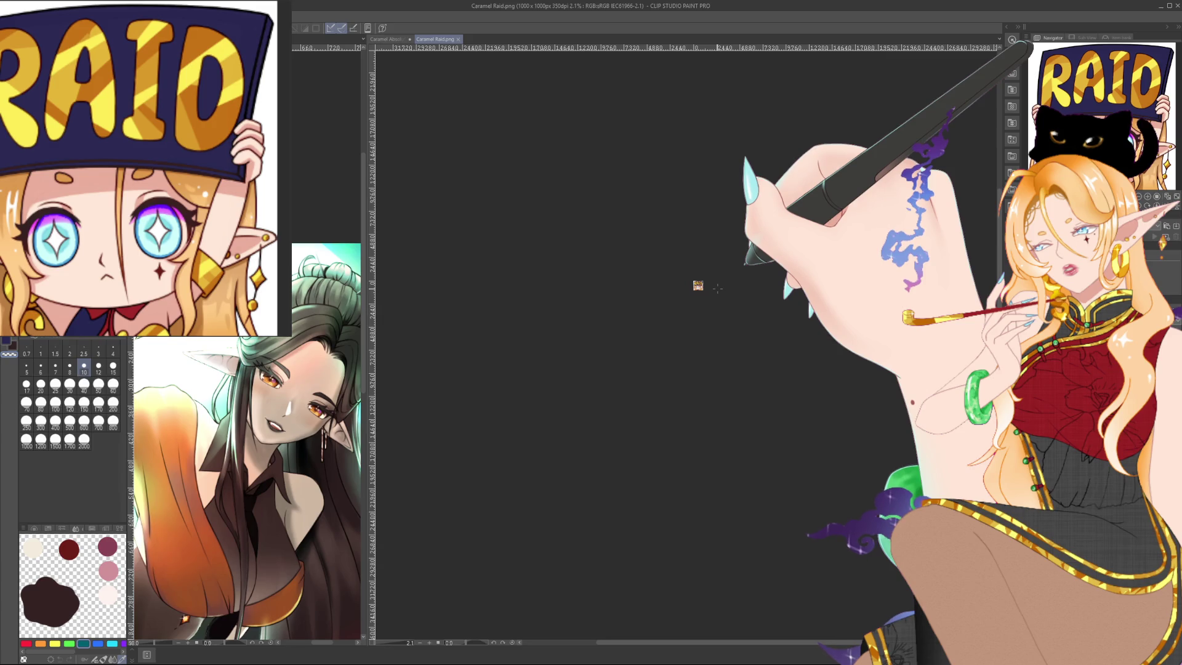
{"action": "scroll", "coordinate": [679, 302], "scroll_direction": "up", "scroll_amount": 3}
{"action": "scroll", "coordinate": [680, 302], "scroll_direction": "up", "scroll_amount": 3}
{"action": "scroll", "coordinate": [679, 301], "scroll_direction": "up", "scroll_amount": 2}
{"action": "scroll", "coordinate": [679, 301], "scroll_direction": "up", "scroll_amount": 2}
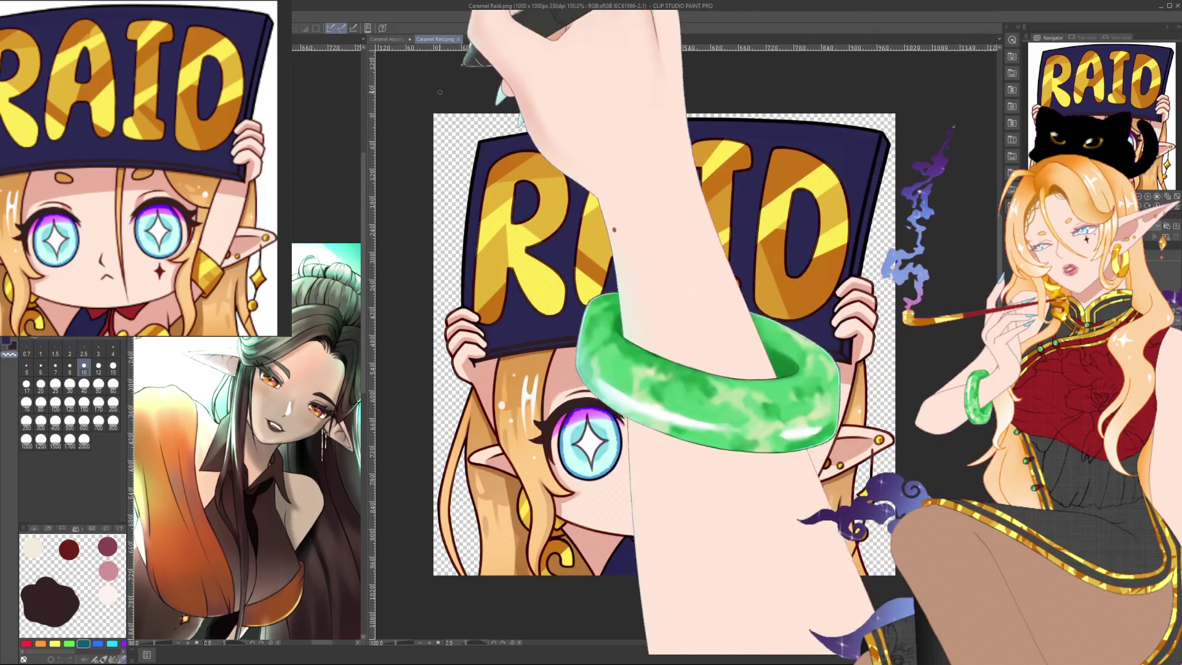
Bring the Caramel Absolute Cinema artwork centred and zoomed in, with brush size 200.
{"action": "key", "text": "ctrl+Tab"}
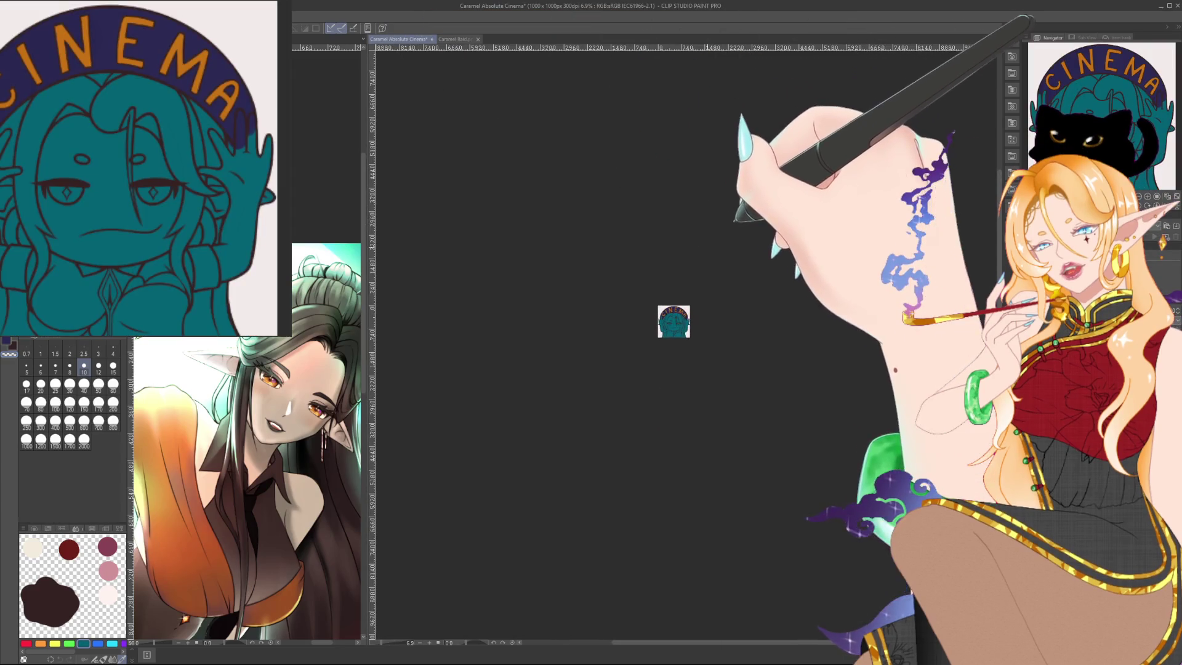
{"action": "left_click_drag", "start_coordinate": [674, 321], "coordinate": [649, 316]}
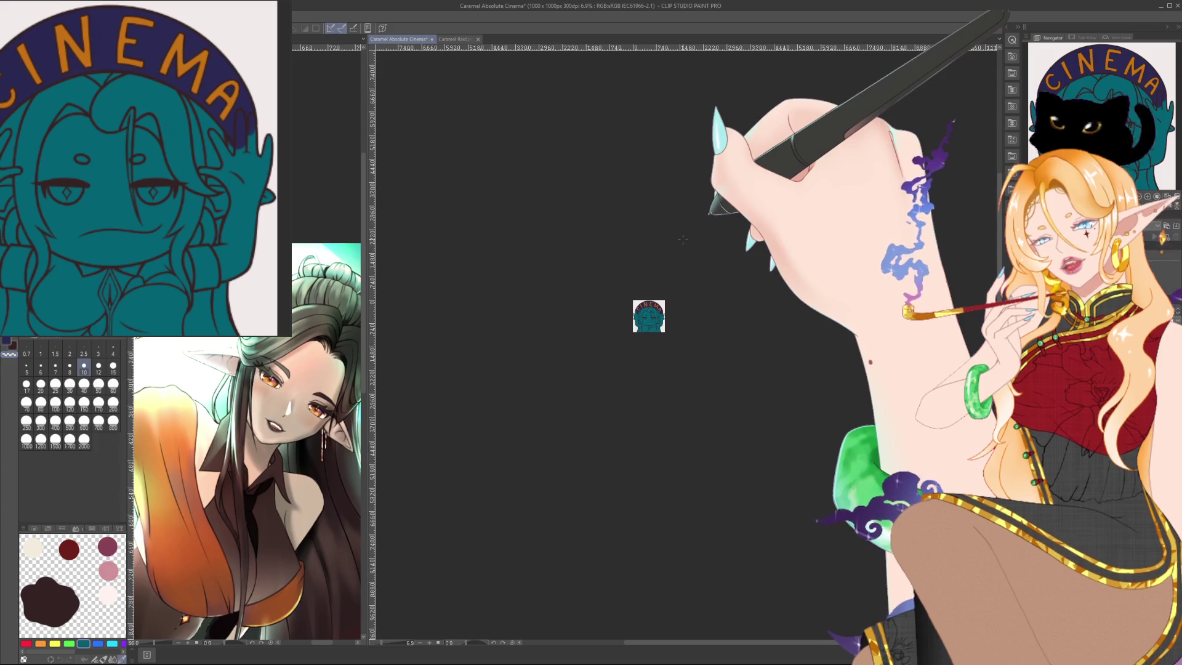
{"action": "scroll", "coordinate": [679, 269], "scroll_direction": "up", "scroll_amount": 2}
{"action": "scroll", "coordinate": [679, 269], "scroll_direction": "up", "scroll_amount": 2}
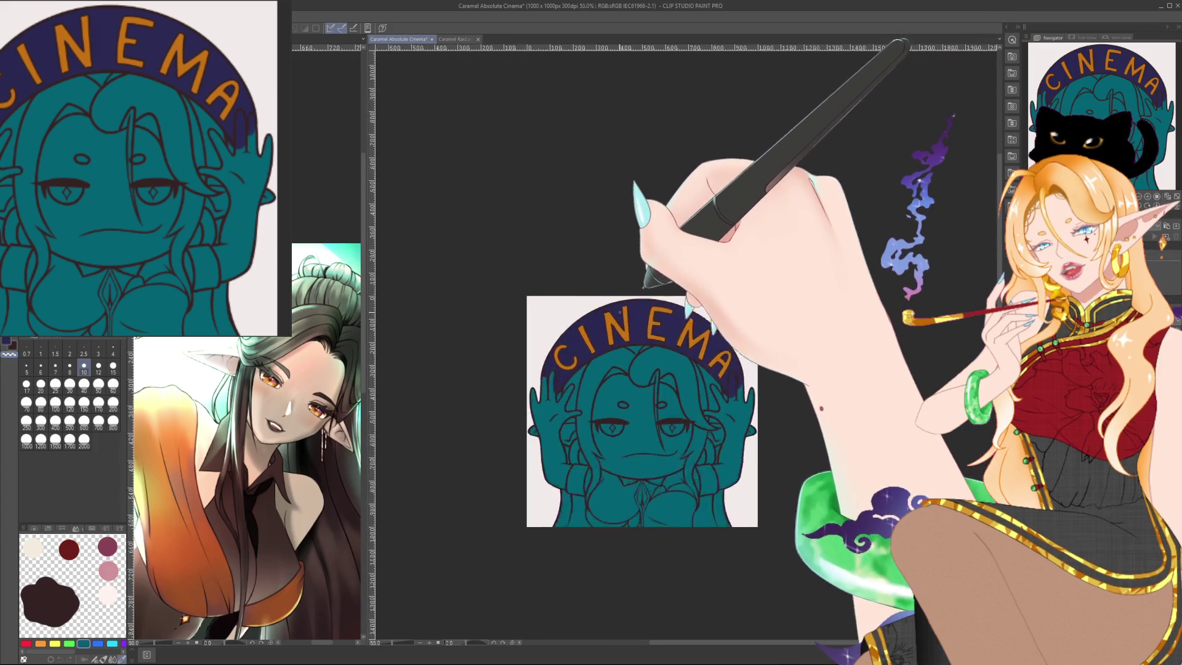
{"action": "scroll", "coordinate": [679, 269], "scroll_direction": "up", "scroll_amount": 2}
{"action": "scroll", "coordinate": [679, 268], "scroll_direction": "up", "scroll_amount": 2}
{"action": "left_click_drag", "start_coordinate": [681, 350], "coordinate": [671, 285]}
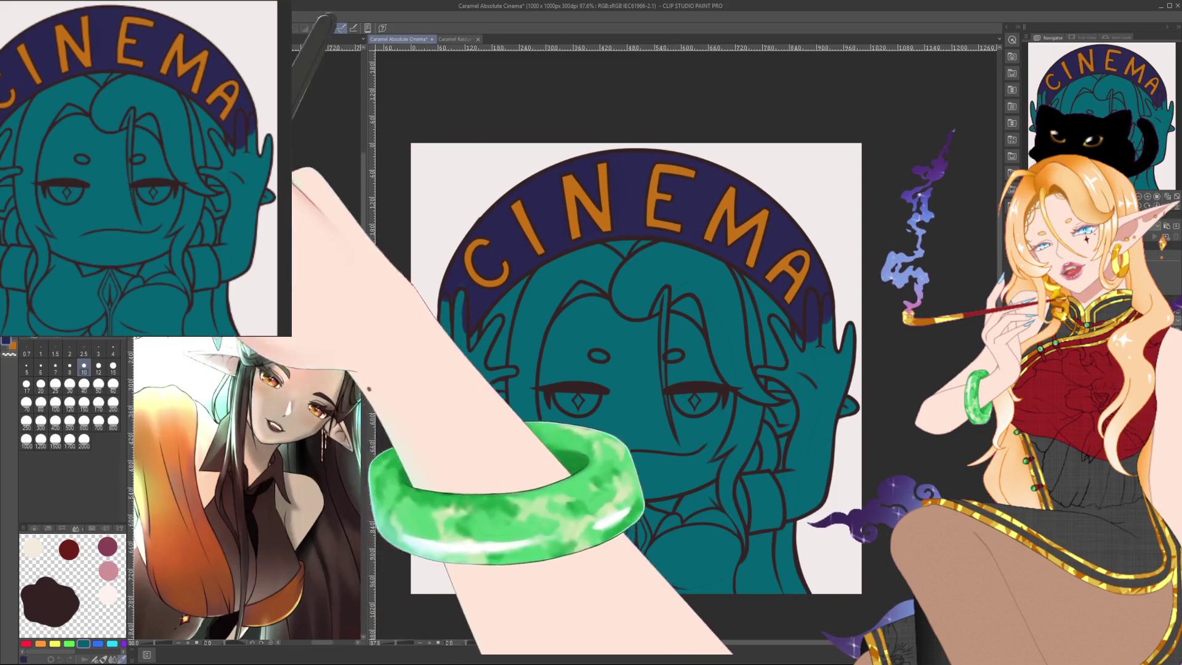
{"action": "left_click", "coordinate": [113, 402]}
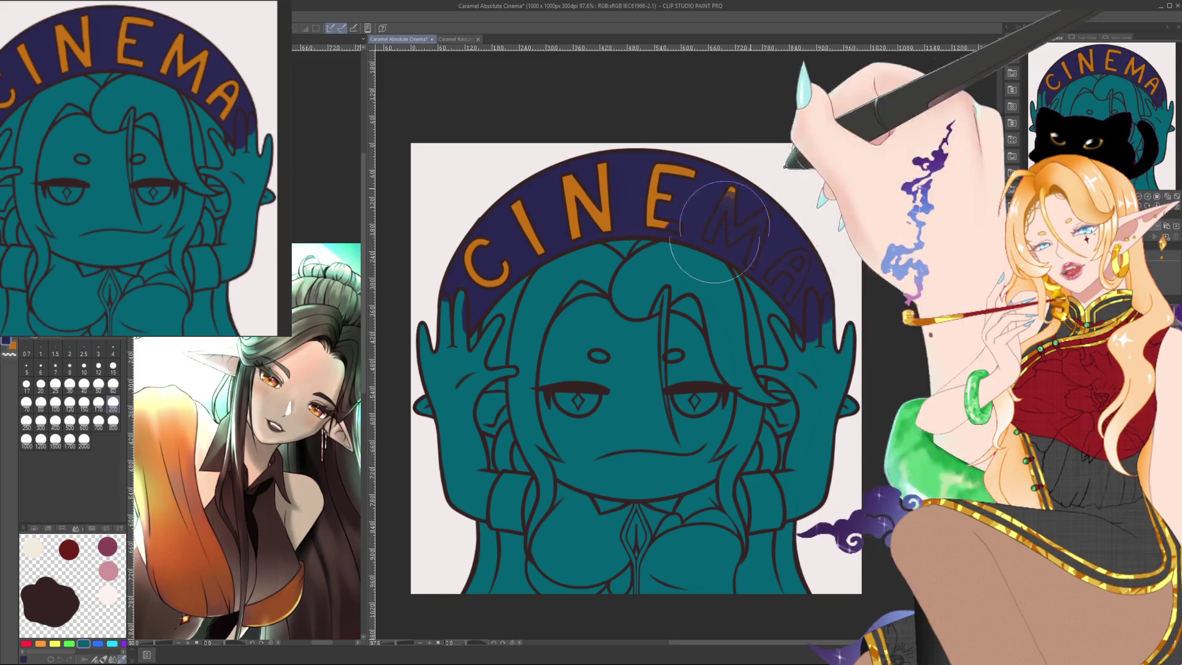
Try purple letters and an orange arch, then undo the recolouring.
{"action": "left_click_drag", "start_coordinate": [844, 280], "coordinate": [475, 271]}
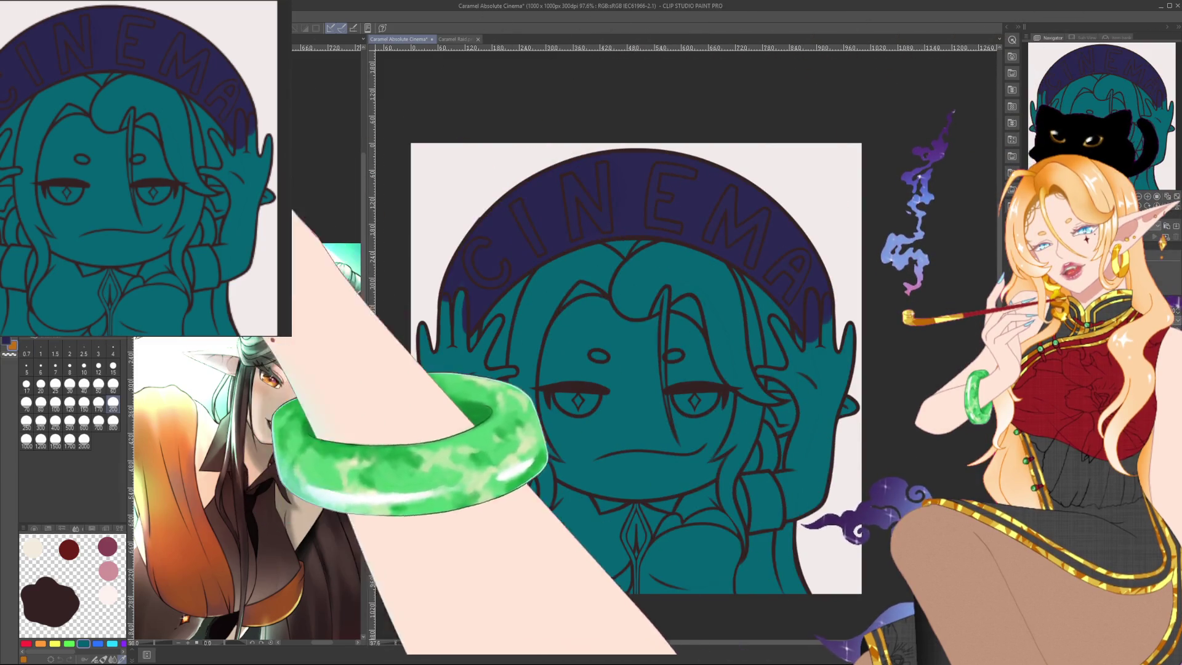
{"action": "left_click_drag", "start_coordinate": [837, 295], "coordinate": [474, 283]}
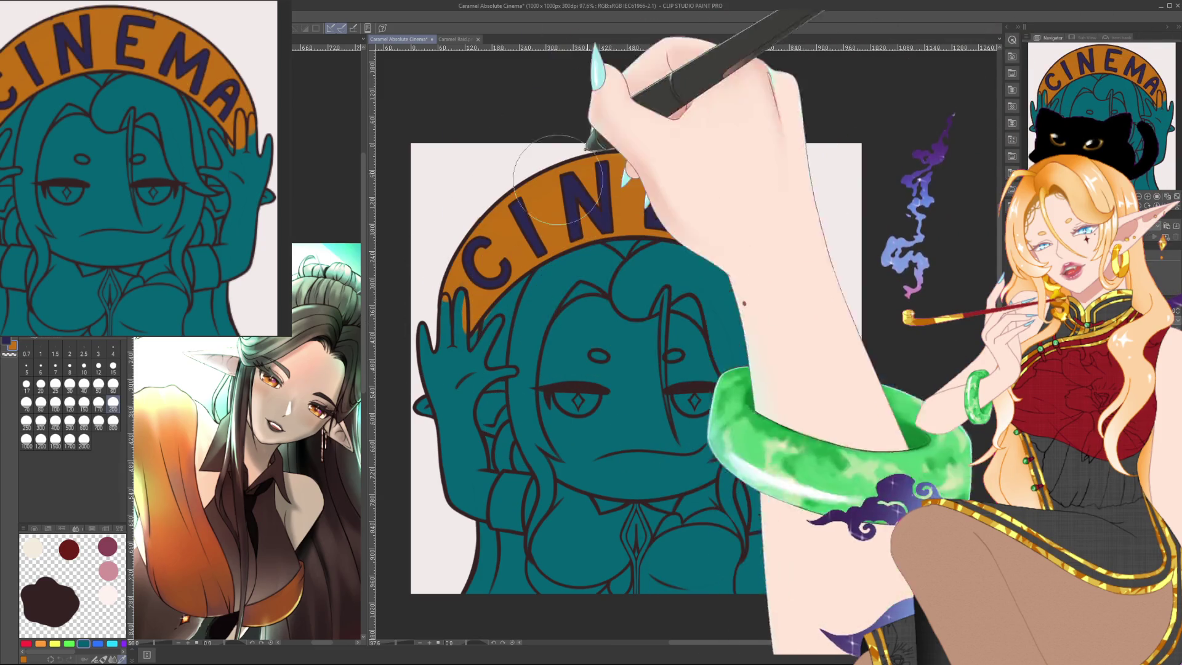
{"action": "scroll", "coordinate": [744, 266], "scroll_direction": "down", "scroll_amount": 3}
{"action": "scroll", "coordinate": [744, 266], "scroll_direction": "down", "scroll_amount": 5}
{"action": "scroll", "coordinate": [764, 265], "scroll_direction": "down", "scroll_amount": 3}
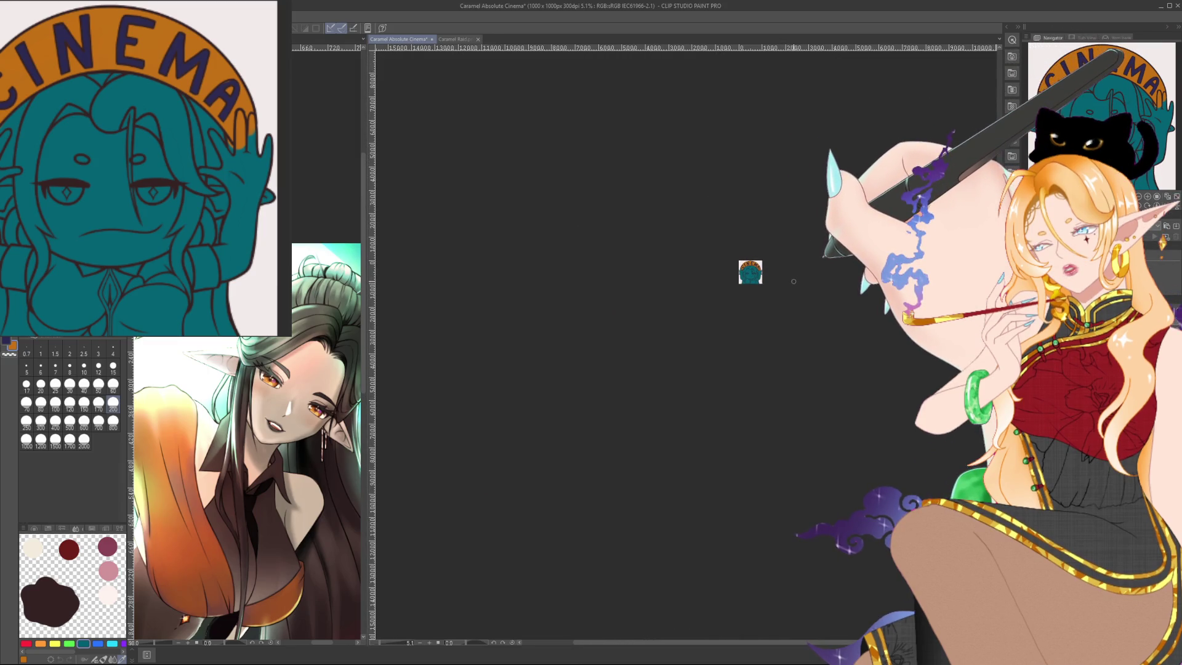
{"action": "left_click_drag", "start_coordinate": [793, 281], "coordinate": [747, 297]}
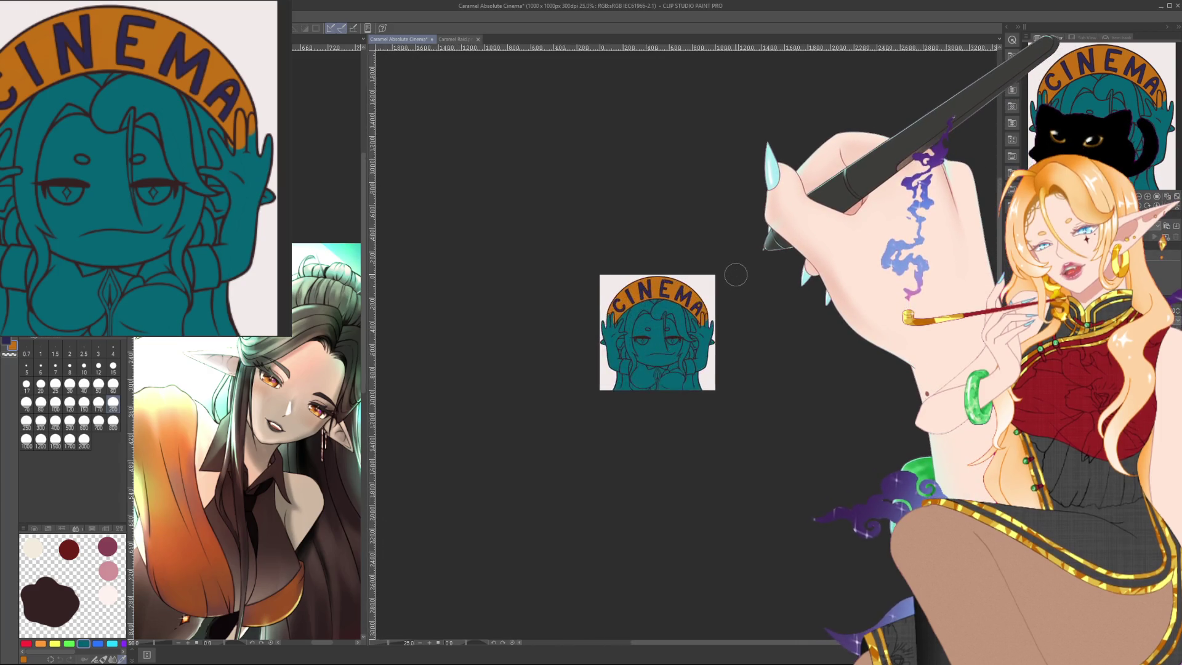
{"action": "scroll", "coordinate": [715, 290], "scroll_direction": "up", "scroll_amount": 2}
{"action": "scroll", "coordinate": [690, 308], "scroll_direction": "up", "scroll_amount": 1}
{"action": "scroll", "coordinate": [665, 326], "scroll_direction": "up", "scroll_amount": 2}
{"action": "scroll", "coordinate": [639, 343], "scroll_direction": "up", "scroll_amount": 1}
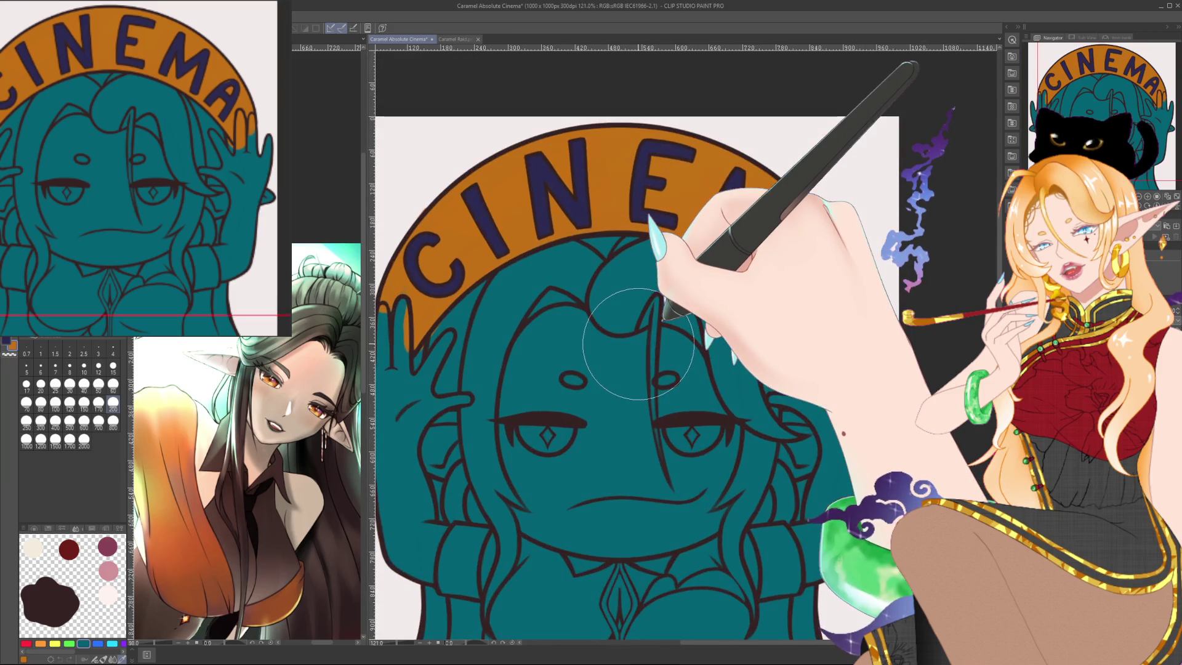
{"action": "left_click_drag", "start_coordinate": [639, 344], "coordinate": [720, 356]}
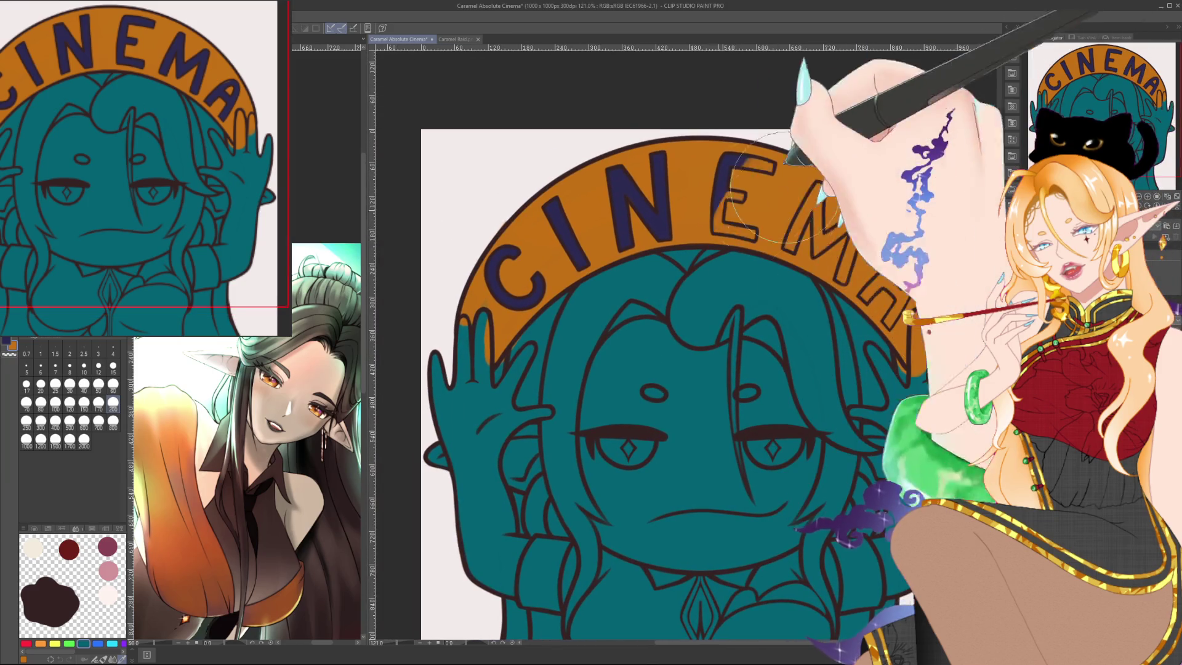
{"action": "key", "text": "ctrl+z"}
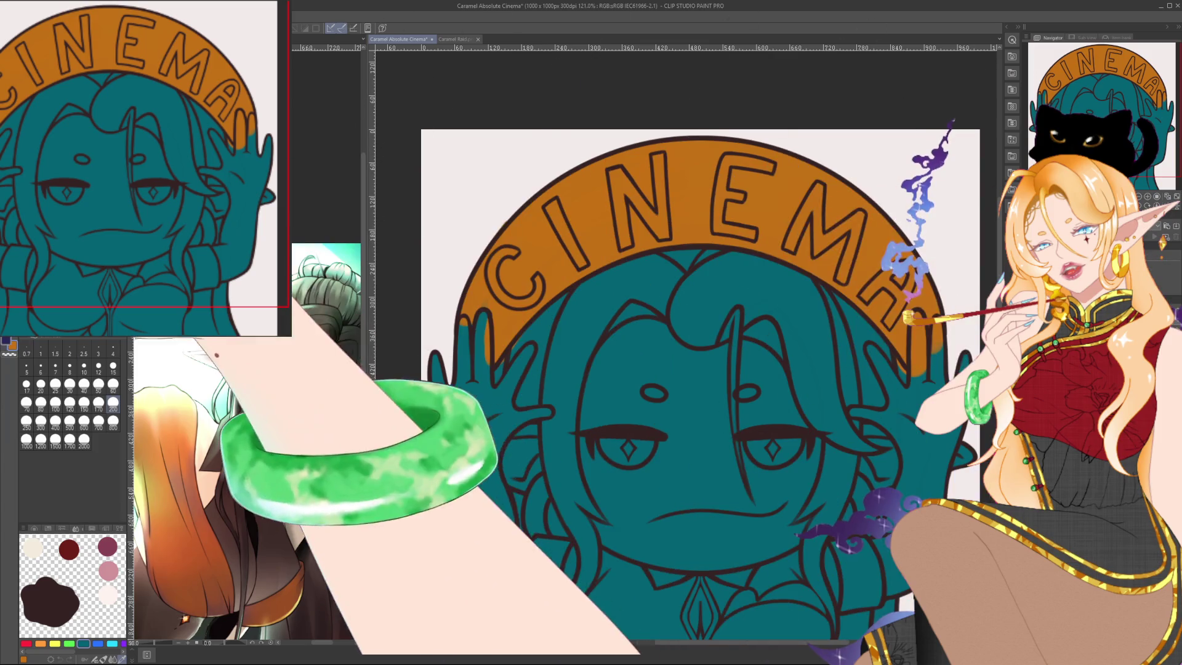
Fill the whole arch navy behind CINEMA with the 200 brush, then choose a small detail size.
{"action": "mouse_move", "coordinate": [480, 314]}
{"action": "left_mouse_down"}
{"action": "mouse_move", "coordinate": [707, 148]}
{"action": "mouse_move", "coordinate": [856, 258]}
{"action": "left_mouse_up"}
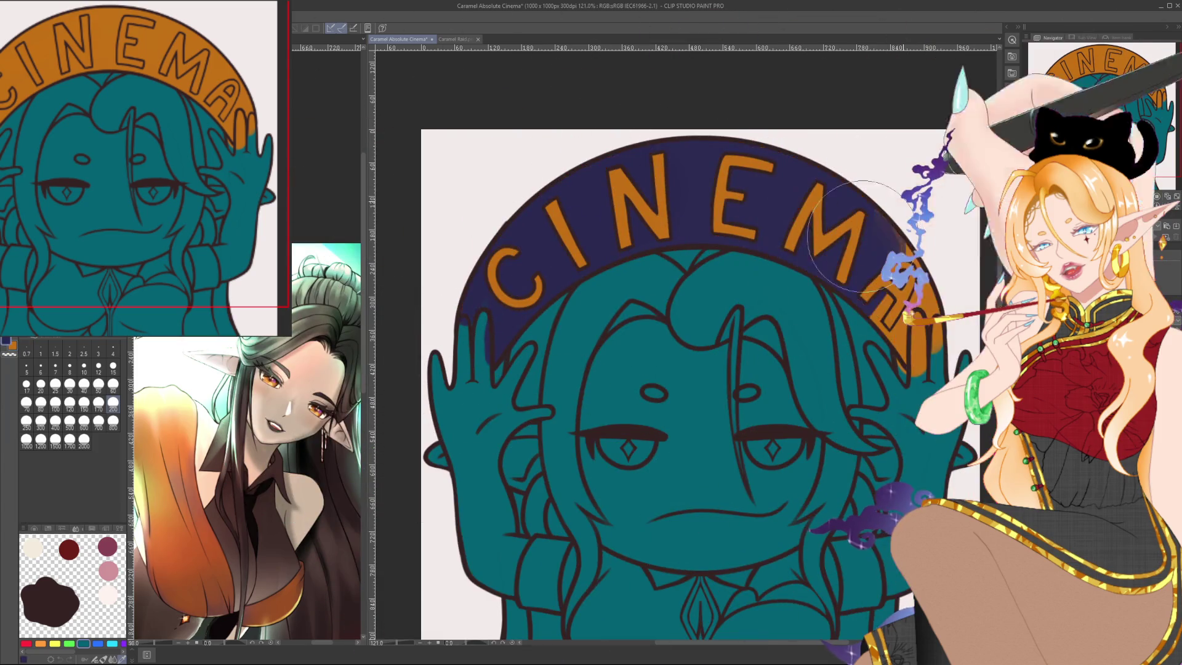
{"action": "left_click_drag", "start_coordinate": [779, 487], "coordinate": [742, 448]}
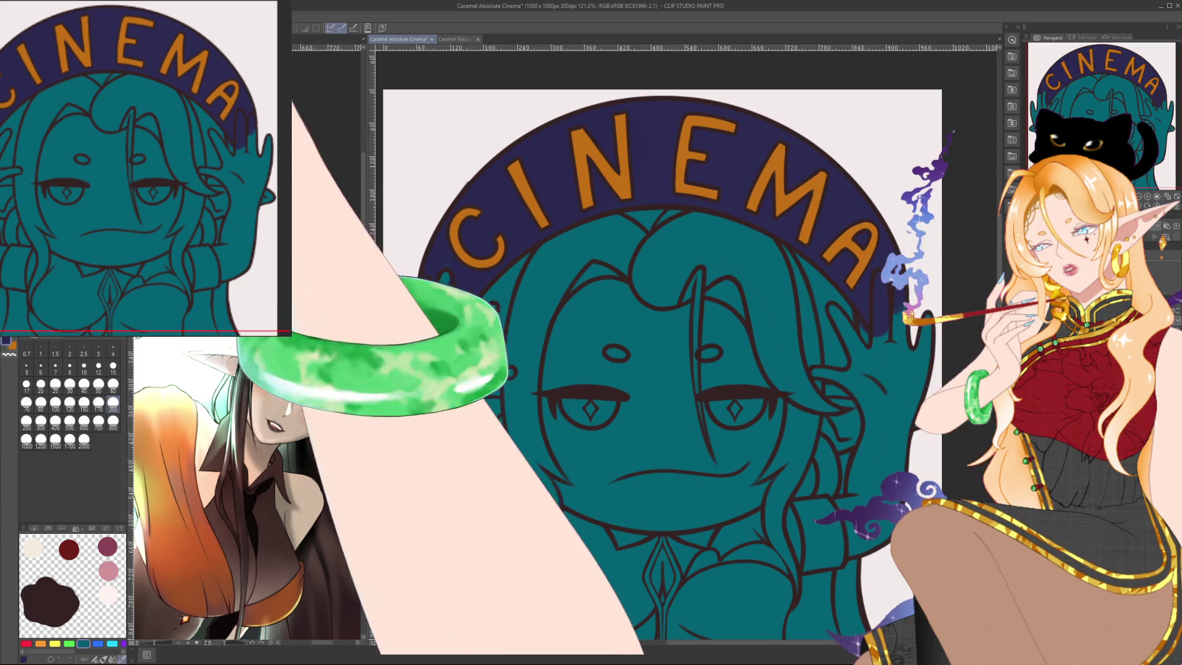
{"action": "left_click", "coordinate": [70, 384]}
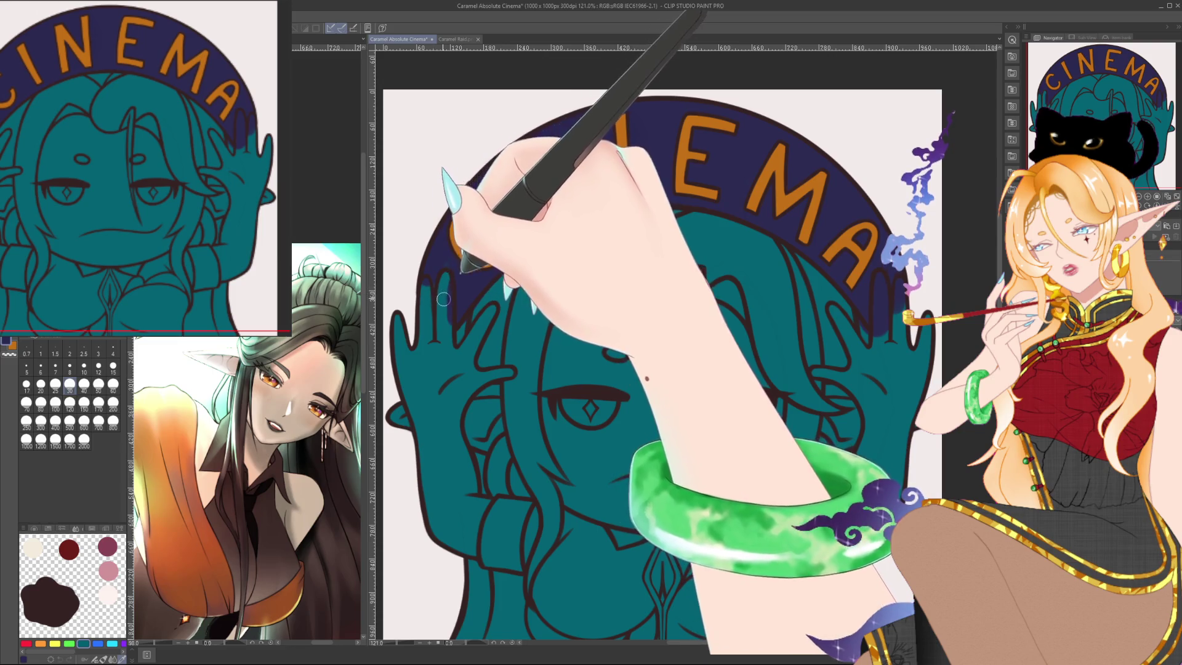
{"action": "left_click", "coordinate": [113, 366]}
{"action": "left_click", "coordinate": [113, 384]}
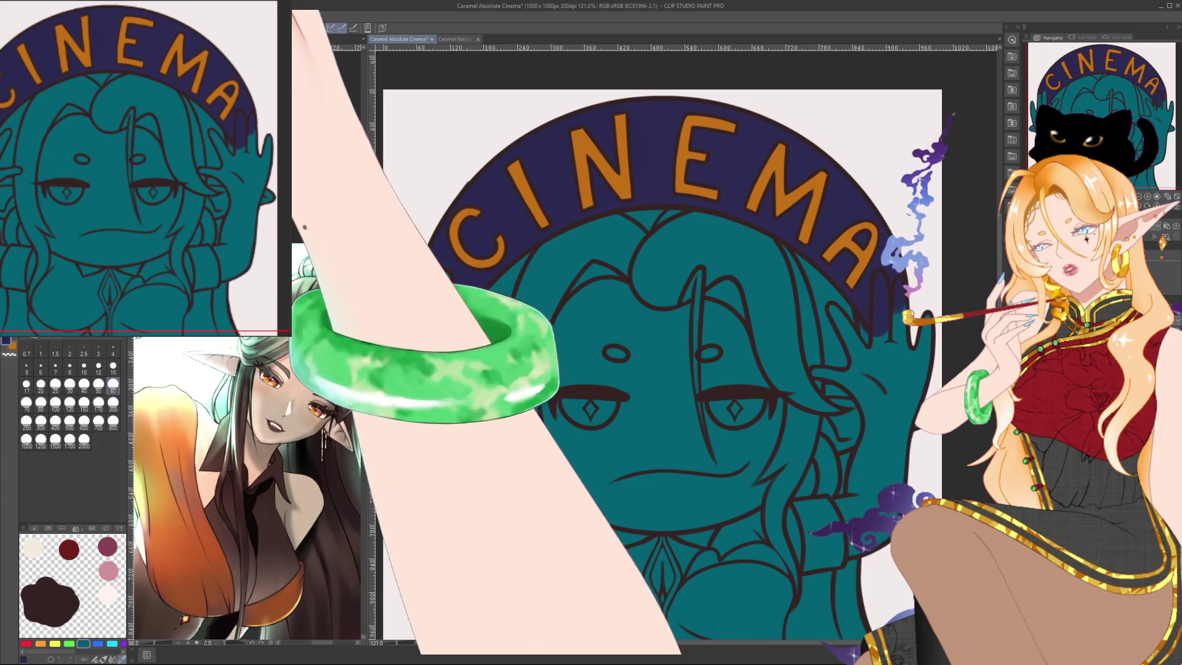
{"action": "left_click", "coordinate": [112, 402]}
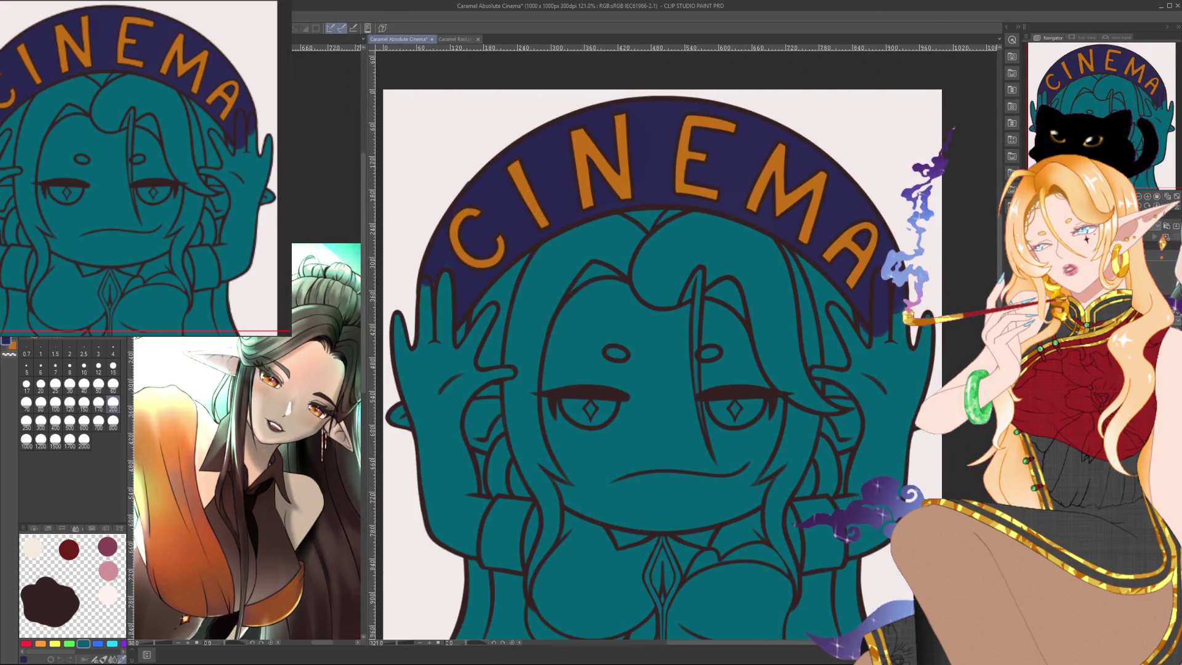
{"action": "left_click", "coordinate": [112, 365]}
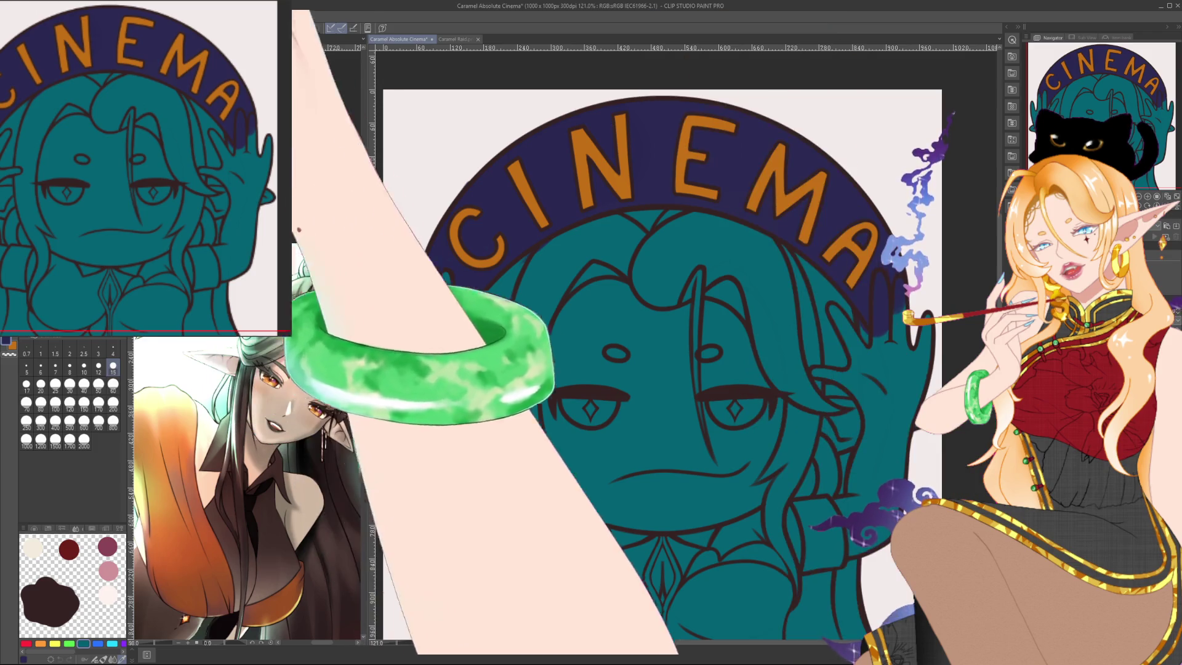
{"action": "key", "text": "bracketright"}
{"action": "key", "text": "bracketright"}
{"action": "key", "text": "bracketright"}
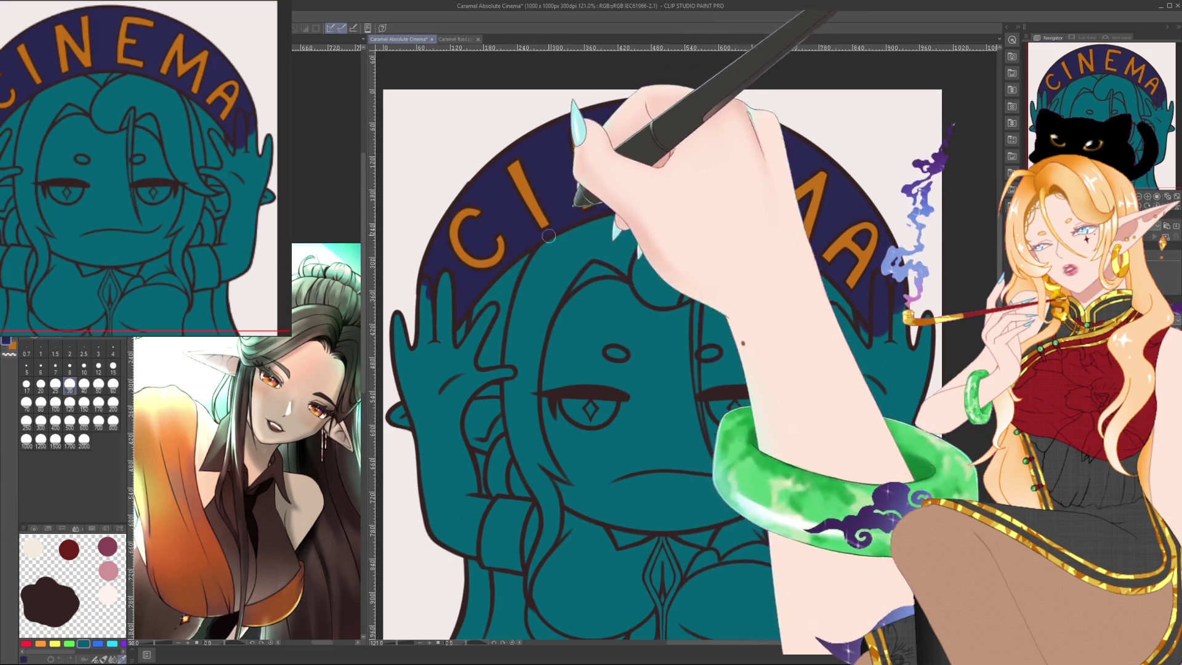
{"action": "key", "text": "bracketleft"}
{"action": "key", "text": "bracketleft"}
{"action": "key", "text": "bracketleft"}
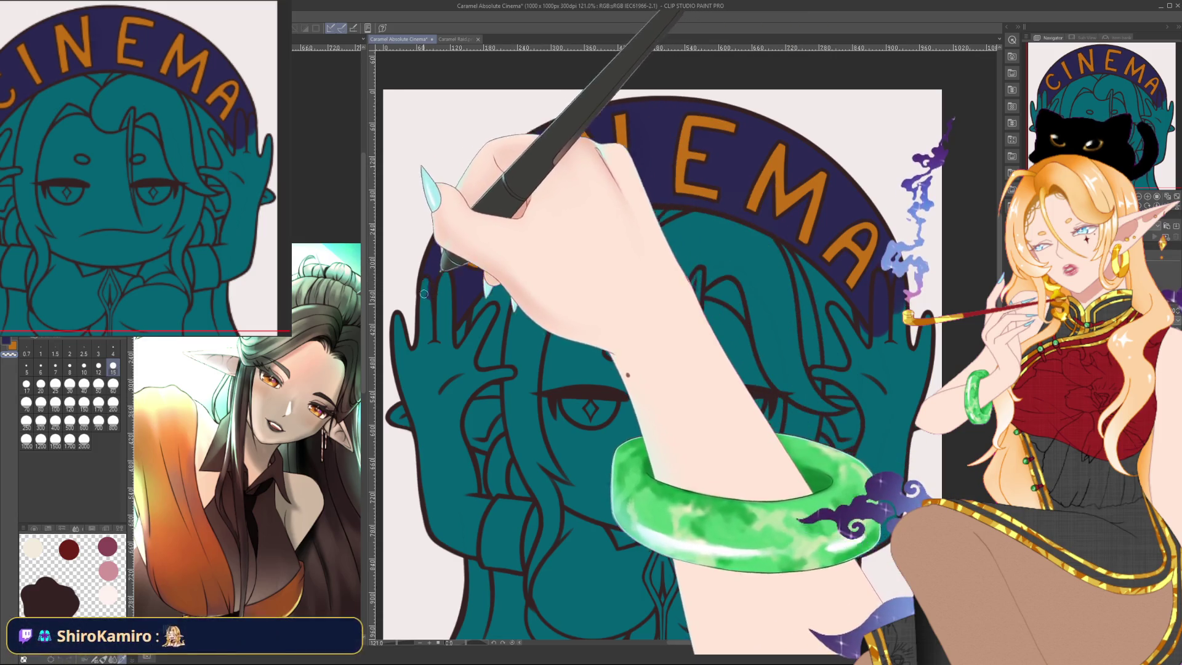
Frame the arch and face and begin the orange cuffs beside both cheeks.
{"action": "scroll", "coordinate": [739, 340], "scroll_direction": "down", "scroll_amount": 2}
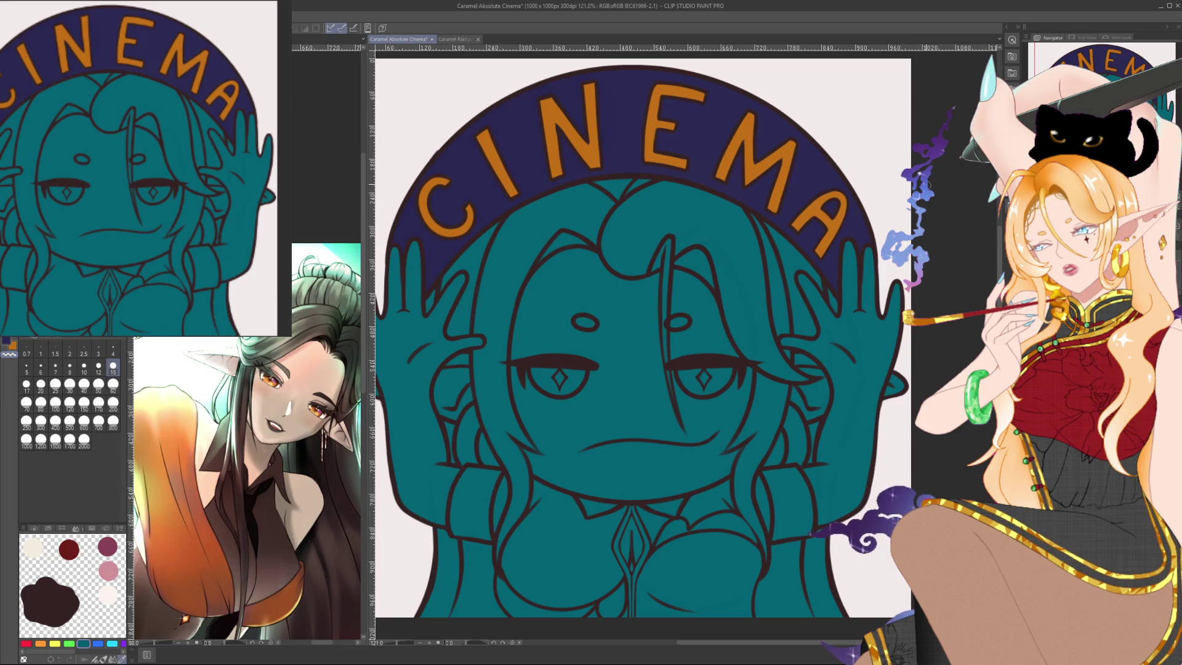
{"action": "left_click_drag", "start_coordinate": [480, 413], "coordinate": [496, 389]}
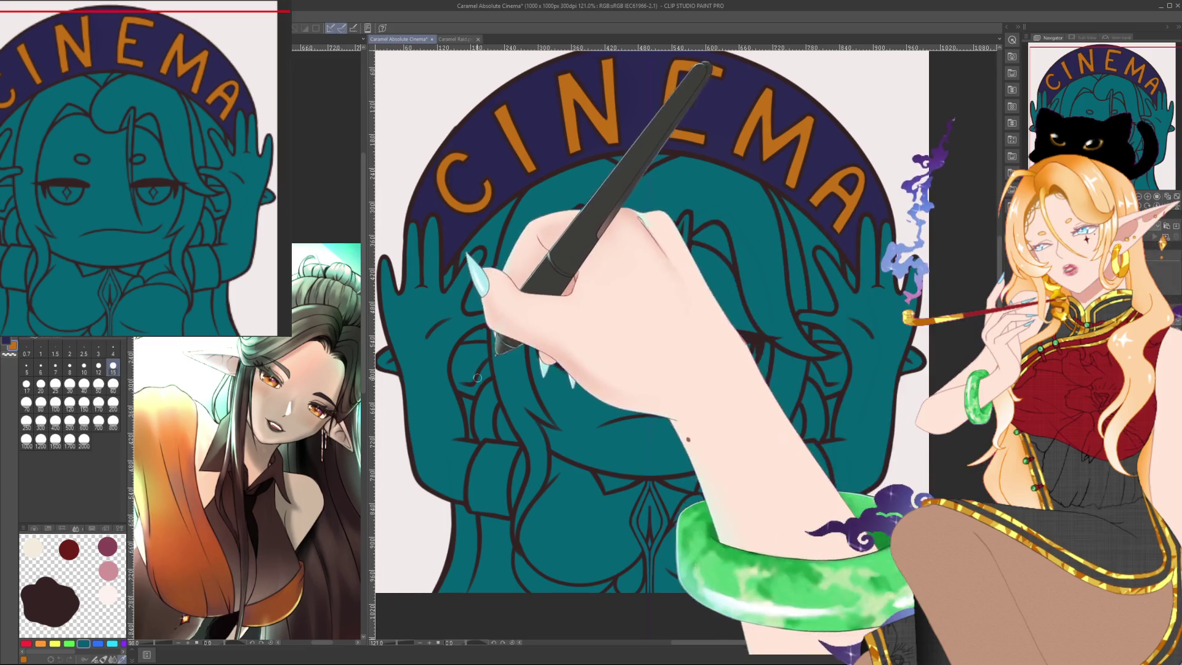
{"action": "left_click_drag", "start_coordinate": [808, 383], "coordinate": [805, 406]}
Paint mirrored orange cuffs on both hair strands, covering the teal stripe.
{"action": "mouse_move", "coordinate": [491, 384]}
{"action": "left_mouse_down"}
{"action": "mouse_move", "coordinate": [484, 435]}
{"action": "mouse_move", "coordinate": [488, 416]}
{"action": "left_mouse_up"}
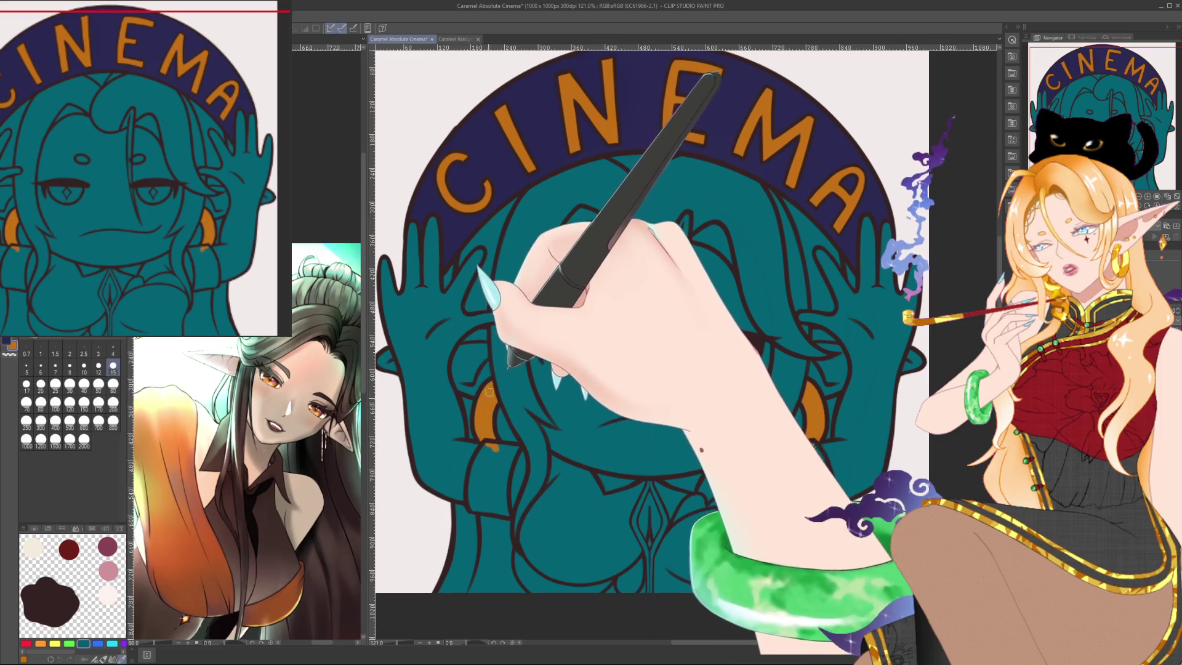
{"action": "left_click_drag", "start_coordinate": [591, 382], "coordinate": [586, 338]}
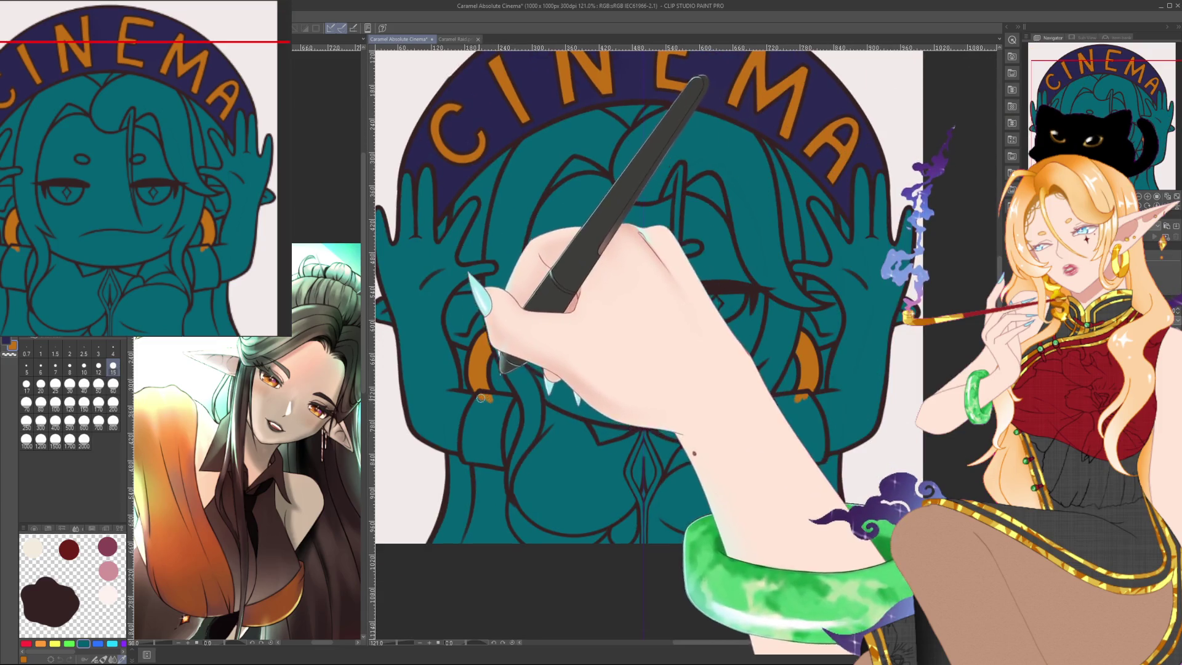
{"action": "left_click_drag", "start_coordinate": [475, 433], "coordinate": [497, 463]}
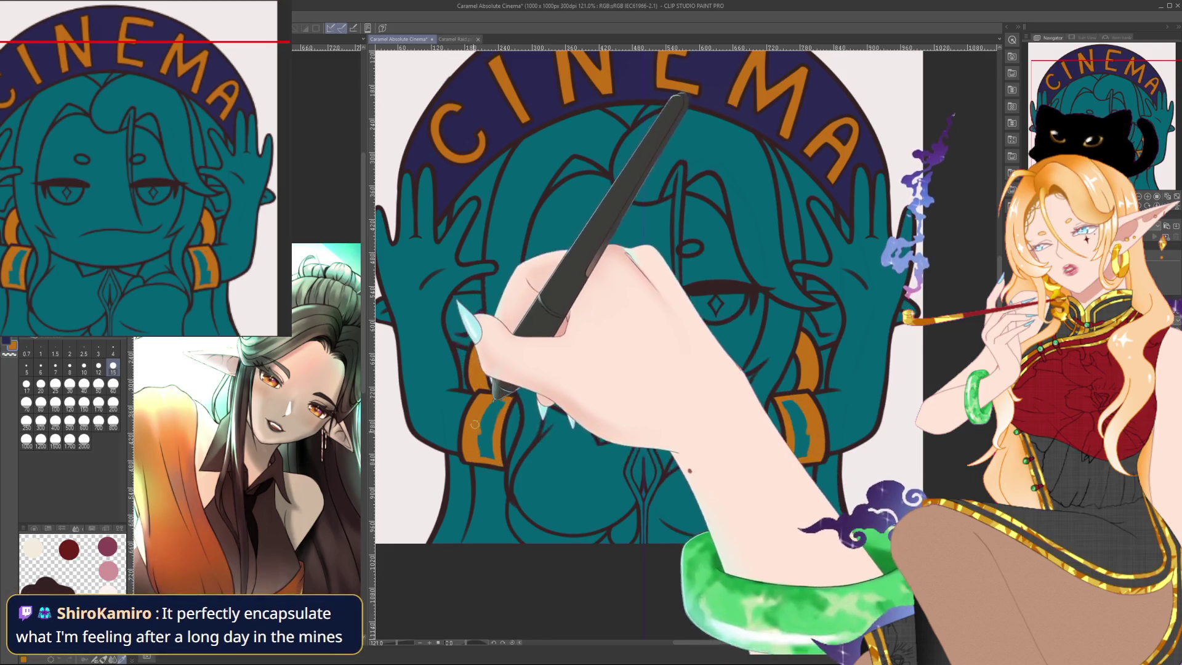
{"action": "left_click_drag", "start_coordinate": [480, 456], "coordinate": [497, 418]}
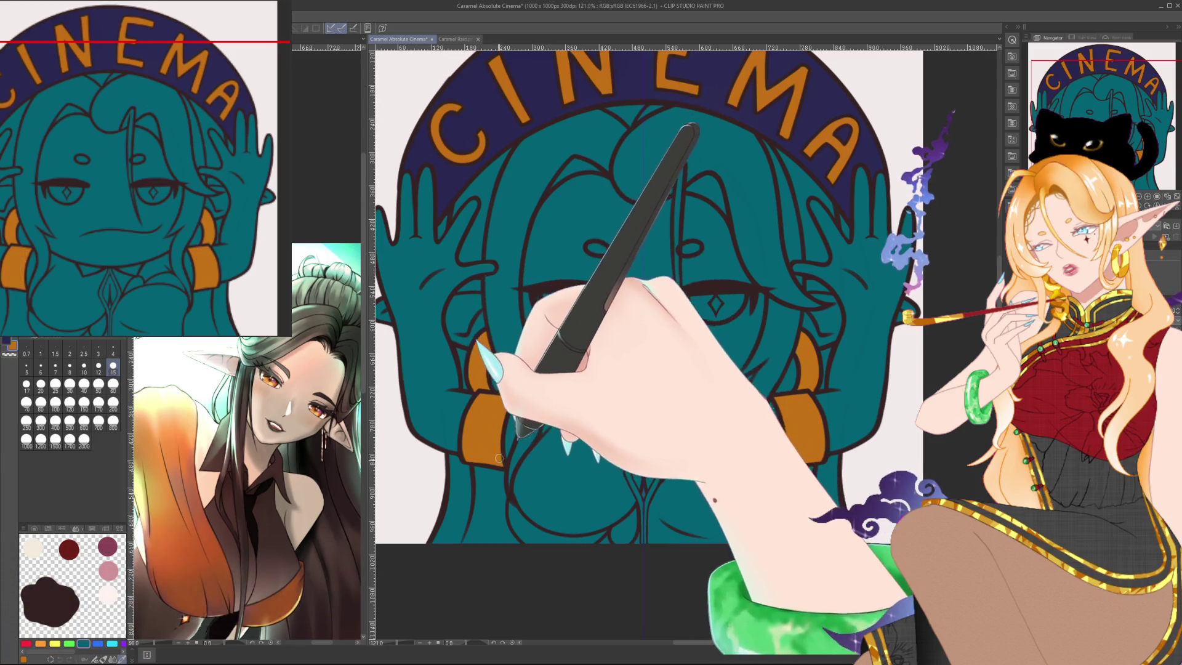
{"action": "left_click_drag", "start_coordinate": [591, 382], "coordinate": [599, 389]}
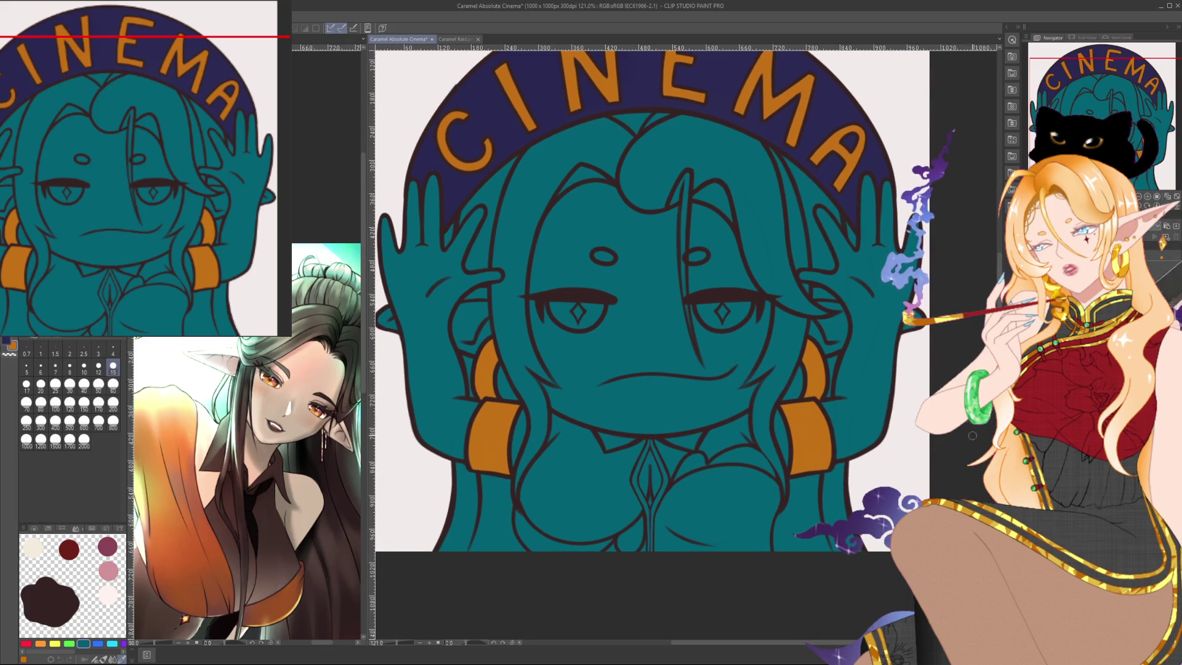
Paint the collar pieces under the chin orange with a slightly smaller brush, then zoom out.
{"action": "scroll", "coordinate": [663, 454], "scroll_direction": "up", "scroll_amount": 3}
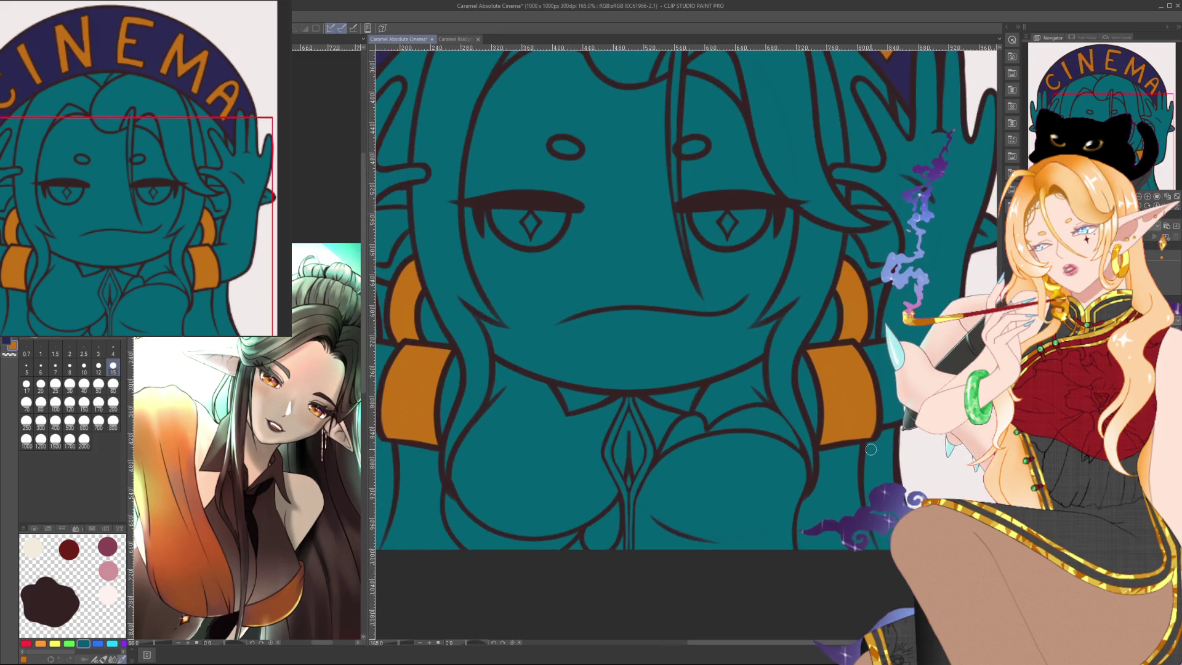
{"action": "left_click", "coordinate": [83, 367]}
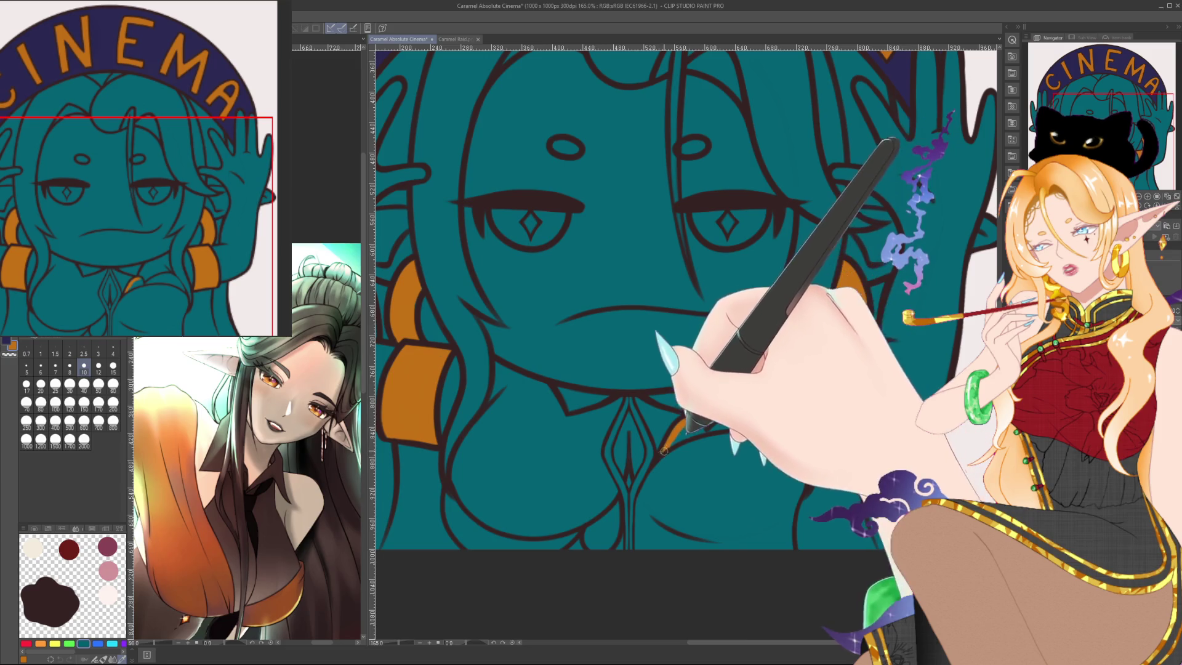
{"action": "left_click_drag", "start_coordinate": [663, 448], "coordinate": [759, 413]}
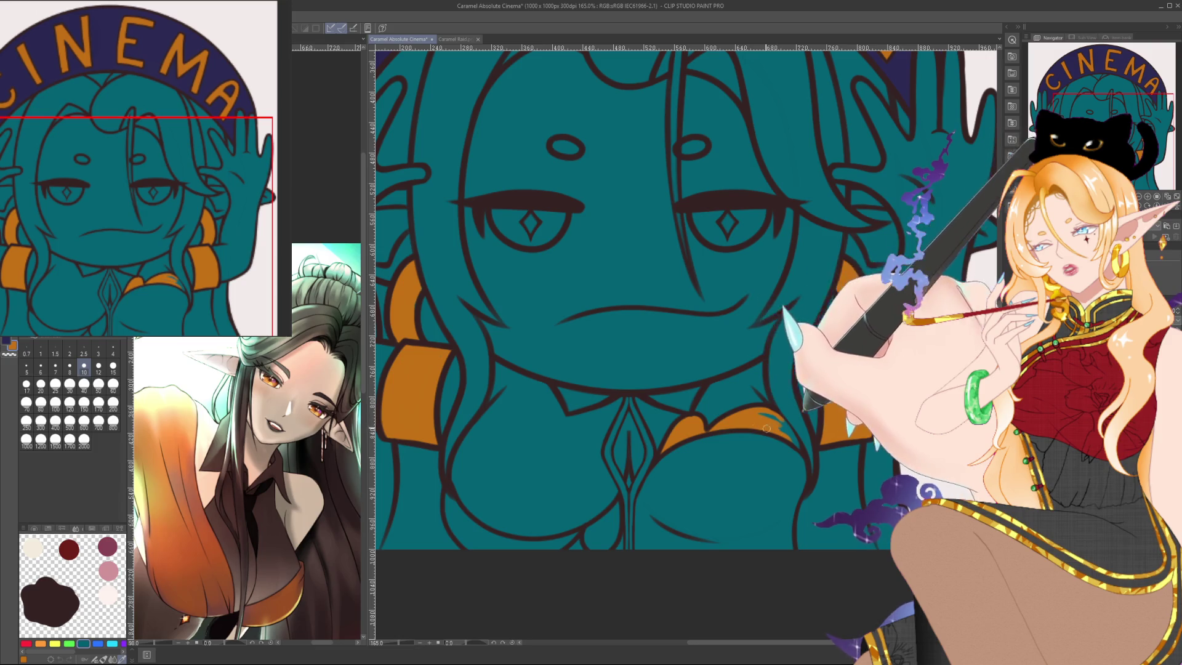
{"action": "left_click_drag", "start_coordinate": [764, 414], "coordinate": [801, 422]}
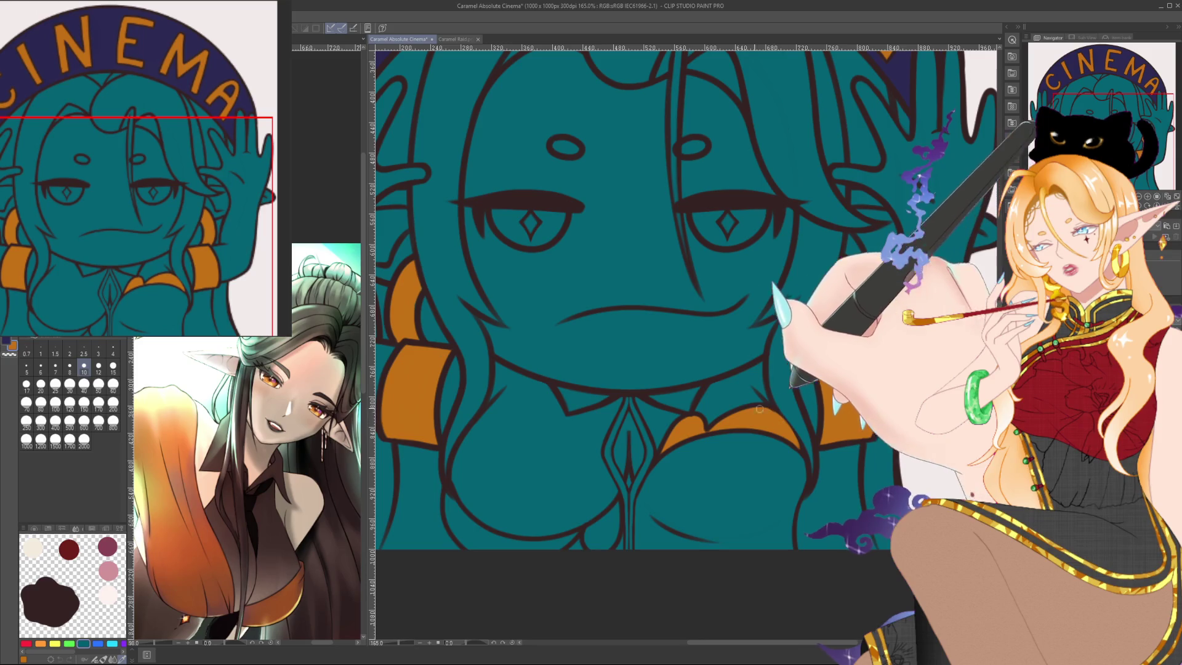
{"action": "scroll", "coordinate": [759, 408], "scroll_direction": "down", "scroll_amount": 2}
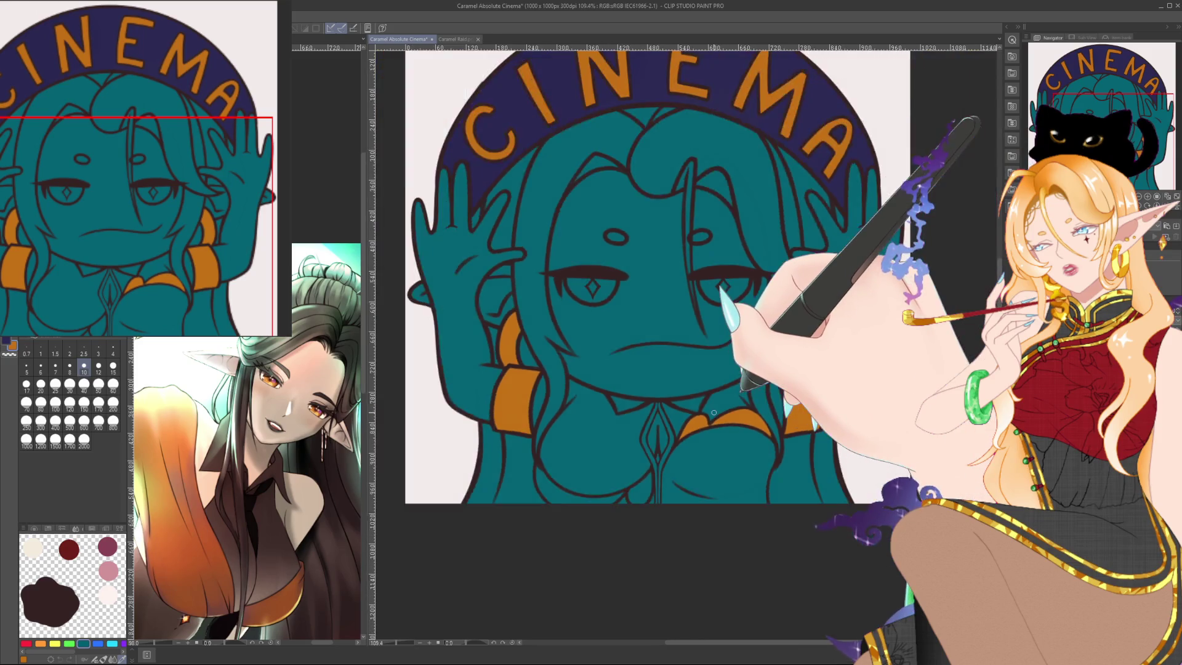
{"action": "scroll", "coordinate": [714, 413], "scroll_direction": "down", "scroll_amount": 1}
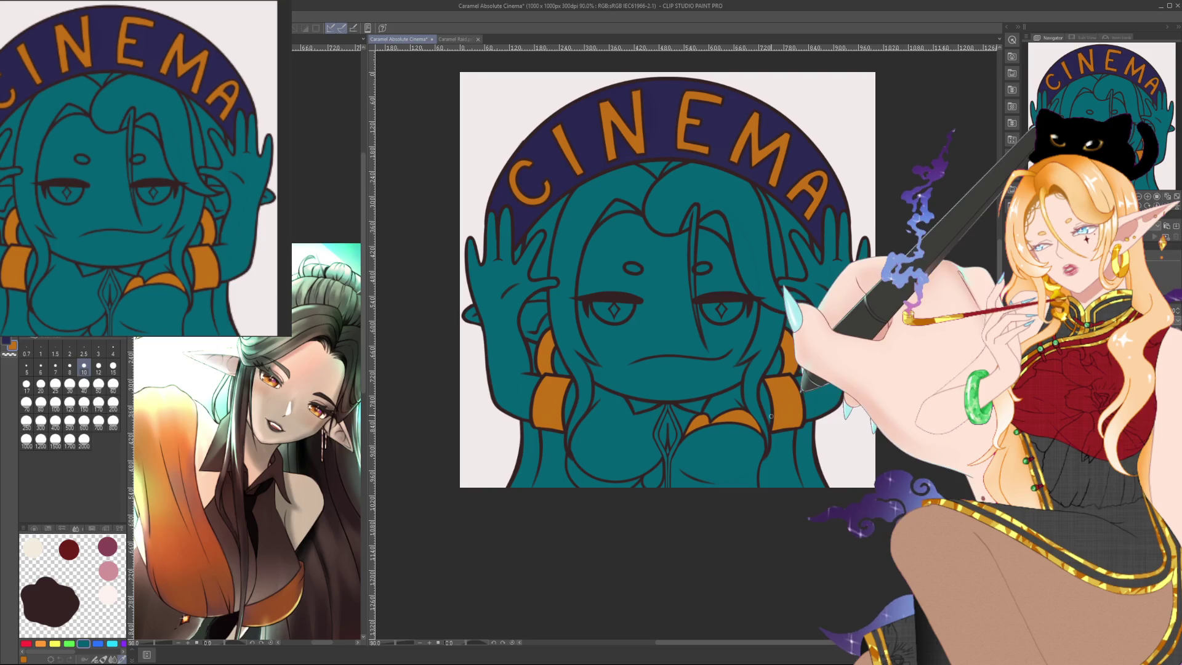
{"action": "left_click_drag", "start_coordinate": [770, 417], "coordinate": [772, 465]}
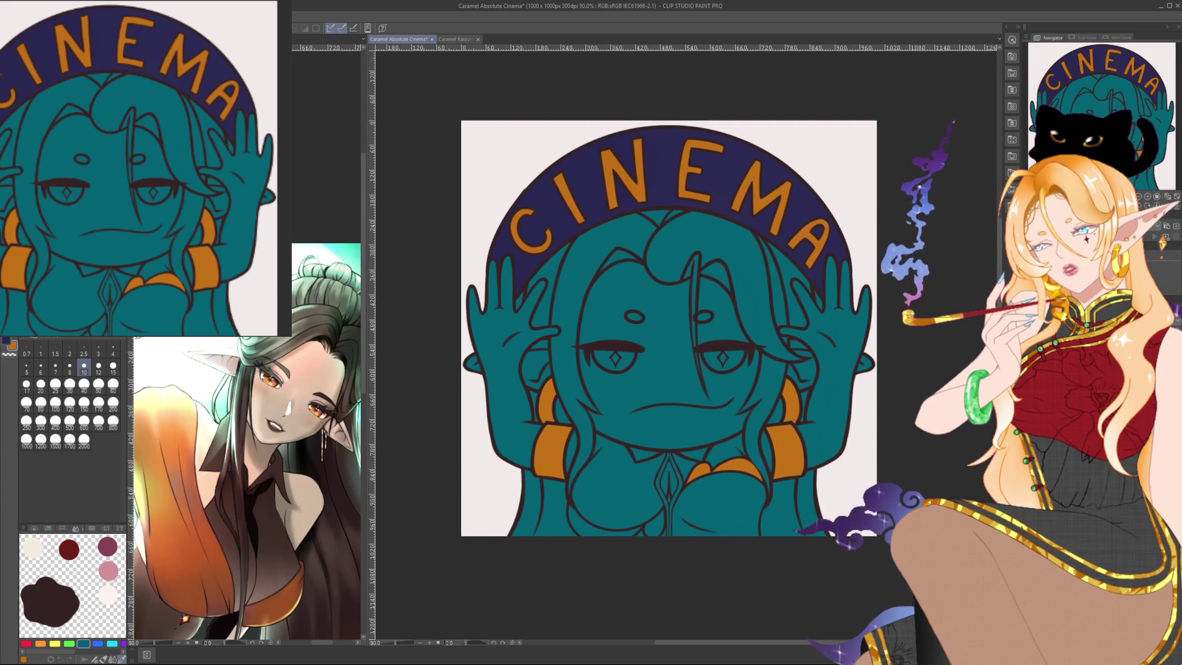
{"action": "key", "text": "h"}
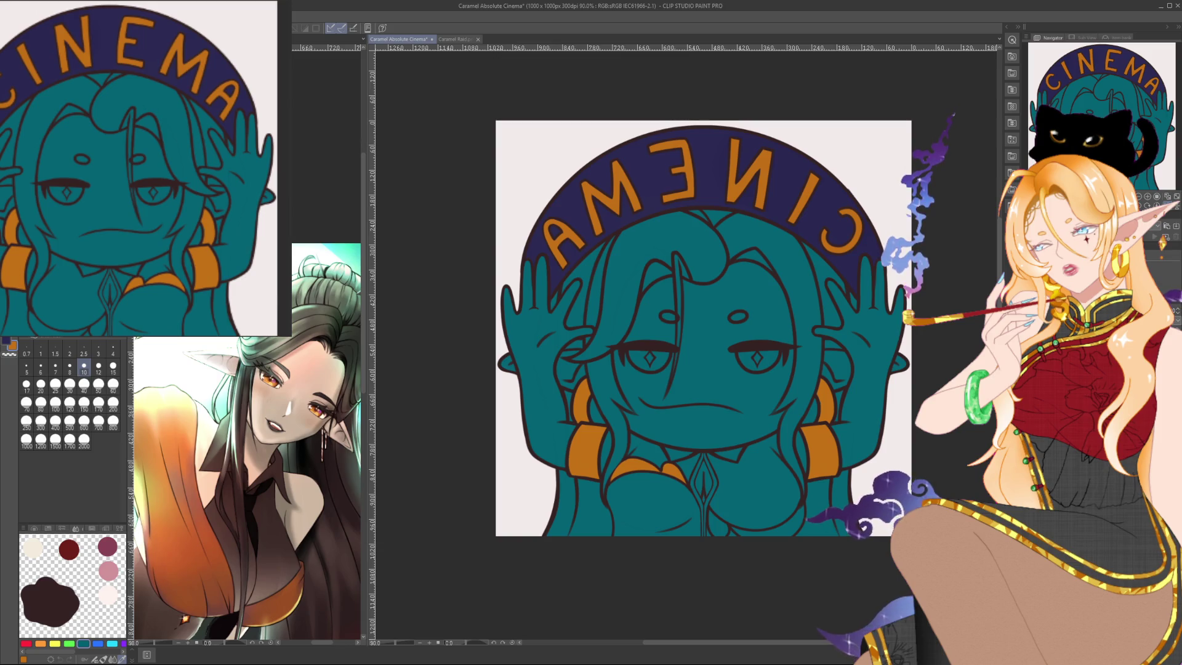
{"action": "key", "text": "h"}
{"action": "key", "text": "h"}
{"action": "key", "text": "h"}
{"action": "key", "text": "h"}
{"action": "key", "text": "h"}
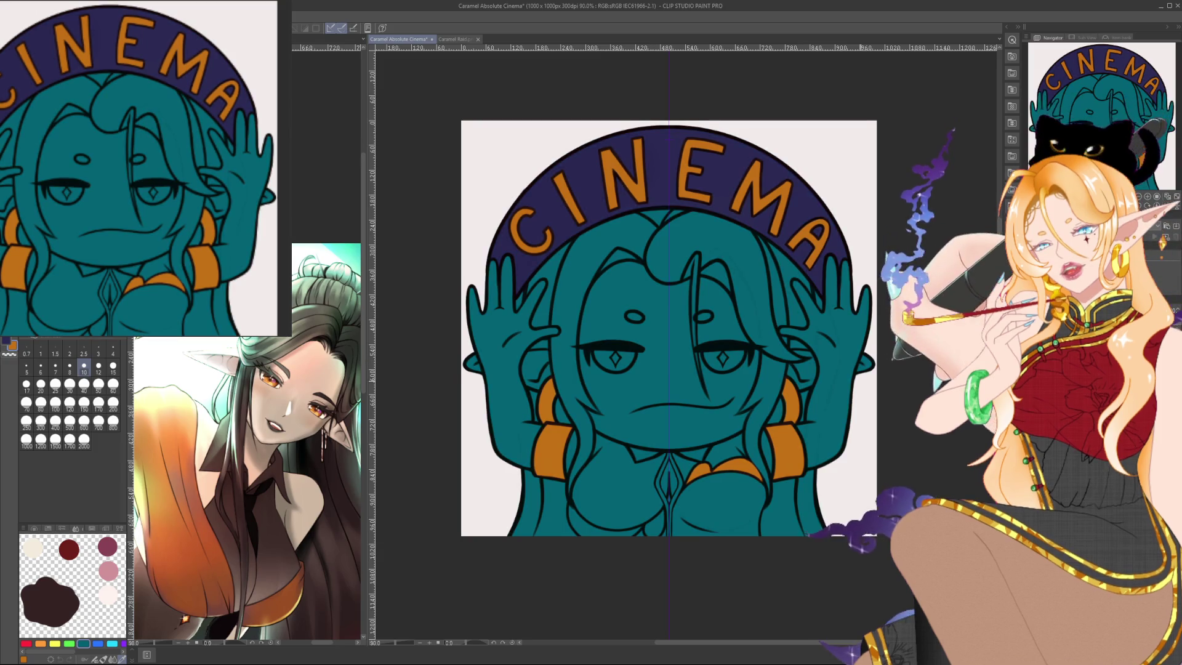
Recolour the dark brown lineart black and frame the face and CINEMA arch.
{"action": "left_click_drag", "start_coordinate": [882, 399], "coordinate": [903, 389]}
{"action": "scroll", "coordinate": [904, 390], "scroll_direction": "up", "scroll_amount": 1}
{"action": "scroll", "coordinate": [903, 389], "scroll_direction": "up", "scroll_amount": 1}
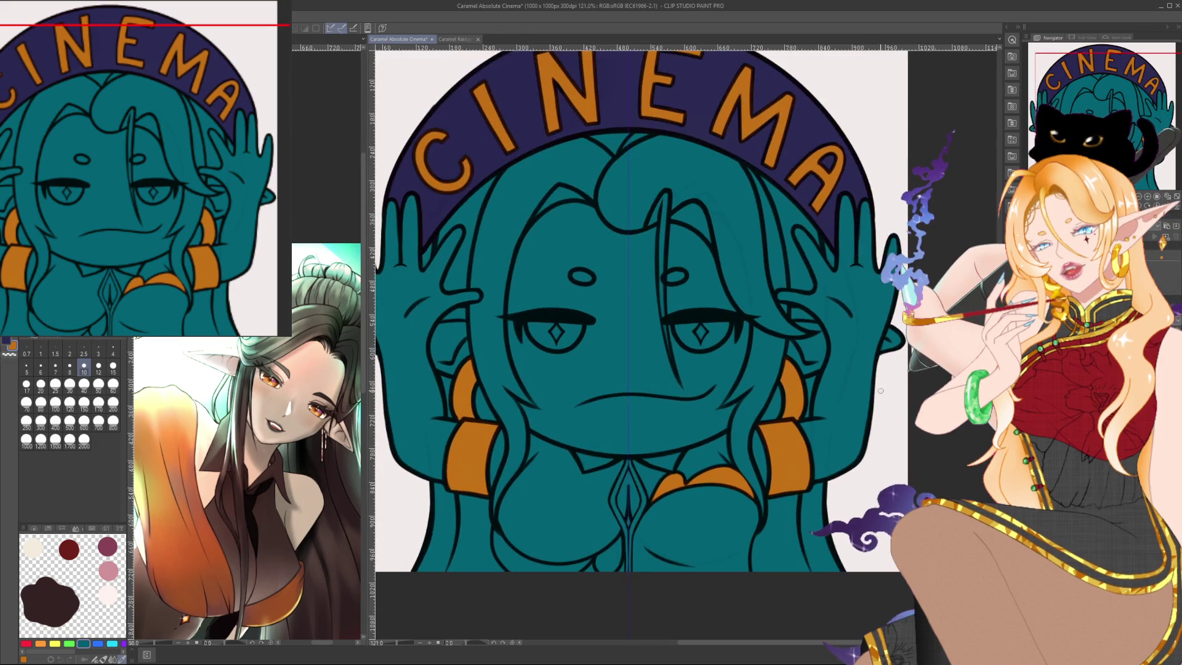
{"action": "left_click_drag", "start_coordinate": [904, 389], "coordinate": [926, 402]}
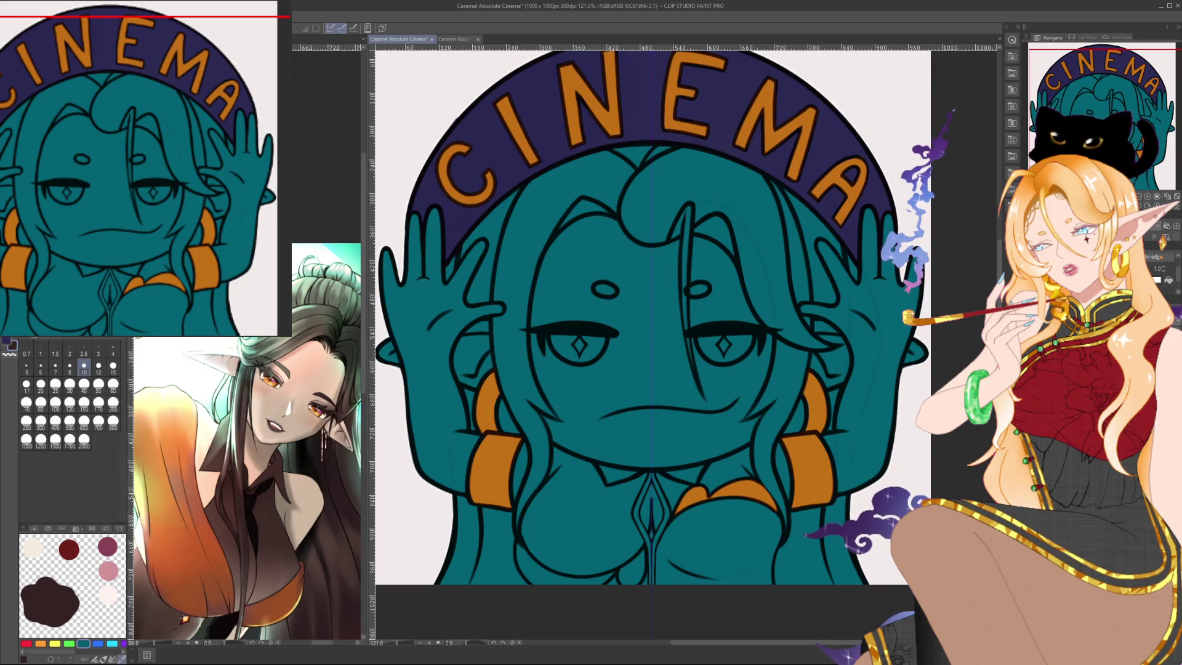
{"action": "scroll", "coordinate": [785, 310], "scroll_direction": "down", "scroll_amount": 2}
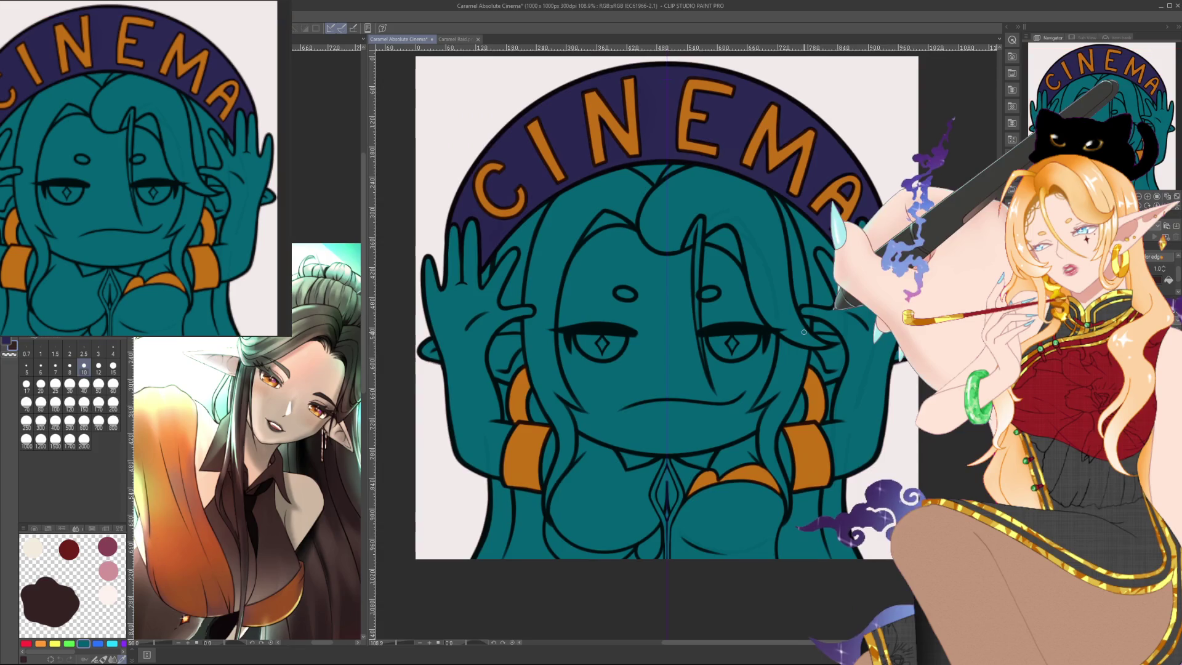
{"action": "scroll", "coordinate": [785, 311], "scroll_direction": "down", "scroll_amount": 1}
{"action": "scroll", "coordinate": [785, 311], "scroll_direction": "up", "scroll_amount": 3}
{"action": "scroll", "coordinate": [785, 311], "scroll_direction": "down", "scroll_amount": 2}
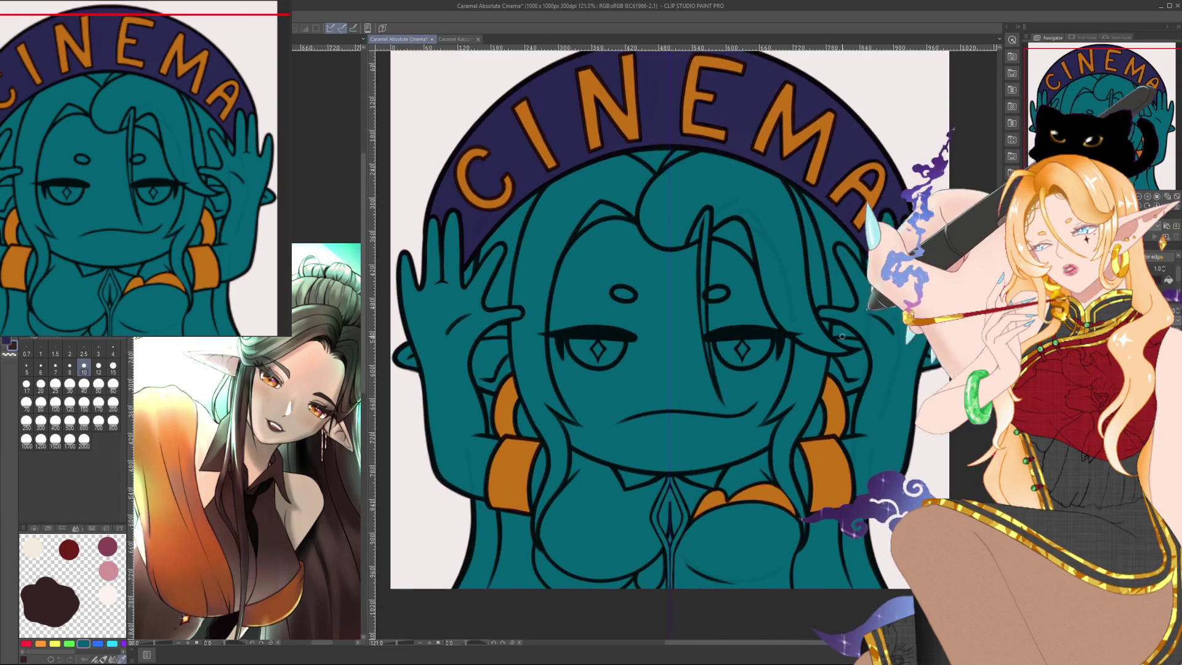
{"action": "scroll", "coordinate": [785, 311], "scroll_direction": "up", "scroll_amount": 2}
Hide the lineart layer to check the flat teal, orange and navy colours.
{"action": "left_click", "coordinate": [1152, 252]}
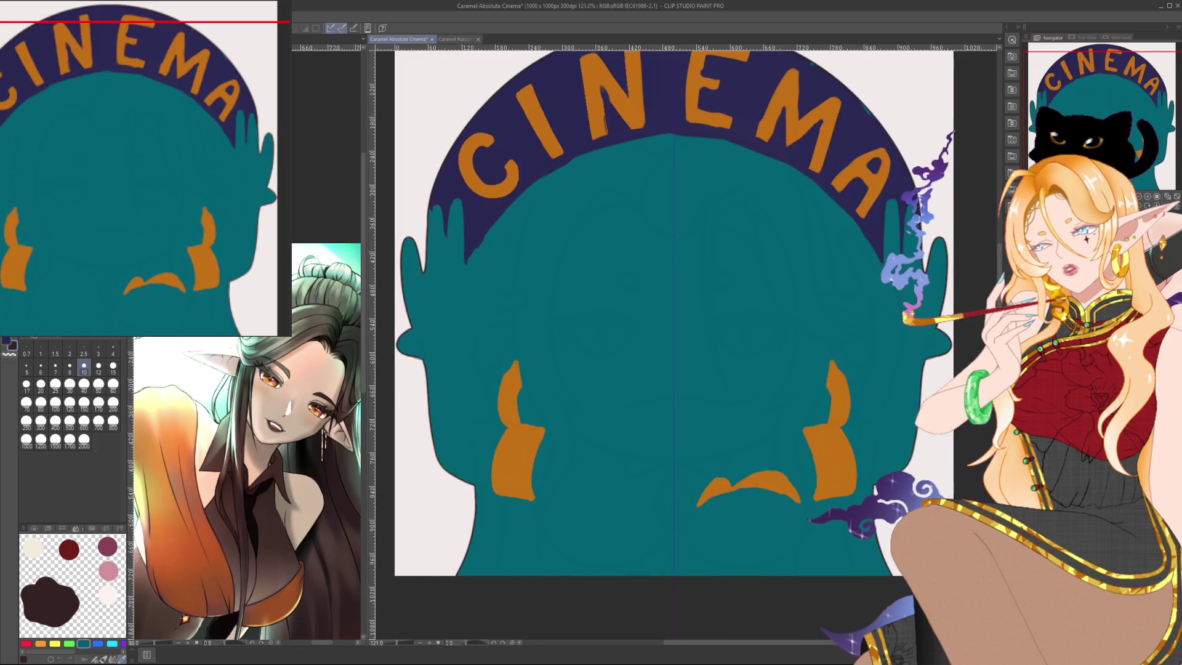
{"action": "scroll", "coordinate": [689, 320], "scroll_direction": "down", "scroll_amount": 1}
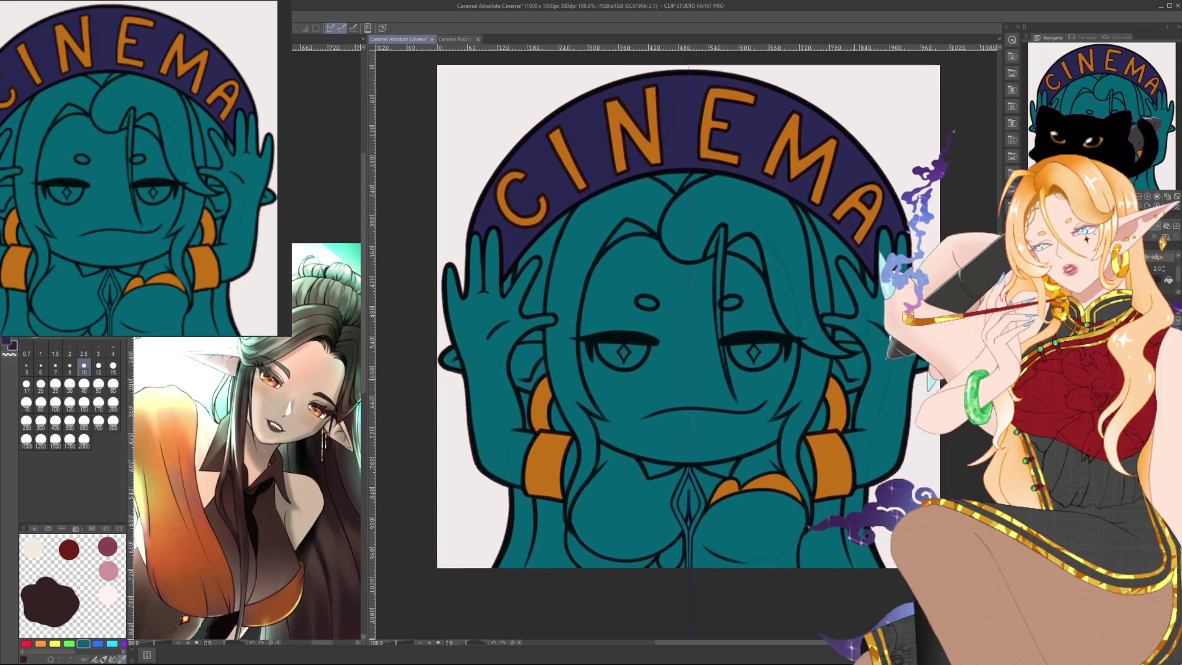
{"action": "scroll", "coordinate": [909, 454], "scroll_direction": "down", "scroll_amount": 2}
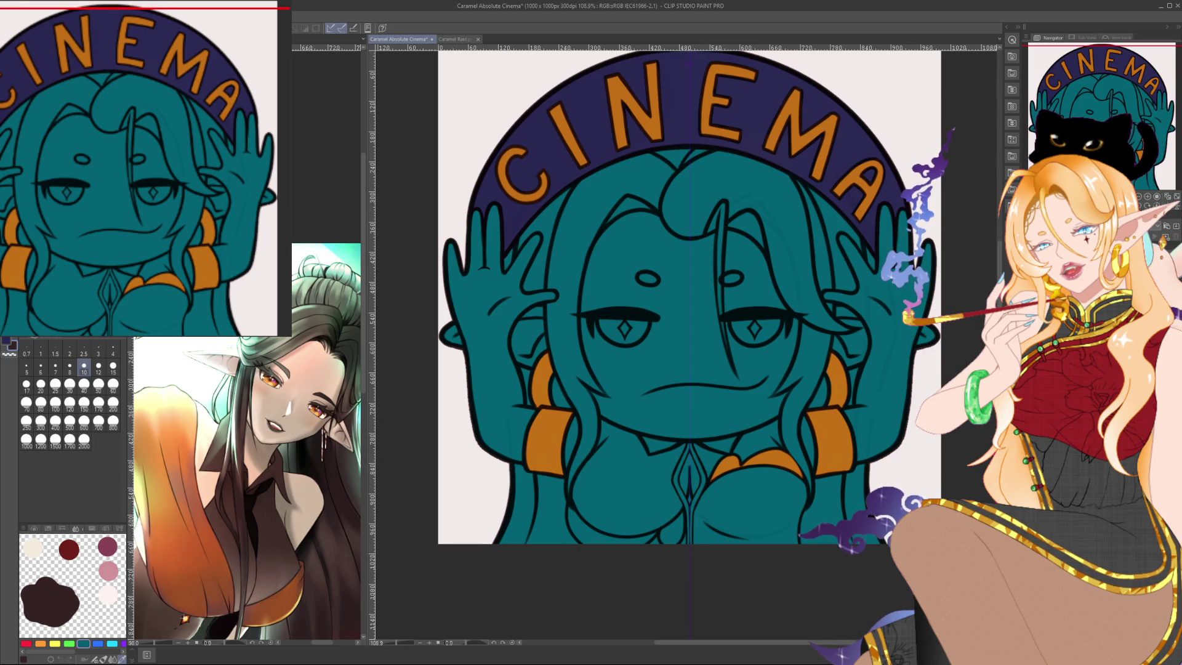
{"action": "scroll", "coordinate": [690, 295], "scroll_direction": "down", "scroll_amount": 1}
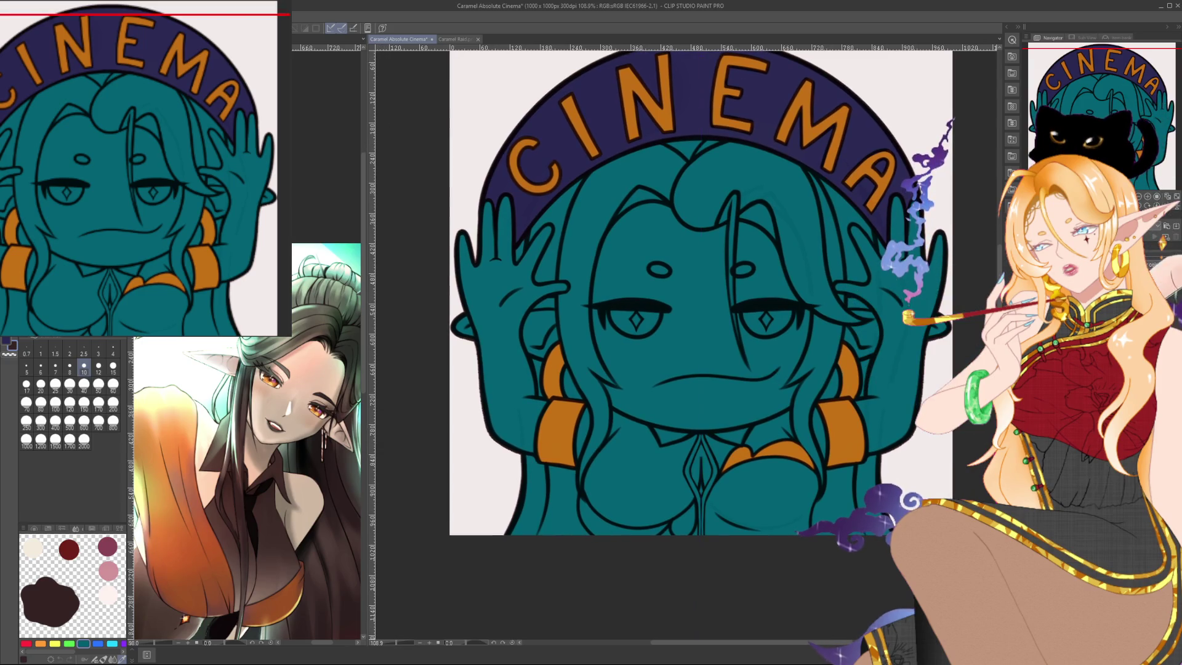
{"action": "scroll", "coordinate": [690, 295], "scroll_direction": "right", "scroll_amount": 1}
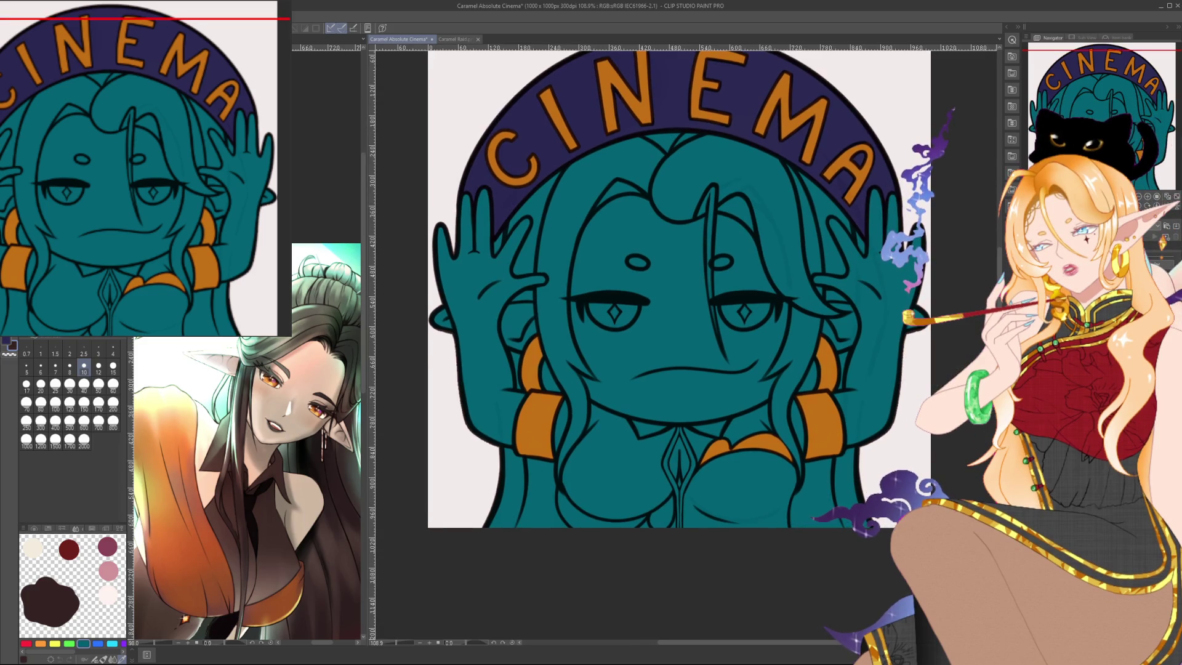
Zoom onto the chest and paint the orange trim strip below its outline.
{"action": "left_click_drag", "start_coordinate": [677, 308], "coordinate": [740, 264]}
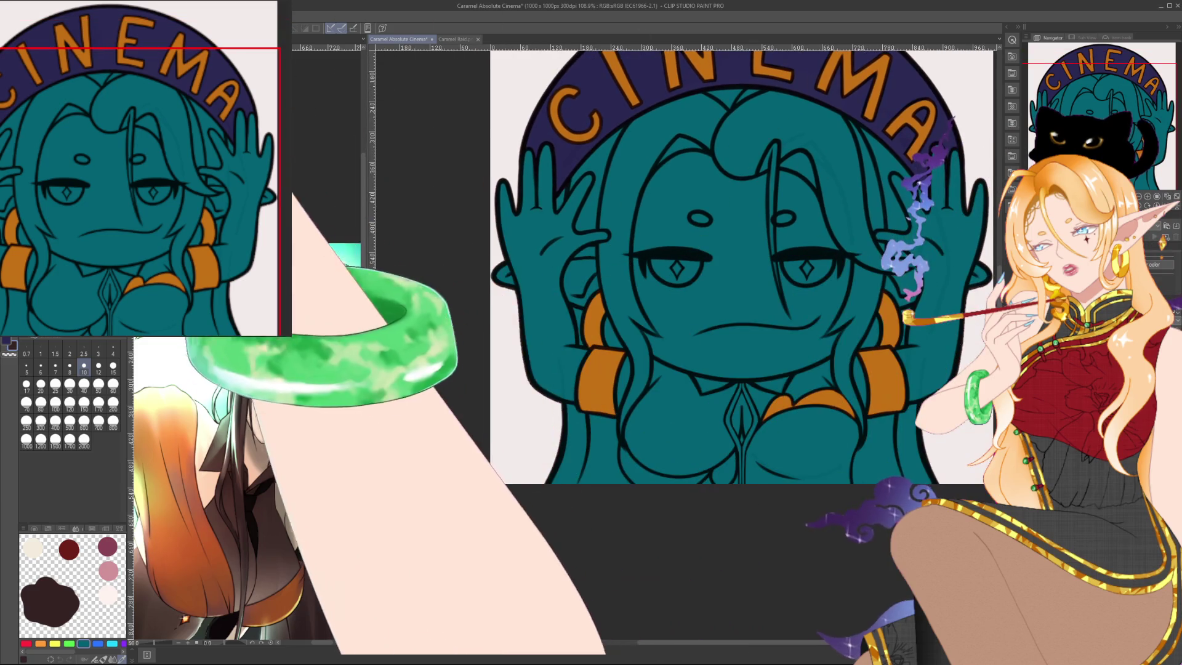
{"action": "scroll", "coordinate": [683, 265], "scroll_direction": "up", "scroll_amount": 3}
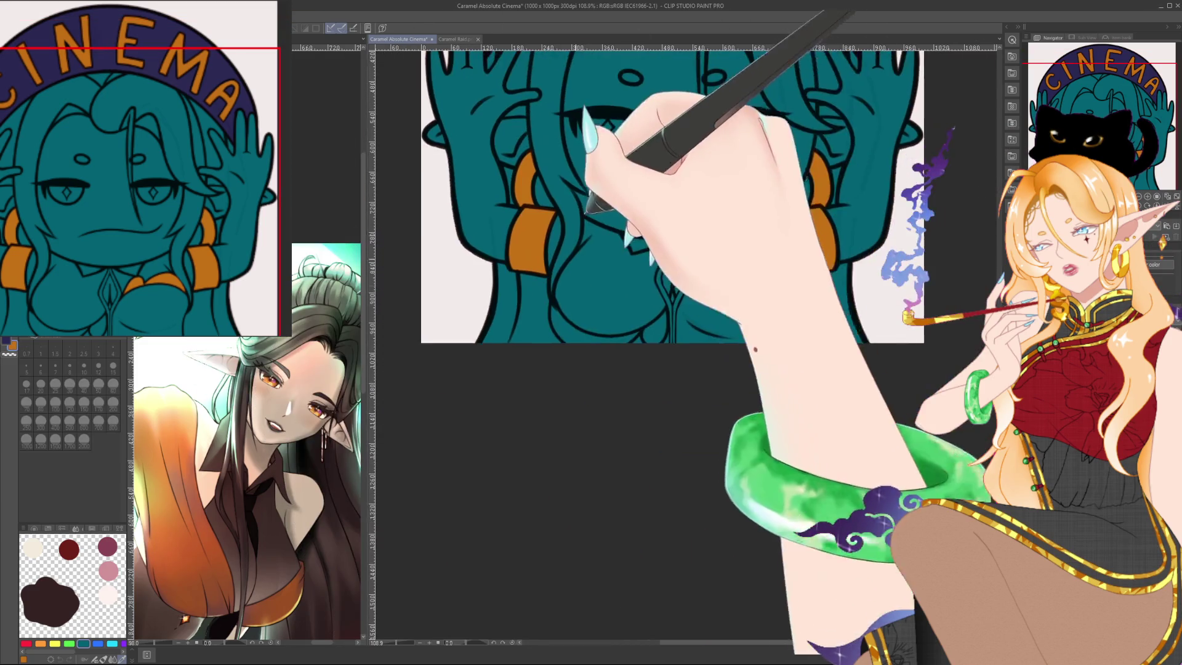
{"action": "scroll", "coordinate": [625, 317], "scroll_direction": "up", "scroll_amount": 3}
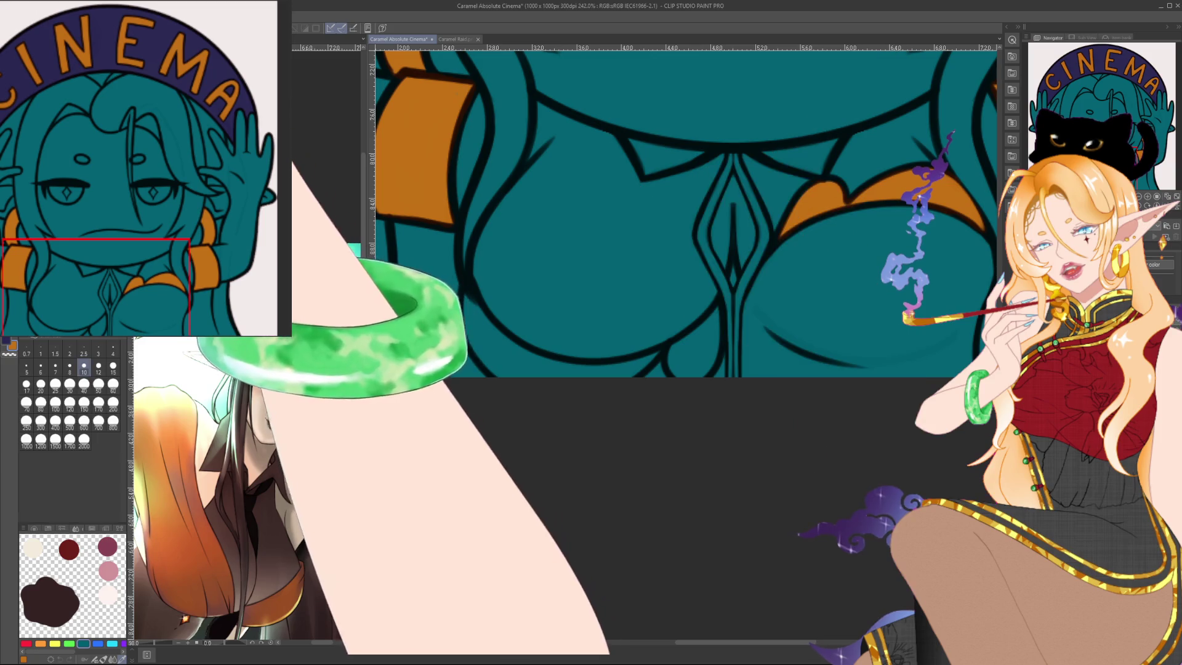
{"action": "left_click_drag", "start_coordinate": [471, 286], "coordinate": [499, 372]}
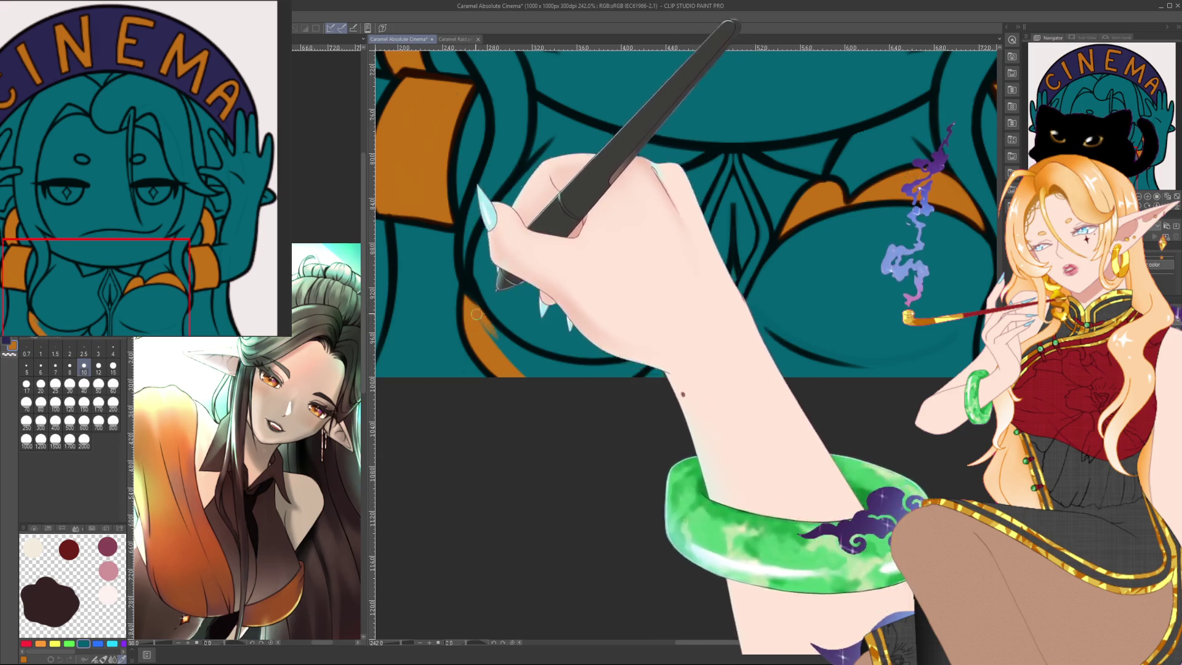
{"action": "mouse_move", "coordinate": [472, 304]}
{"action": "left_mouse_down"}
{"action": "mouse_move", "coordinate": [554, 368]}
{"action": "mouse_move", "coordinate": [588, 372]}
{"action": "left_mouse_up"}
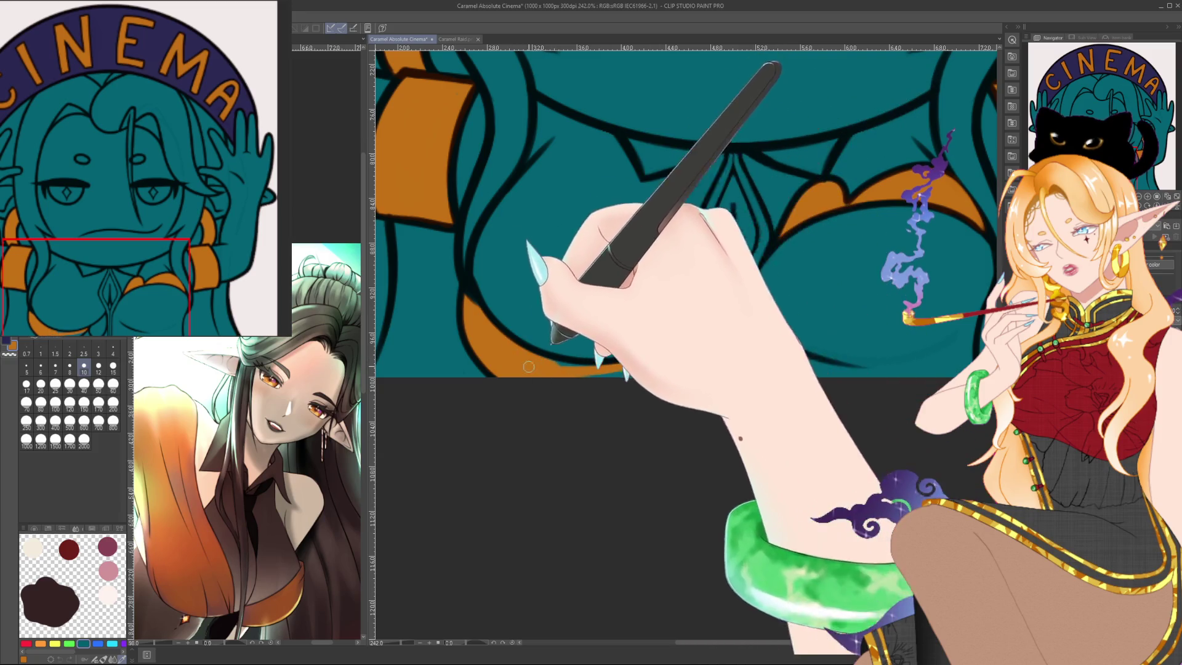
{"action": "left_click_drag", "start_coordinate": [659, 348], "coordinate": [624, 368]}
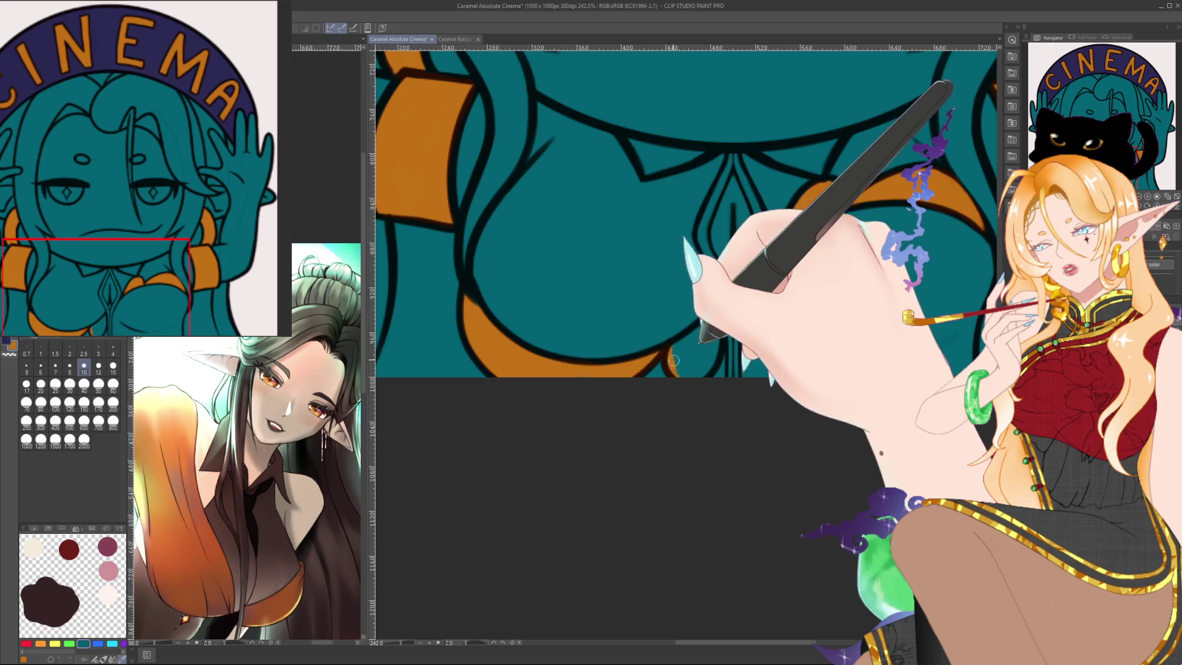
{"action": "mouse_move", "coordinate": [673, 360]}
{"action": "left_mouse_down"}
{"action": "mouse_move", "coordinate": [716, 319]}
{"action": "mouse_move", "coordinate": [695, 381]}
{"action": "left_mouse_up"}
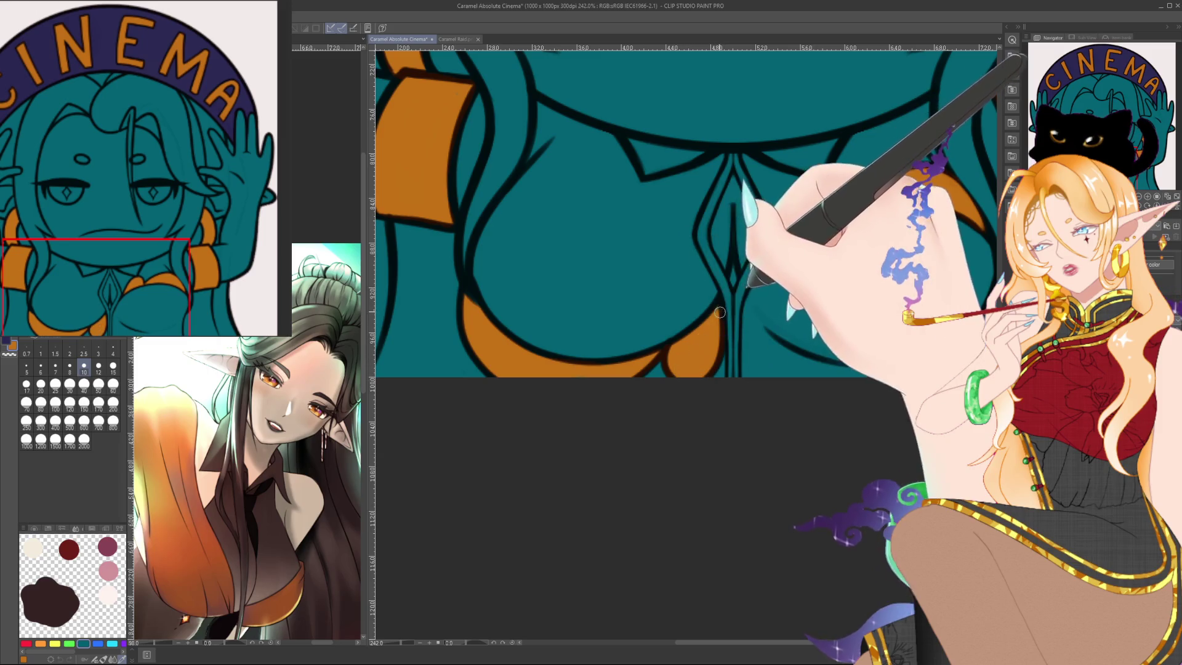
Pan and rotate the view to centre the right hair cuff area.
{"action": "left_click_drag", "start_coordinate": [728, 273], "coordinate": [654, 306]}
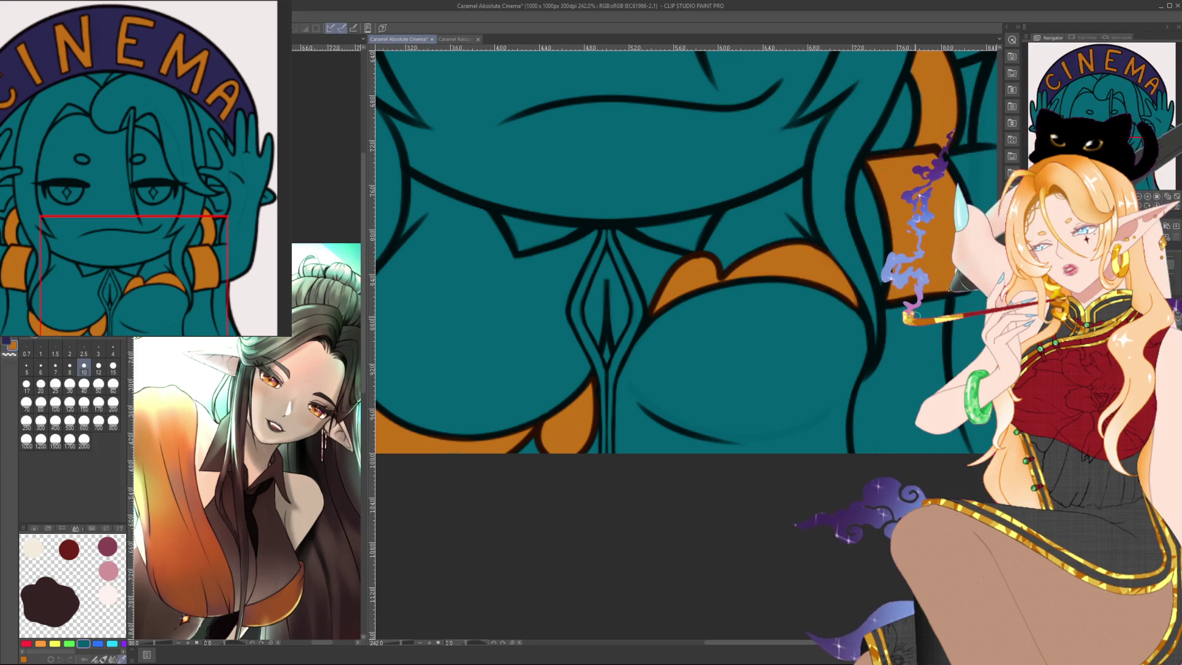
{"action": "left_click_drag", "start_coordinate": [734, 274], "coordinate": [681, 263]}
{"action": "left_click_drag", "start_coordinate": [524, 600], "coordinate": [604, 262]}
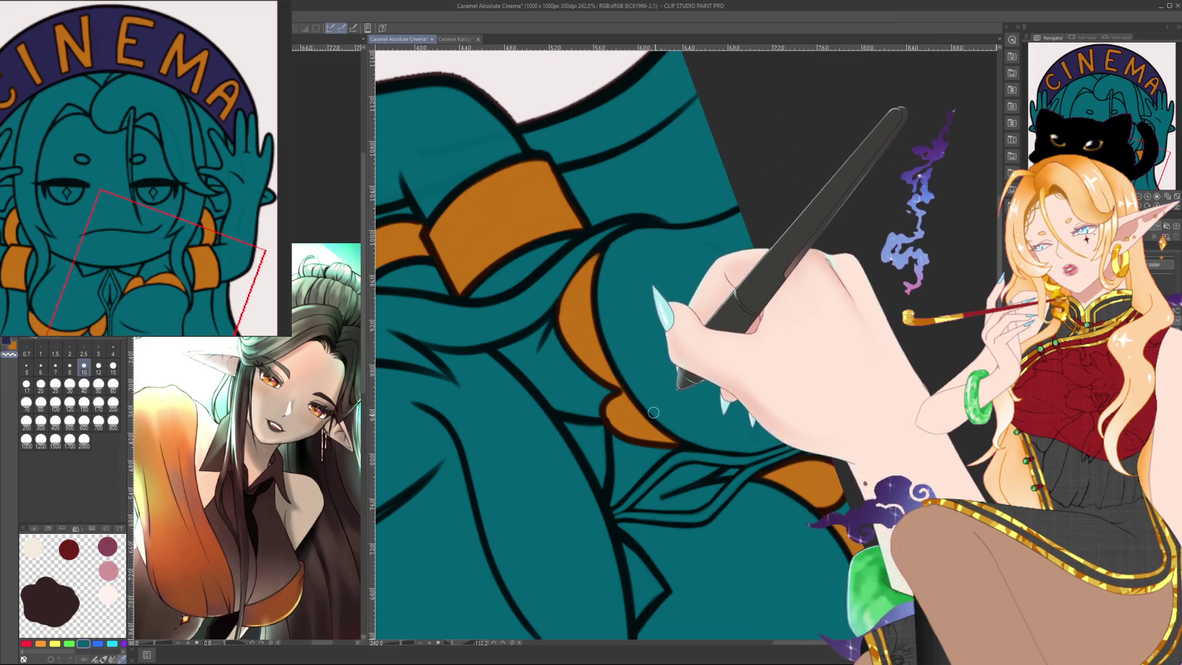
{"action": "left_click_drag", "start_coordinate": [605, 324], "coordinate": [572, 308]}
{"action": "left_click_drag", "start_coordinate": [673, 429], "coordinate": [611, 377]}
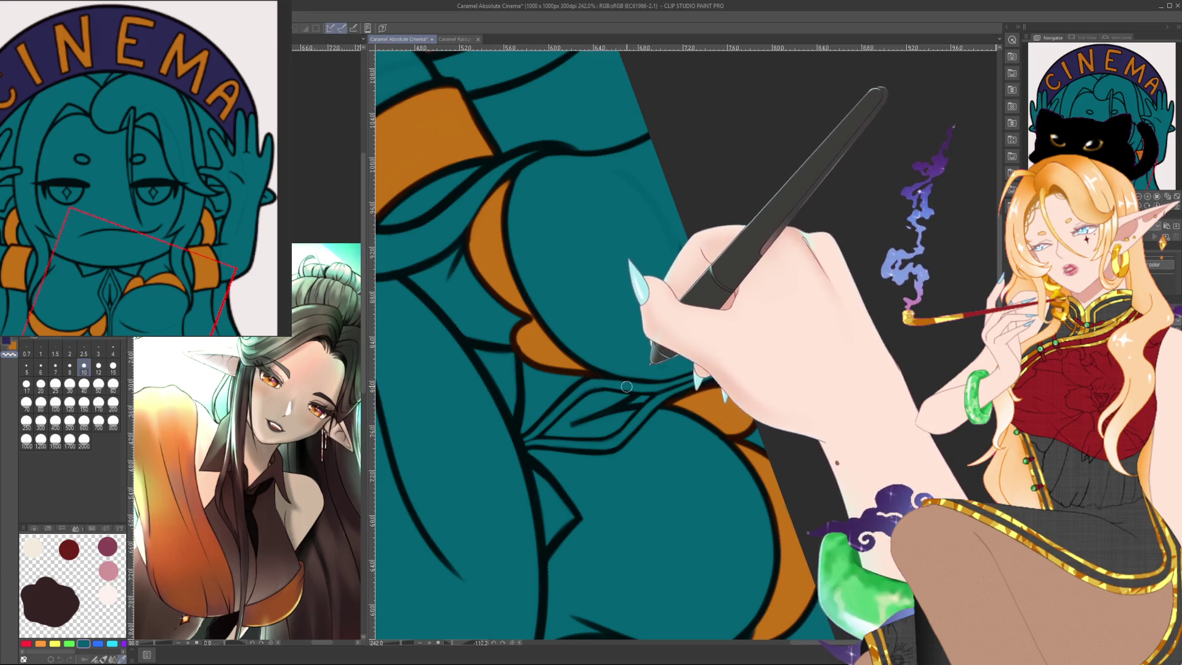
{"action": "left_click_drag", "start_coordinate": [585, 381], "coordinate": [686, 462]}
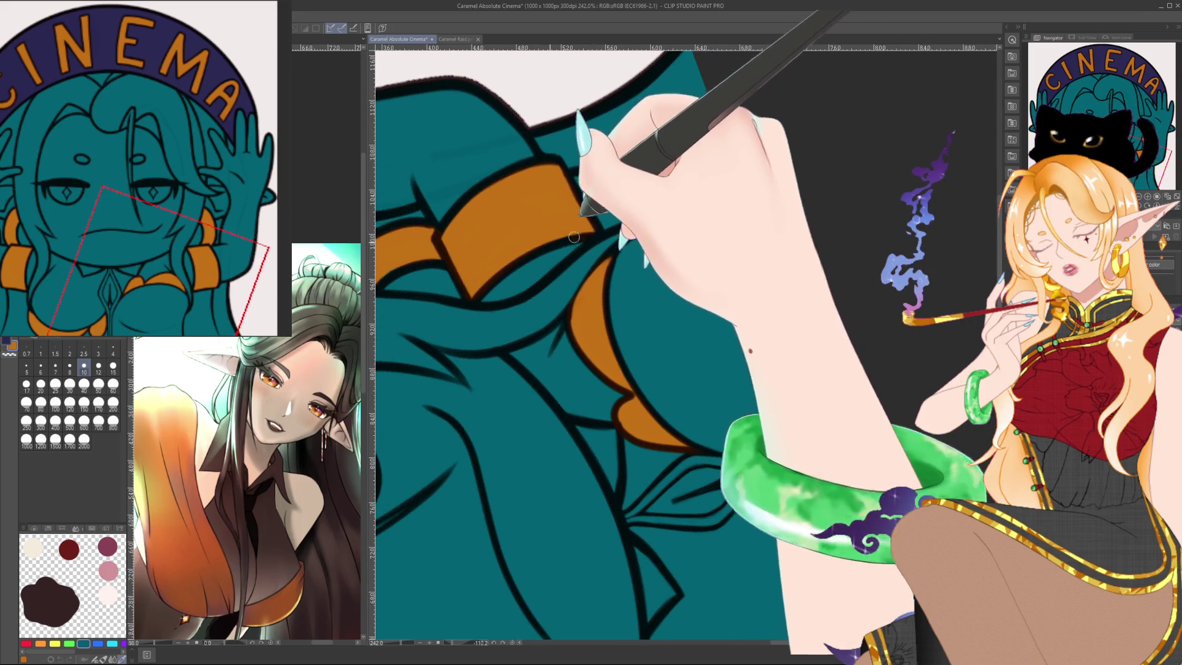
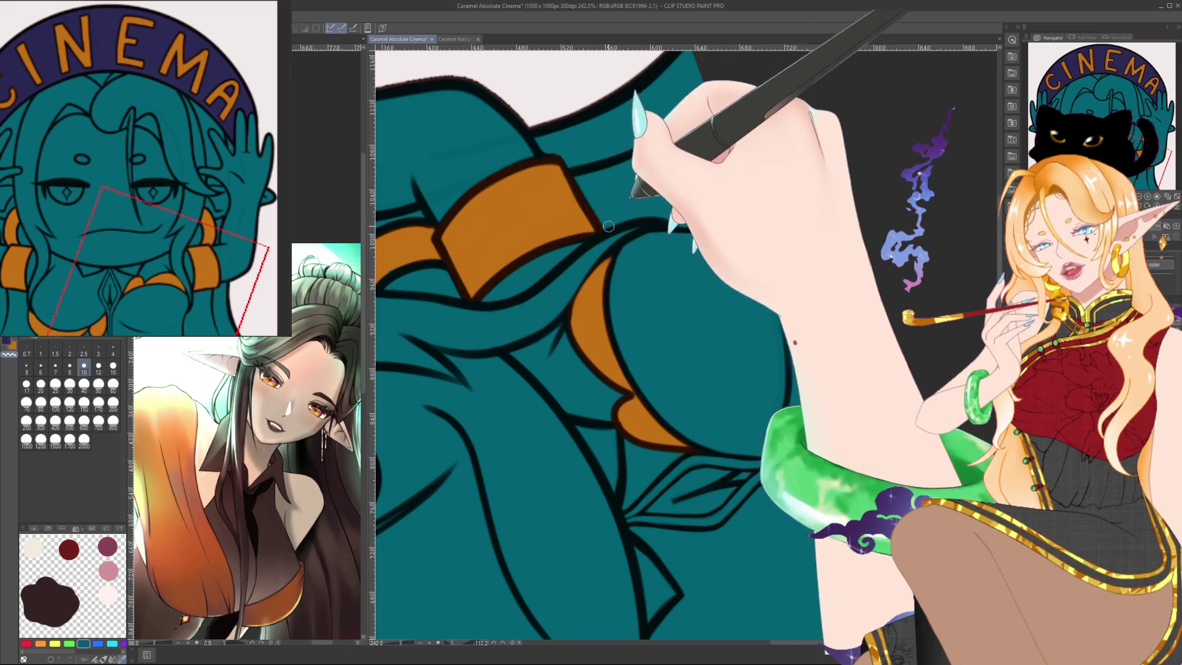
Zoom, pan and rotate the canvas to frame the orange collar pieces upright.
{"action": "scroll", "coordinate": [647, 225], "scroll_direction": "down", "scroll_amount": 3}
{"action": "scroll", "coordinate": [696, 224], "scroll_direction": "down", "scroll_amount": 3}
{"action": "scroll", "coordinate": [739, 224], "scroll_direction": "down", "scroll_amount": 3}
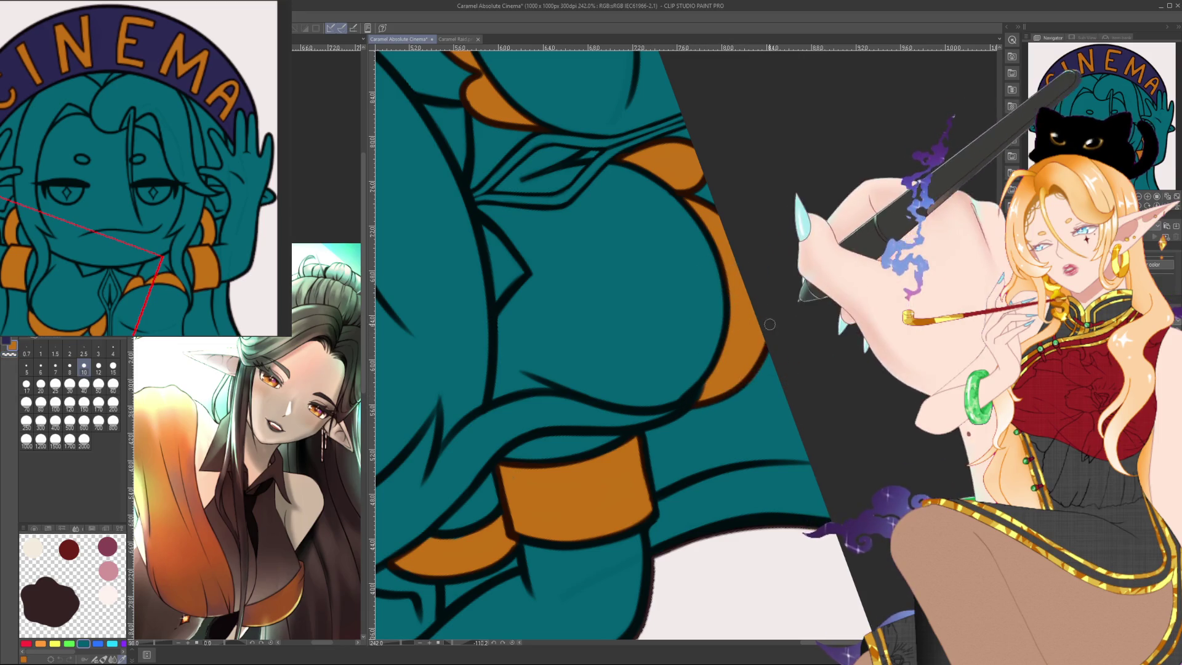
{"action": "left_click_drag", "start_coordinate": [771, 357], "coordinate": [798, 198]}
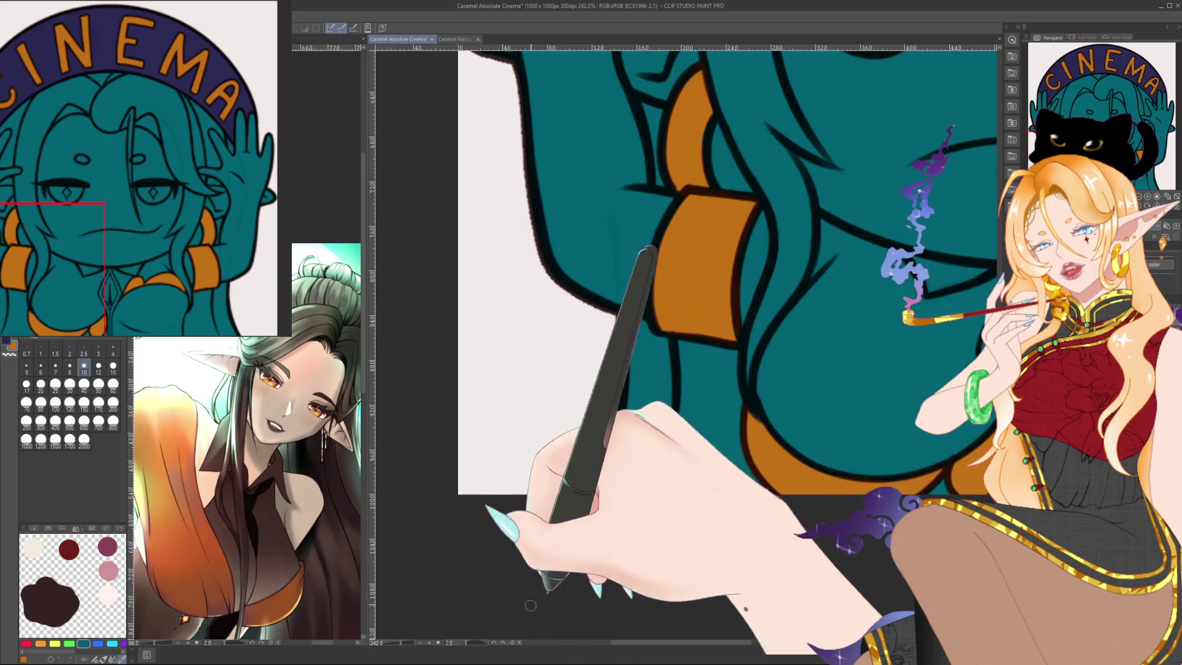
{"action": "left_click_drag", "start_coordinate": [404, 372], "coordinate": [826, 283]}
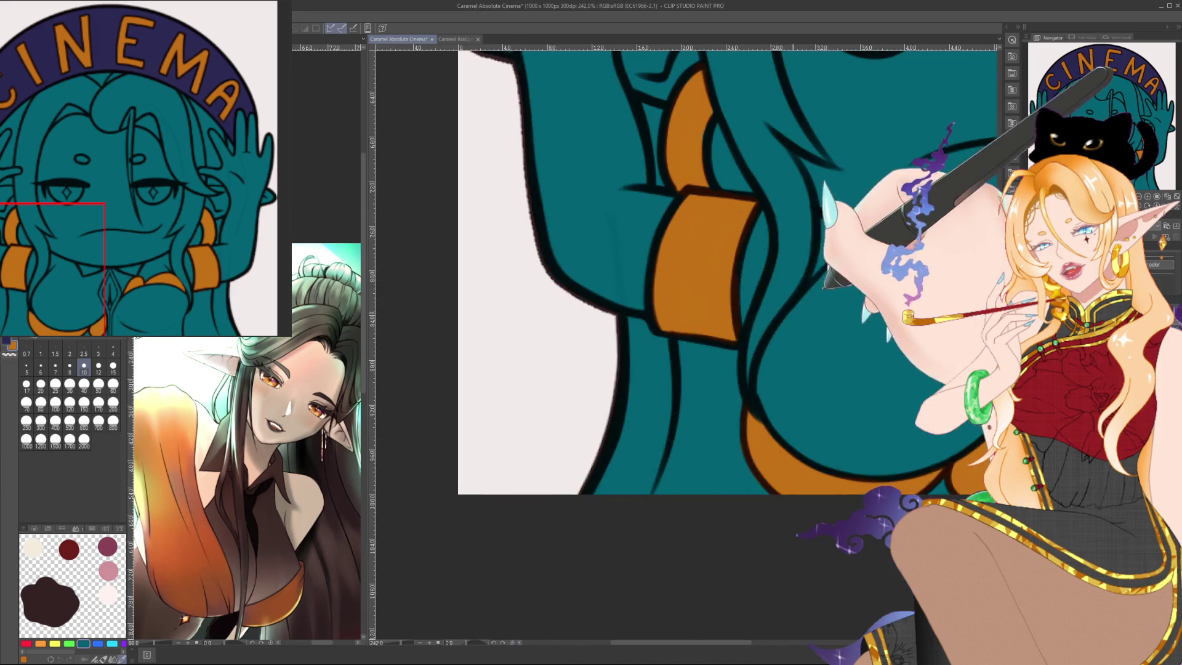
{"action": "left_click_drag", "start_coordinate": [869, 179], "coordinate": [752, 248]}
{"action": "scroll", "coordinate": [752, 248], "scroll_direction": "up", "scroll_amount": 3}
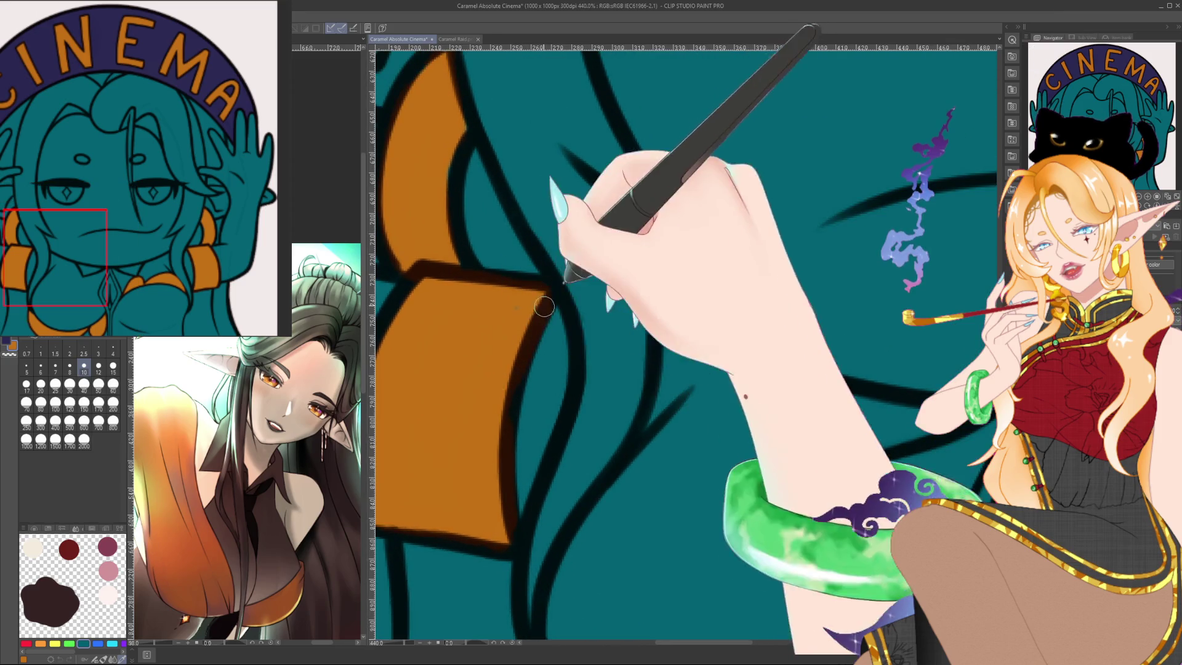
{"action": "left_click_drag", "start_coordinate": [559, 281], "coordinate": [600, 299]}
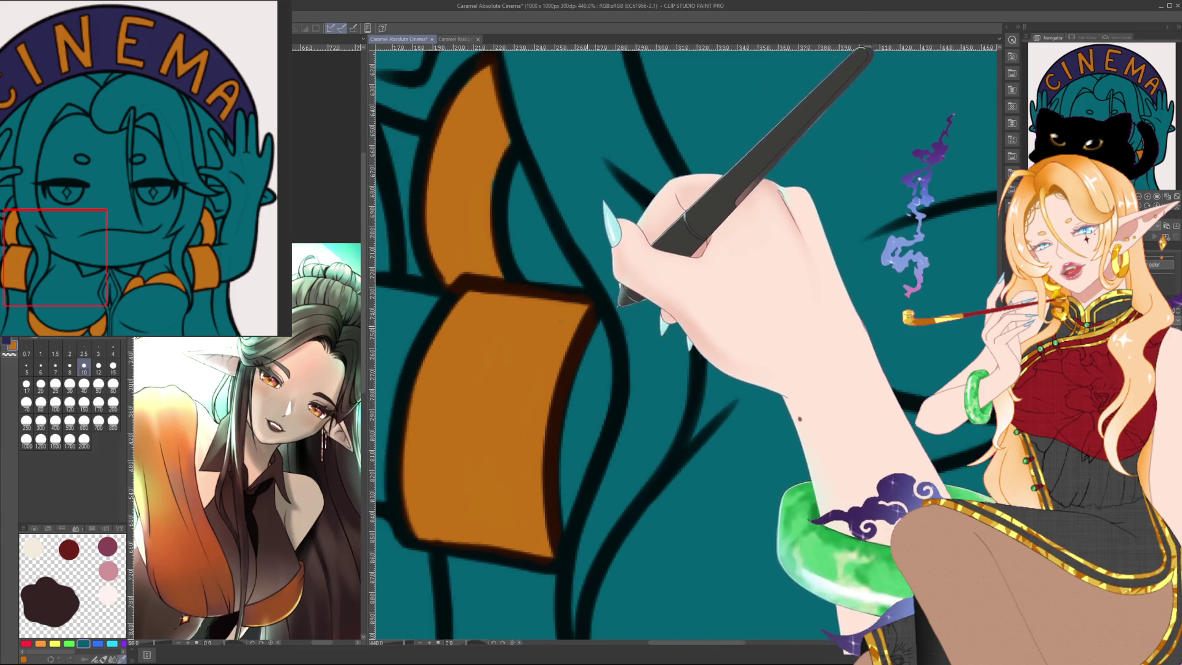
{"action": "left_click_drag", "start_coordinate": [535, 330], "coordinate": [597, 283]}
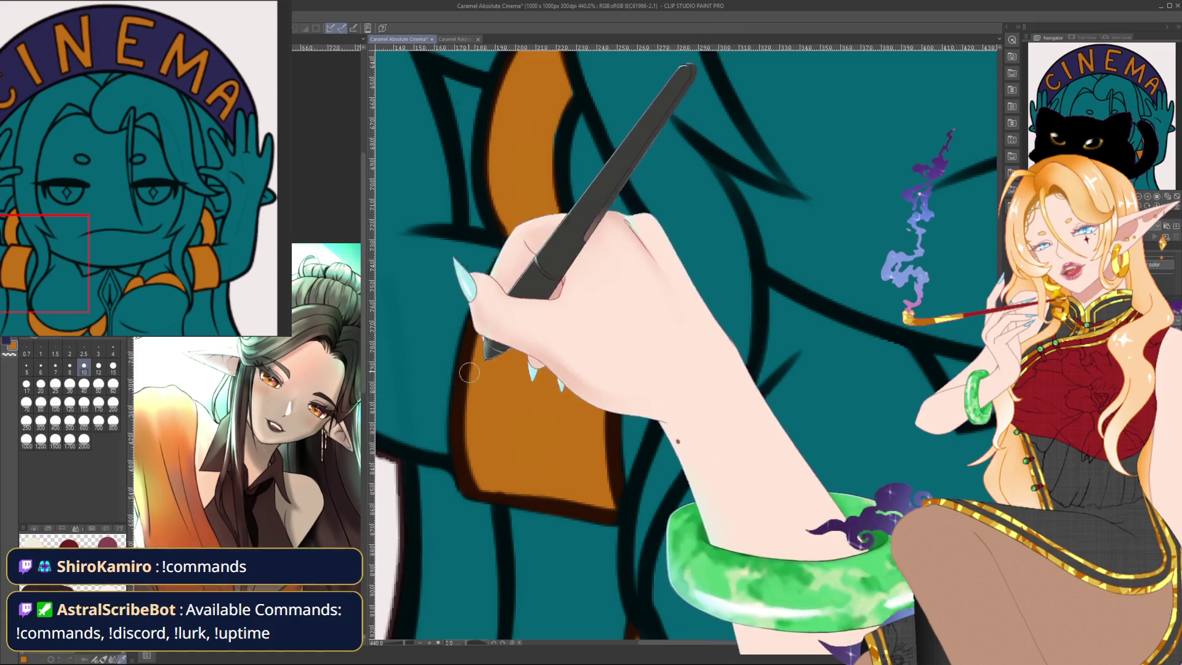
{"action": "left_click_drag", "start_coordinate": [469, 372], "coordinate": [733, 294]}
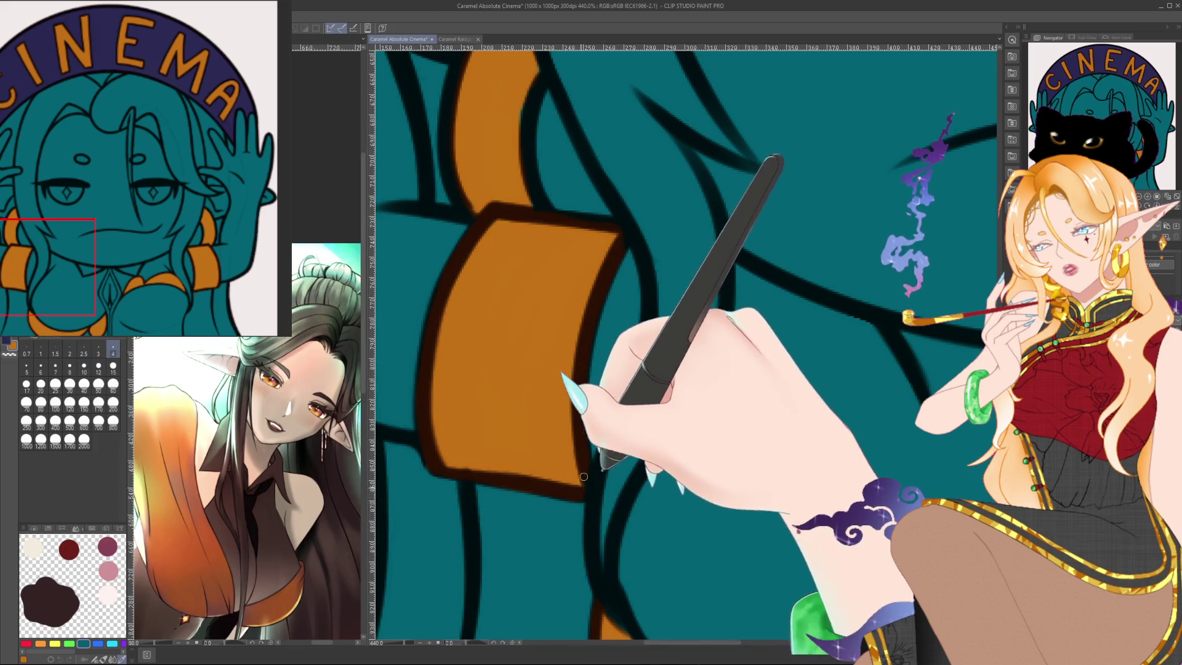
{"action": "left_click_drag", "start_coordinate": [584, 476], "coordinate": [573, 581]}
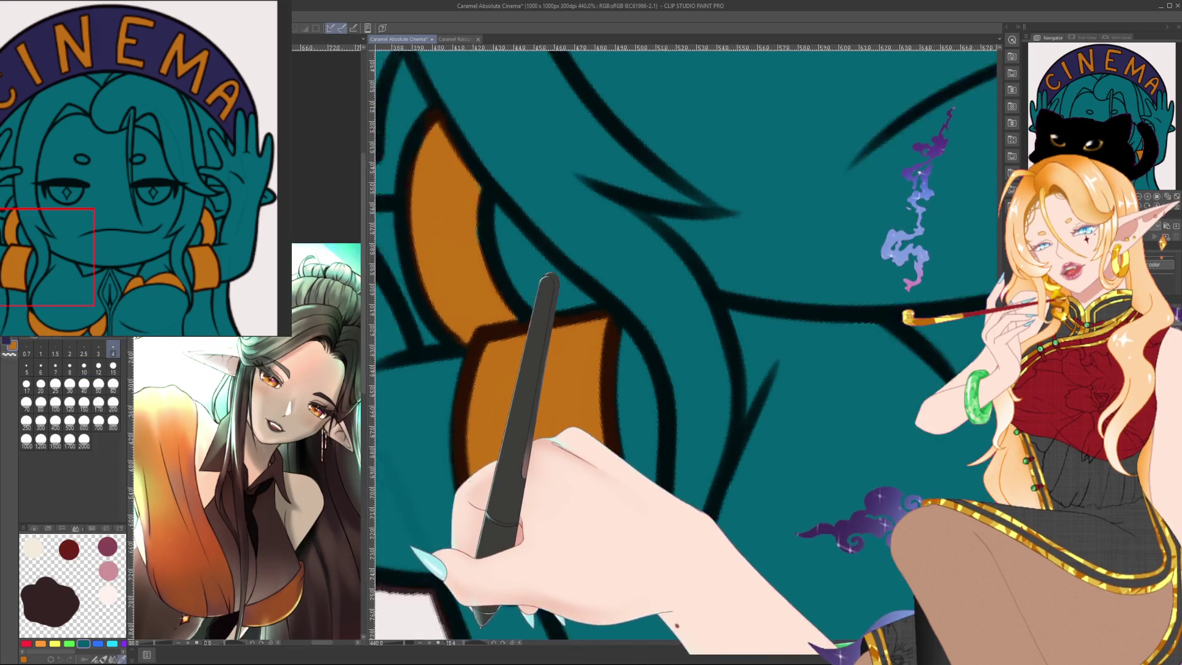
{"action": "left_click_drag", "start_coordinate": [458, 640], "coordinate": [636, 395]}
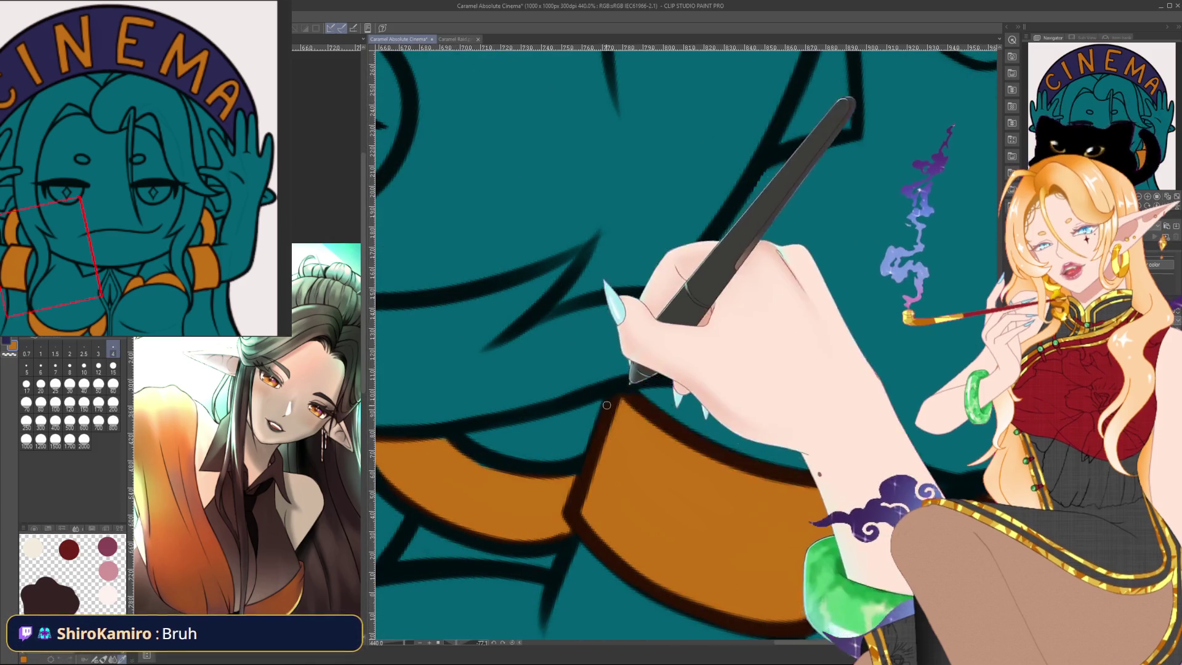
{"action": "mouse_move", "coordinate": [645, 343]}
{"action": "left_mouse_down"}
{"action": "mouse_move", "coordinate": [515, 449]}
{"action": "mouse_move", "coordinate": [542, 541]}
{"action": "mouse_move", "coordinate": [678, 444]}
{"action": "left_mouse_up"}
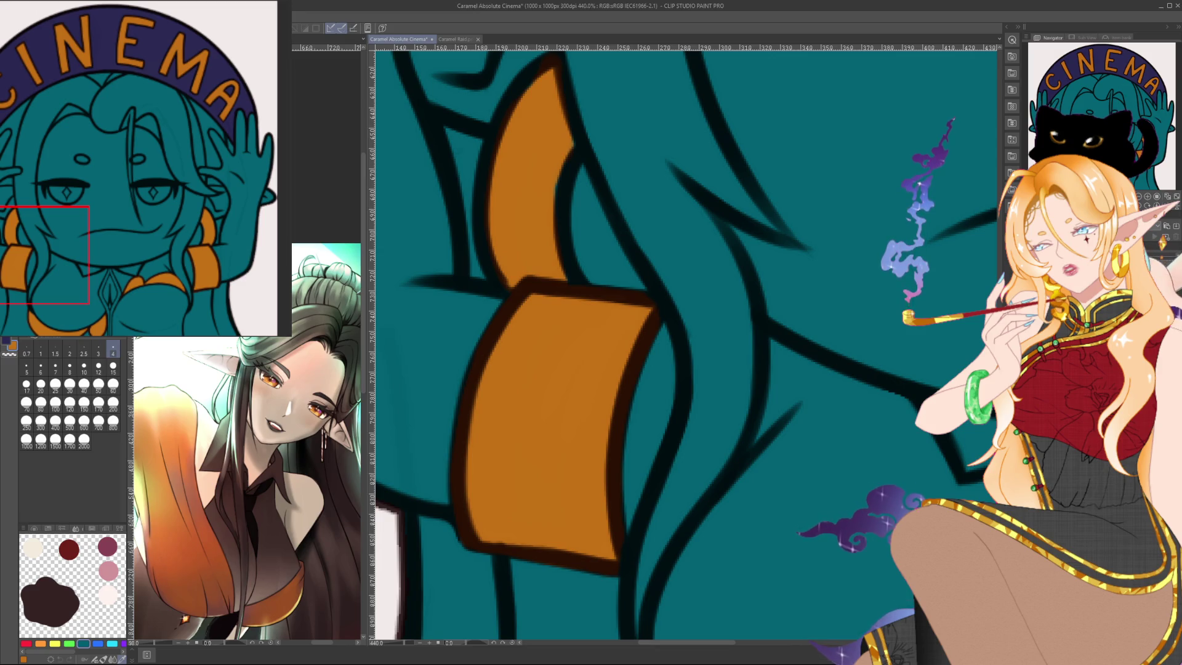
Enlarge the brush and clean up the line art around the orange collar shapes.
{"action": "scroll", "coordinate": [574, 280], "scroll_direction": "up", "scroll_amount": 3}
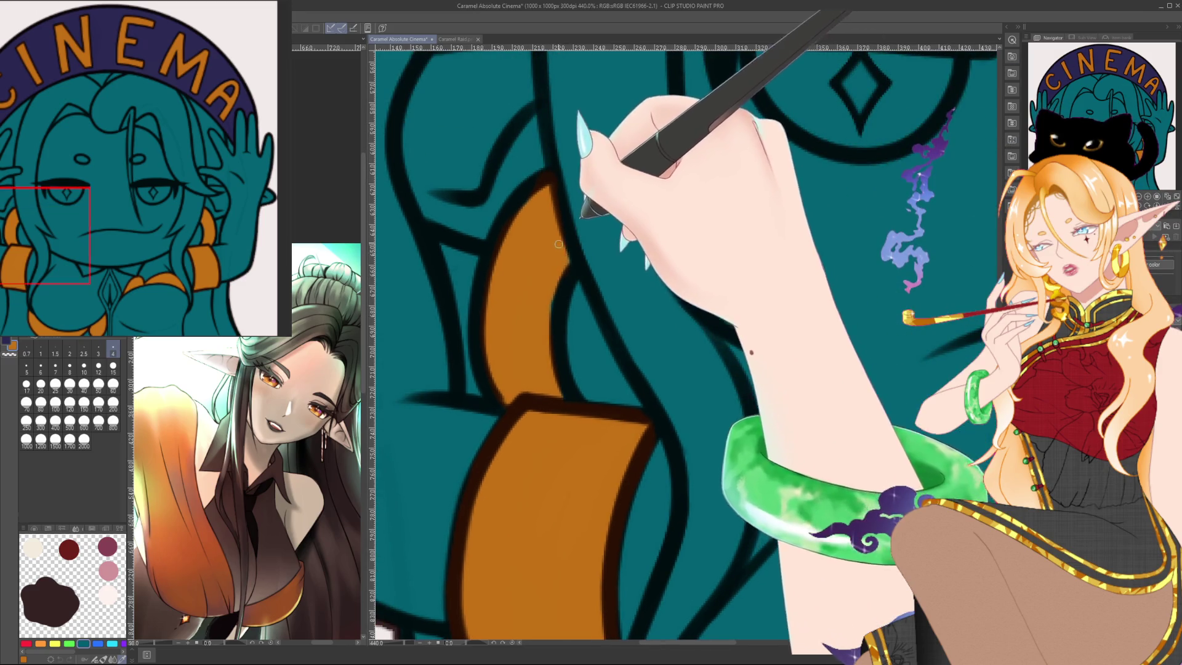
{"action": "key", "text": "bracketright"}
{"action": "key", "text": "bracketright"}
{"action": "key", "text": "bracketright"}
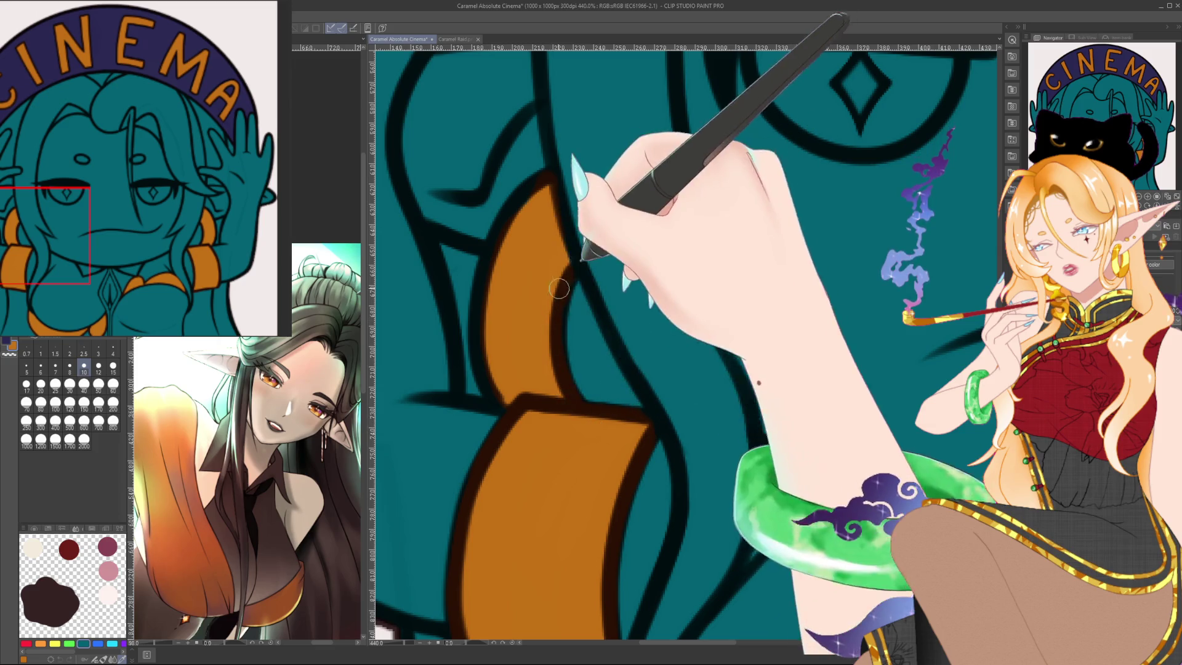
{"action": "scroll", "coordinate": [554, 274], "scroll_direction": "up", "scroll_amount": 2}
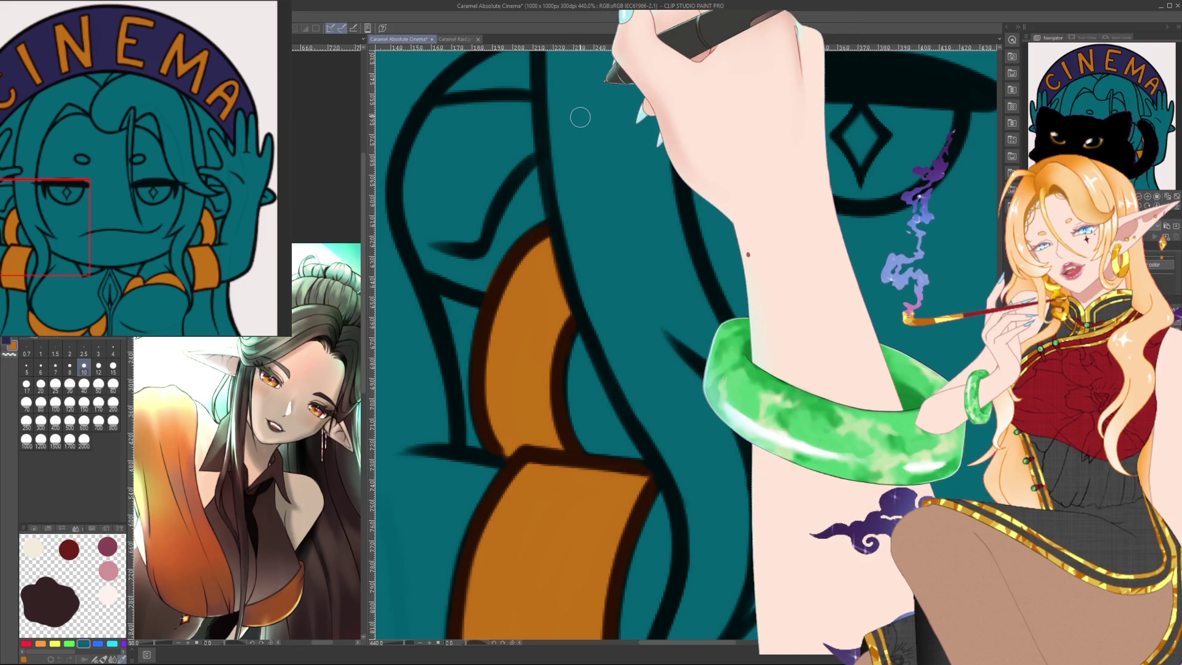
{"action": "scroll", "coordinate": [580, 117], "scroll_direction": "down", "scroll_amount": 3}
{"action": "scroll", "coordinate": [580, 117], "scroll_direction": "down", "scroll_amount": 3}
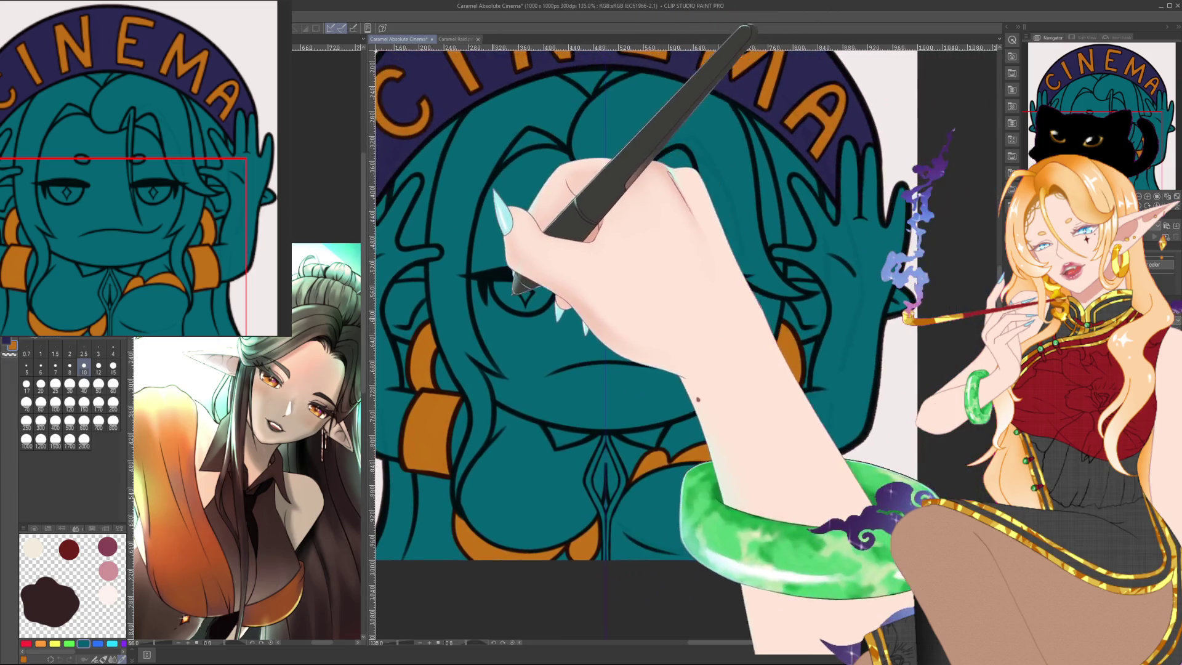
Zoom into the banner's C and rotate the canvas until the letter stands upright.
{"action": "left_click_drag", "start_coordinate": [439, 100], "coordinate": [537, 113]}
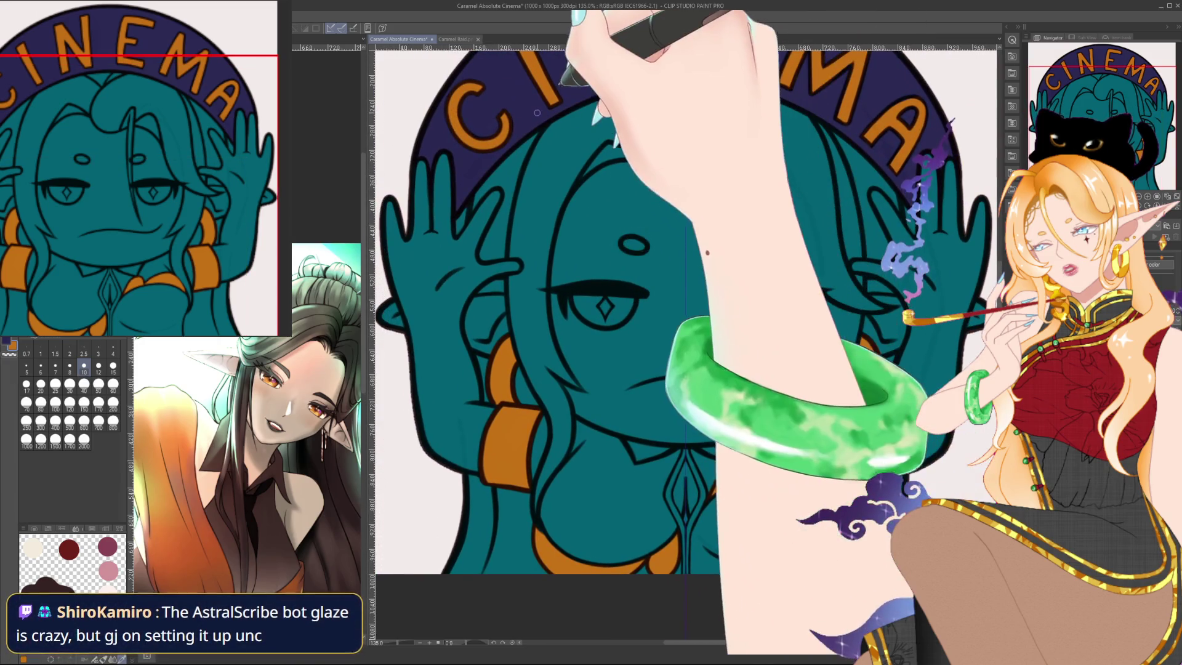
{"action": "scroll", "coordinate": [537, 112], "scroll_direction": "up", "scroll_amount": 2}
{"action": "scroll", "coordinate": [542, 178], "scroll_direction": "up", "scroll_amount": 2}
{"action": "scroll", "coordinate": [546, 241], "scroll_direction": "up", "scroll_amount": 2}
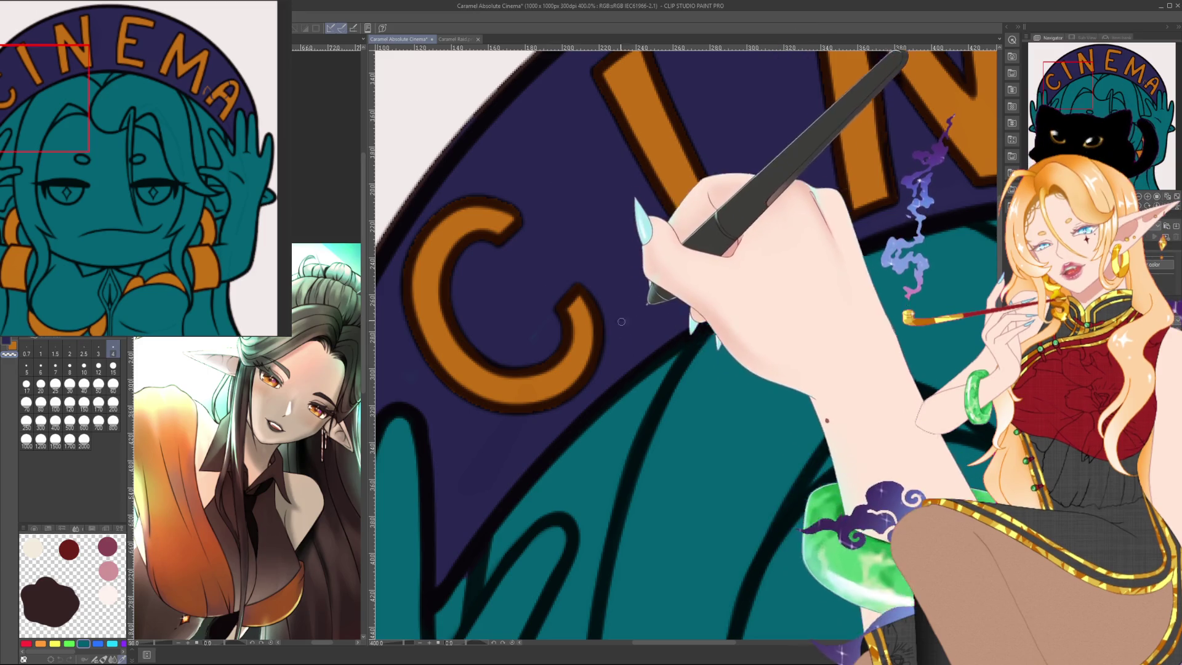
{"action": "left_click_drag", "start_coordinate": [501, 287], "coordinate": [616, 360]}
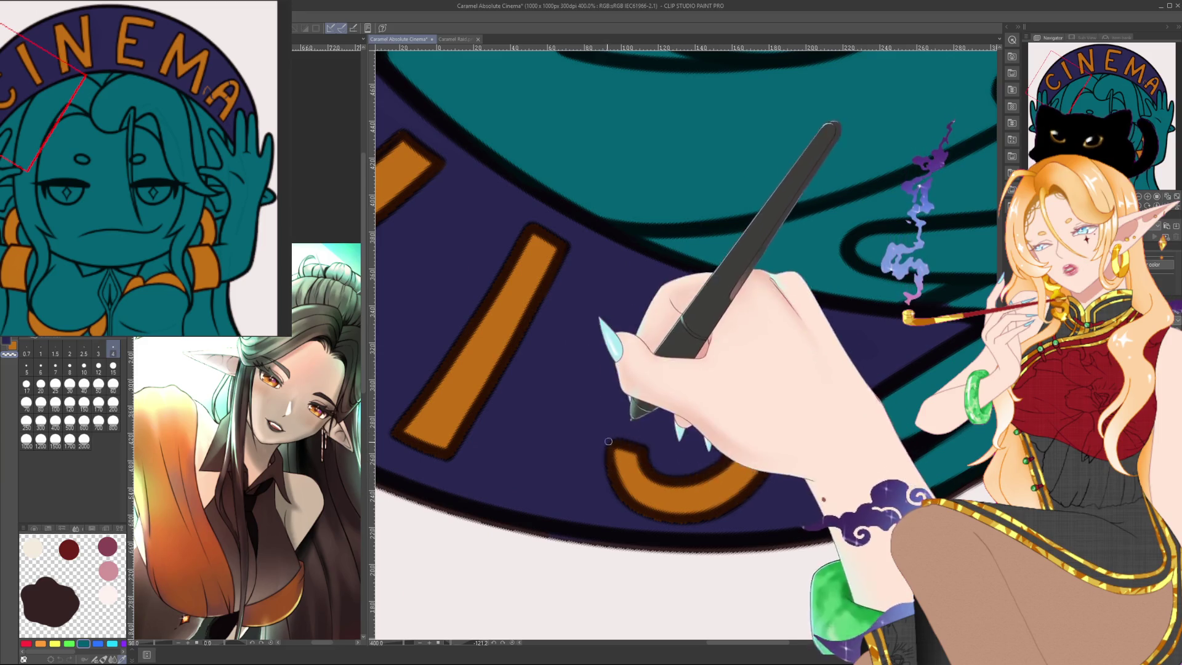
{"action": "mouse_move", "coordinate": [677, 527]}
{"action": "left_mouse_down"}
{"action": "mouse_move", "coordinate": [471, 635]}
{"action": "mouse_move", "coordinate": [614, 195]}
{"action": "left_mouse_up"}
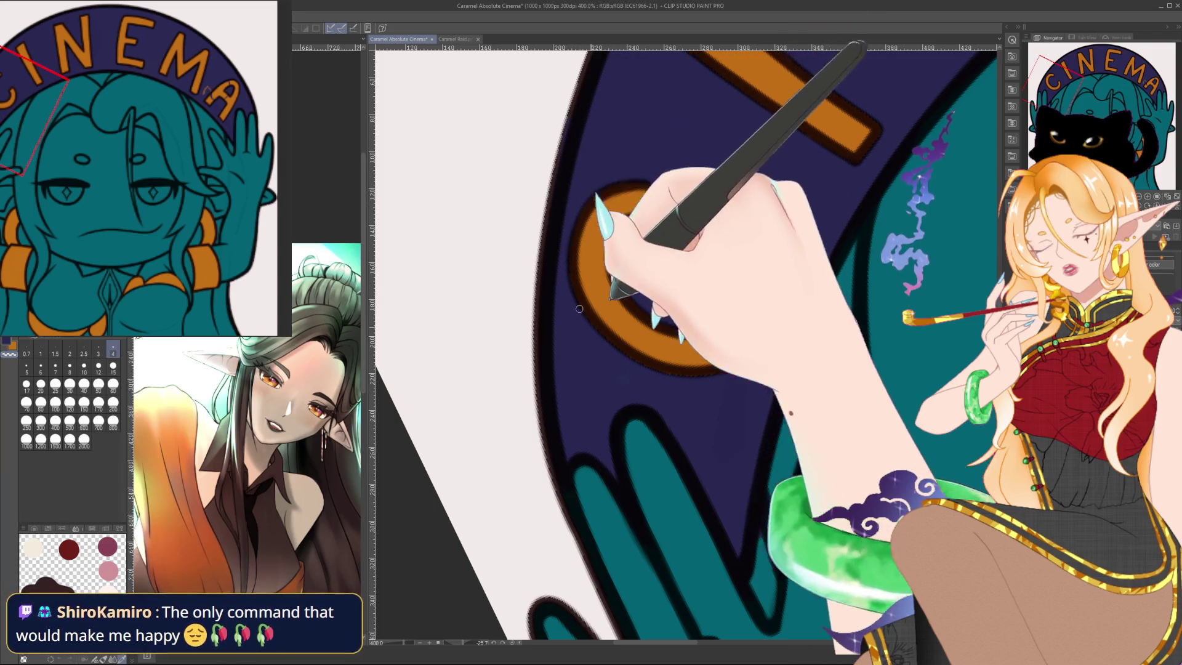
Reset the canvas rotation and zoom out to centre the whole emote.
{"action": "key", "text": "ctrl+@"}
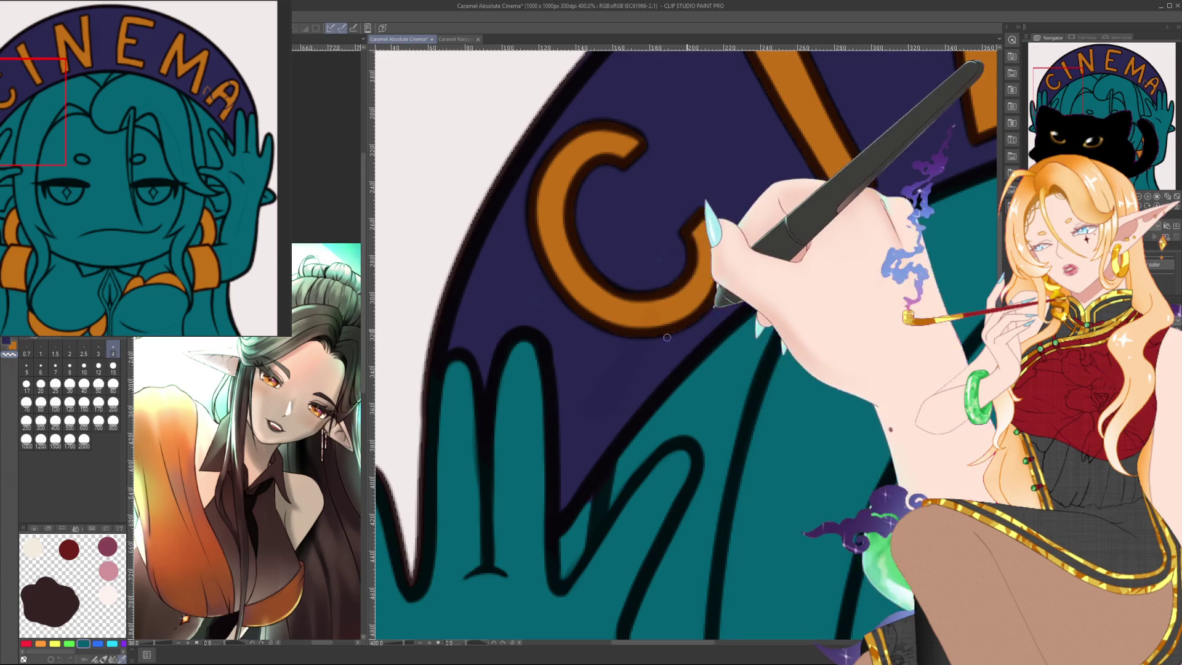
{"action": "scroll", "coordinate": [708, 370], "scroll_direction": "right", "scroll_amount": 3}
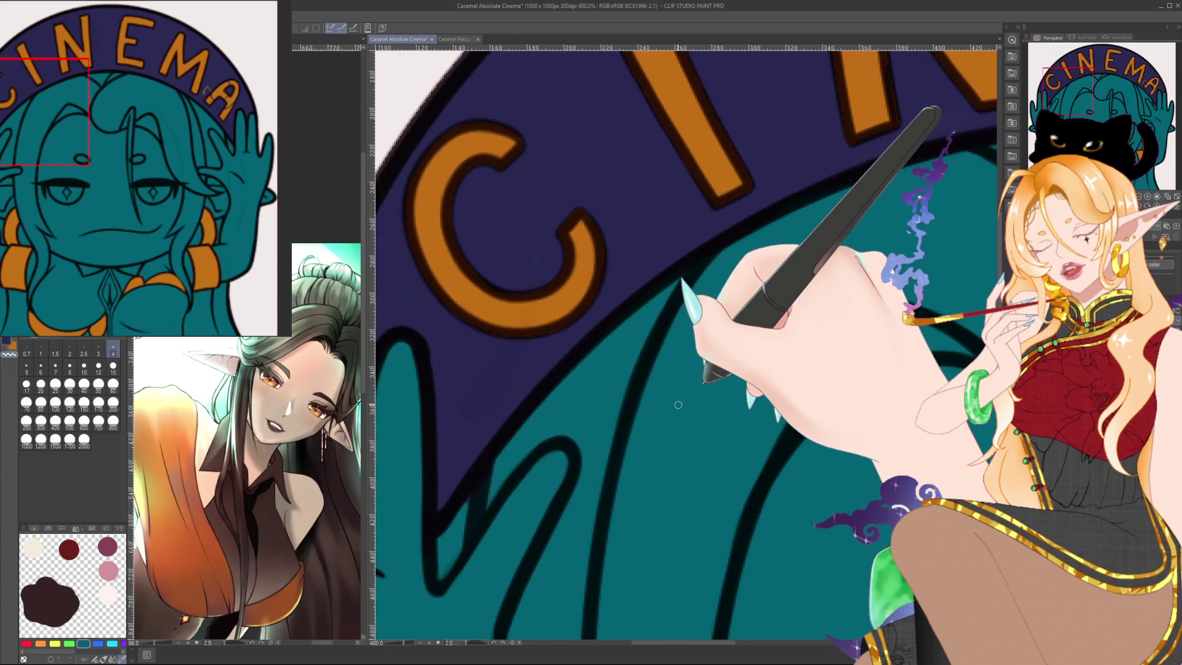
{"action": "scroll", "coordinate": [721, 369], "scroll_direction": "down", "scroll_amount": 3}
{"action": "scroll", "coordinate": [722, 370], "scroll_direction": "down", "scroll_amount": 2}
{"action": "left_click_drag", "start_coordinate": [722, 368], "coordinate": [648, 332]}
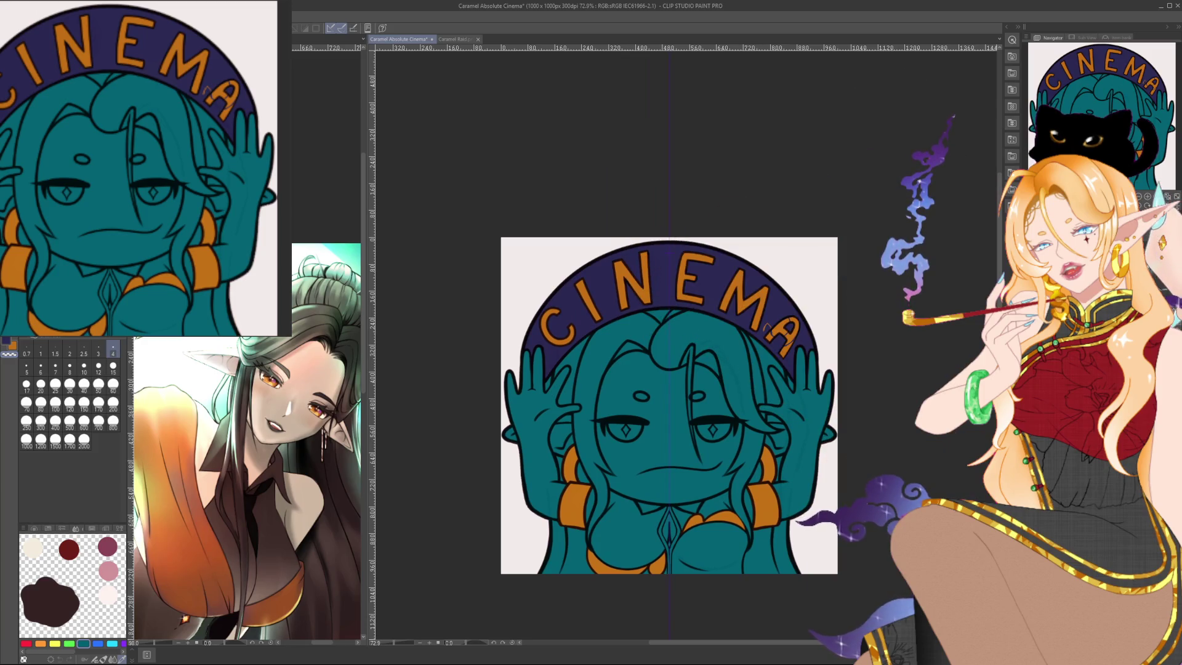
Hide and reshow the line art to check the flats, then darken it to near-black.
{"action": "key", "text": "ctrl+z"}
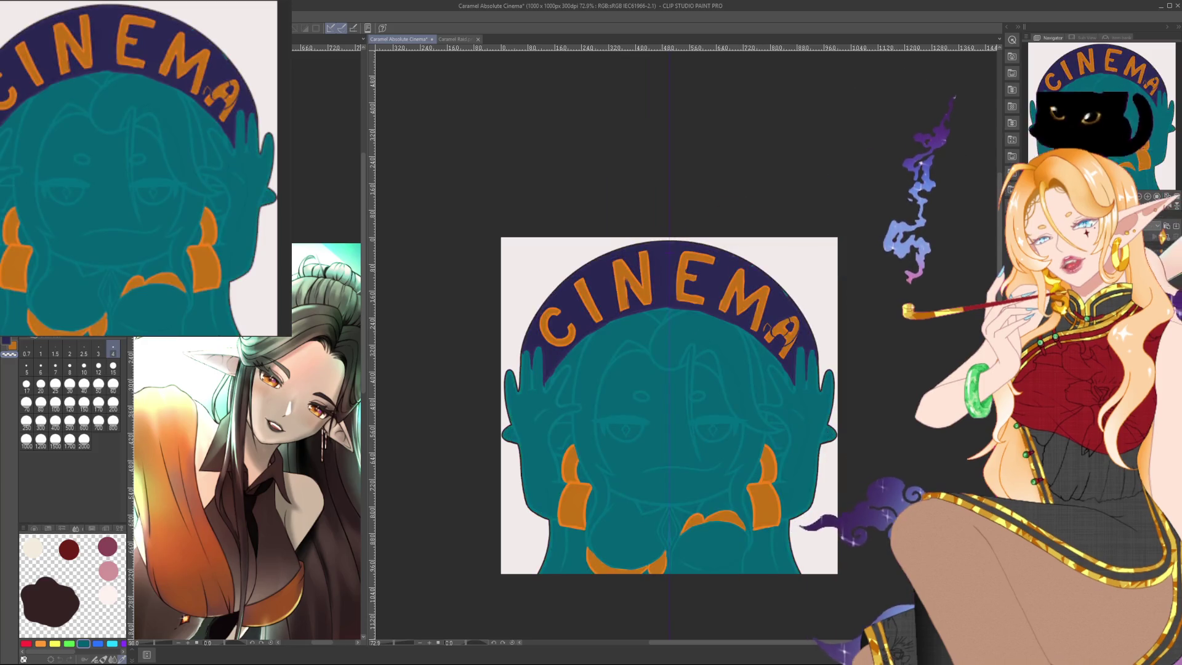
{"action": "key", "text": "ctrl+y"}
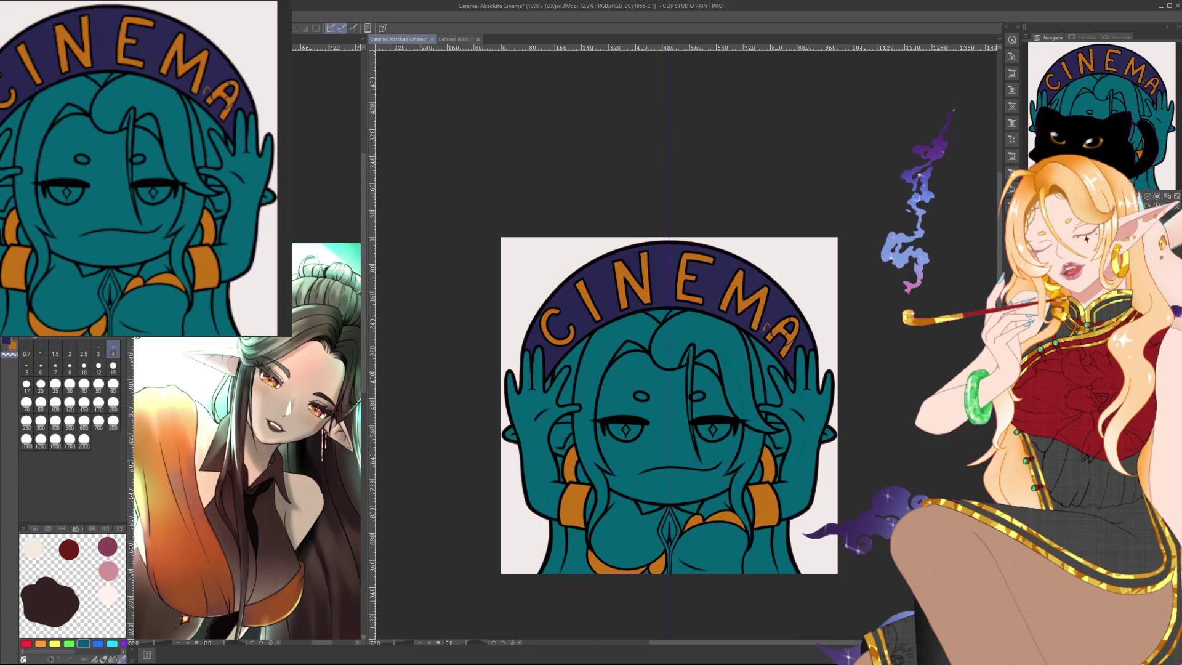
{"action": "scroll", "coordinate": [572, 312], "scroll_direction": "up", "scroll_amount": 3}
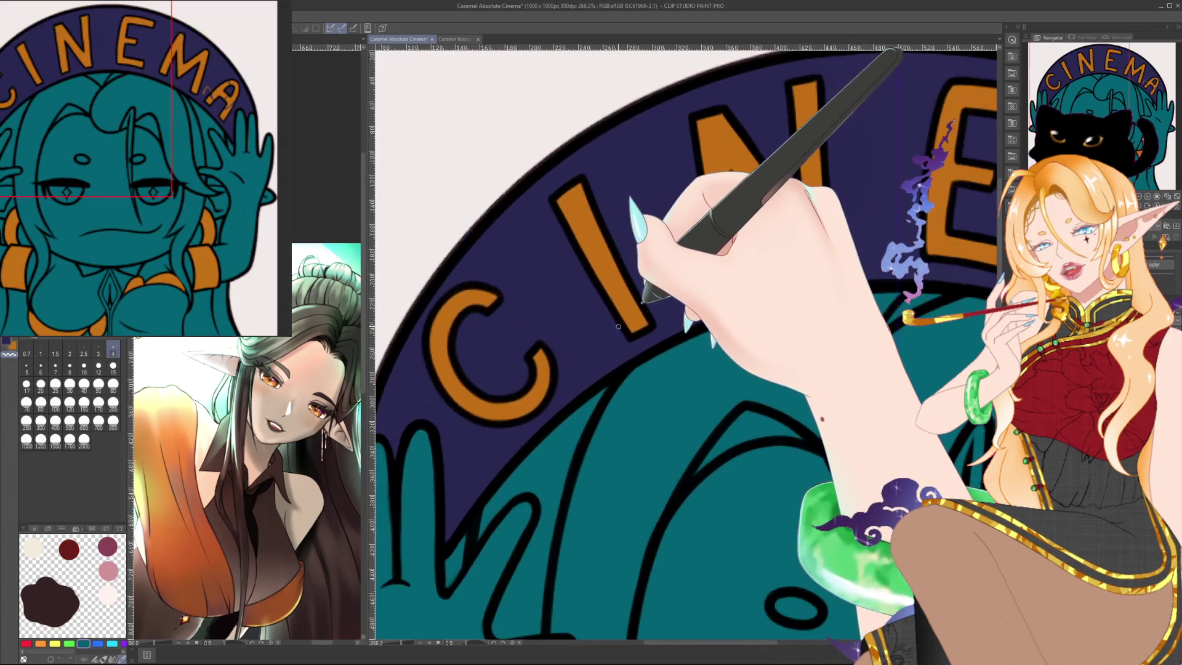
{"action": "scroll", "coordinate": [621, 336], "scroll_direction": "down", "scroll_amount": 3}
{"action": "scroll", "coordinate": [622, 330], "scroll_direction": "down", "scroll_amount": 2}
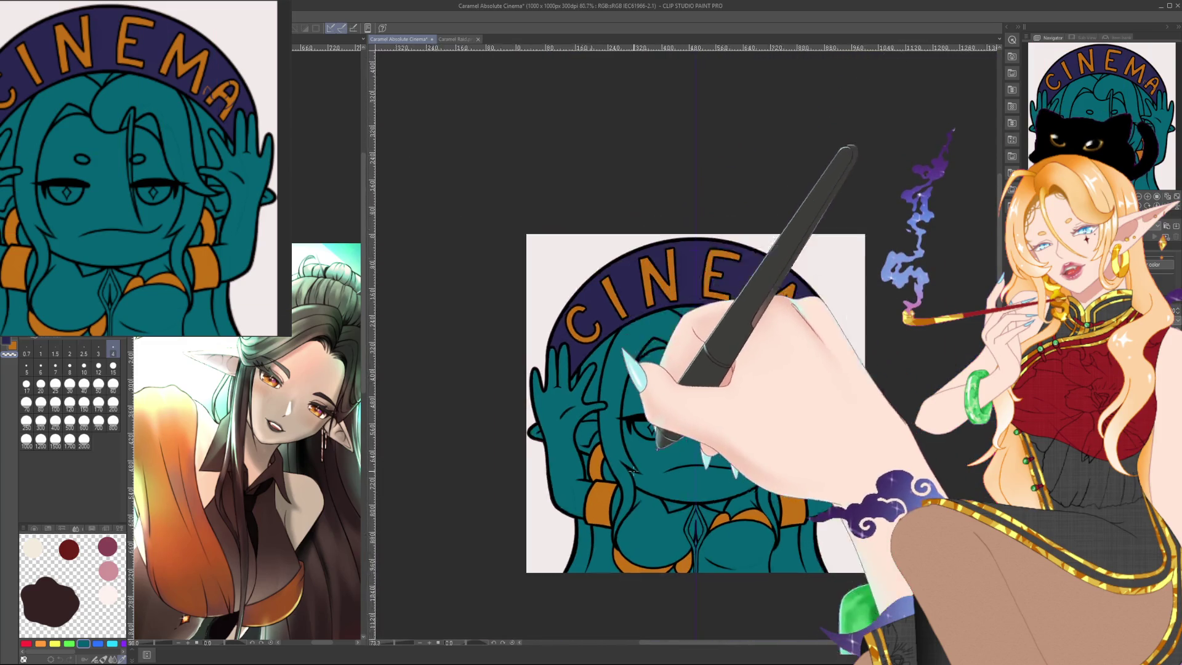
{"action": "scroll", "coordinate": [634, 466], "scroll_direction": "up", "scroll_amount": 2}
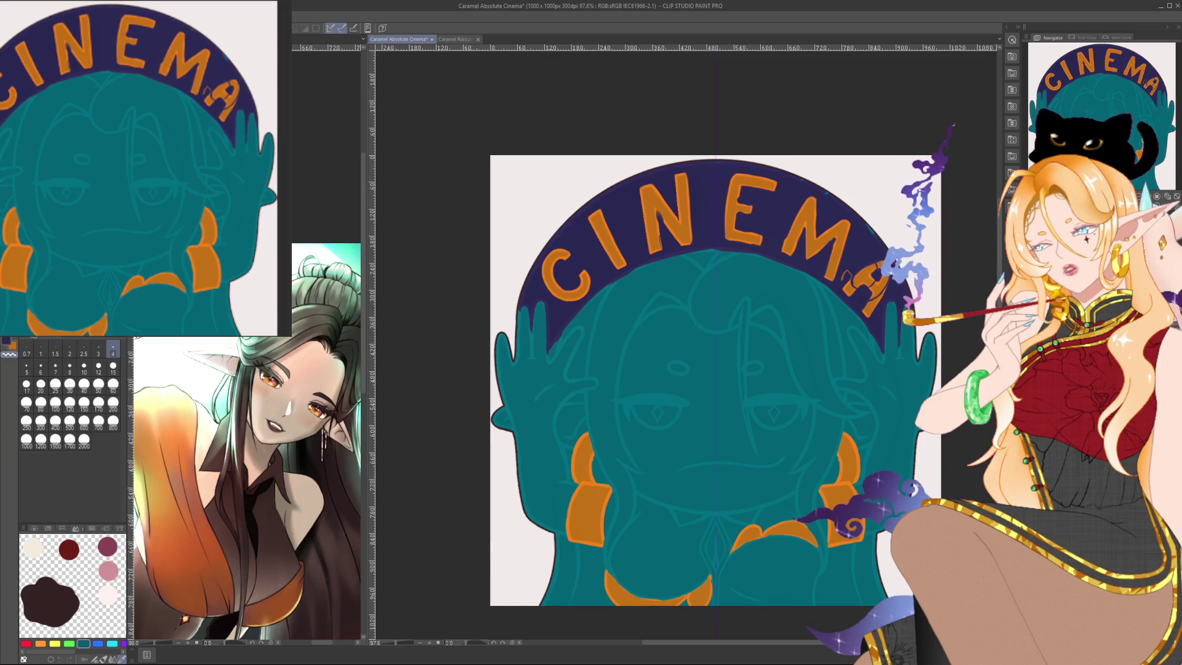
{"action": "key", "text": "ctrl+z"}
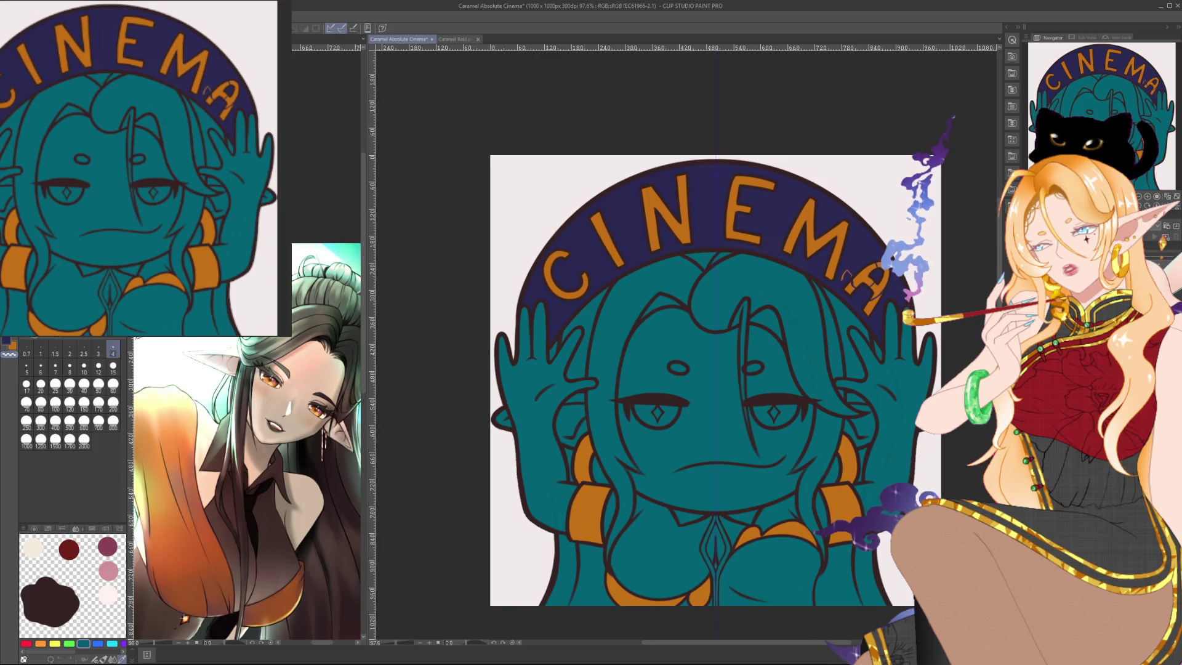
{"action": "key", "text": "ctrl+z"}
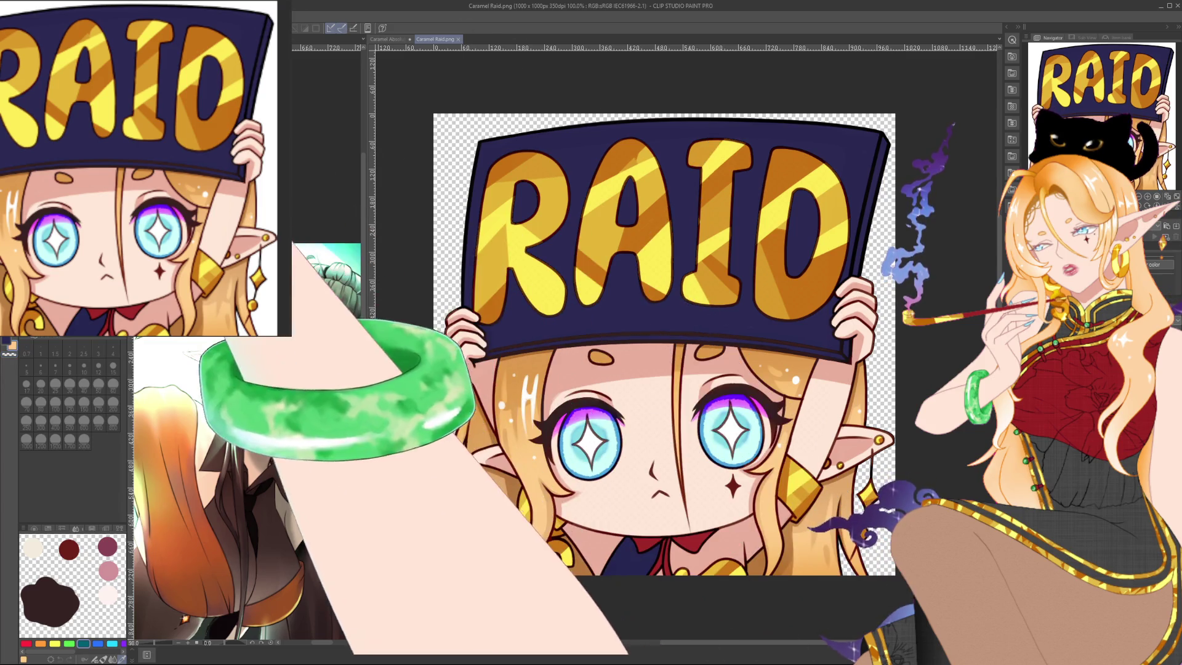
{"action": "key", "text": "x"}
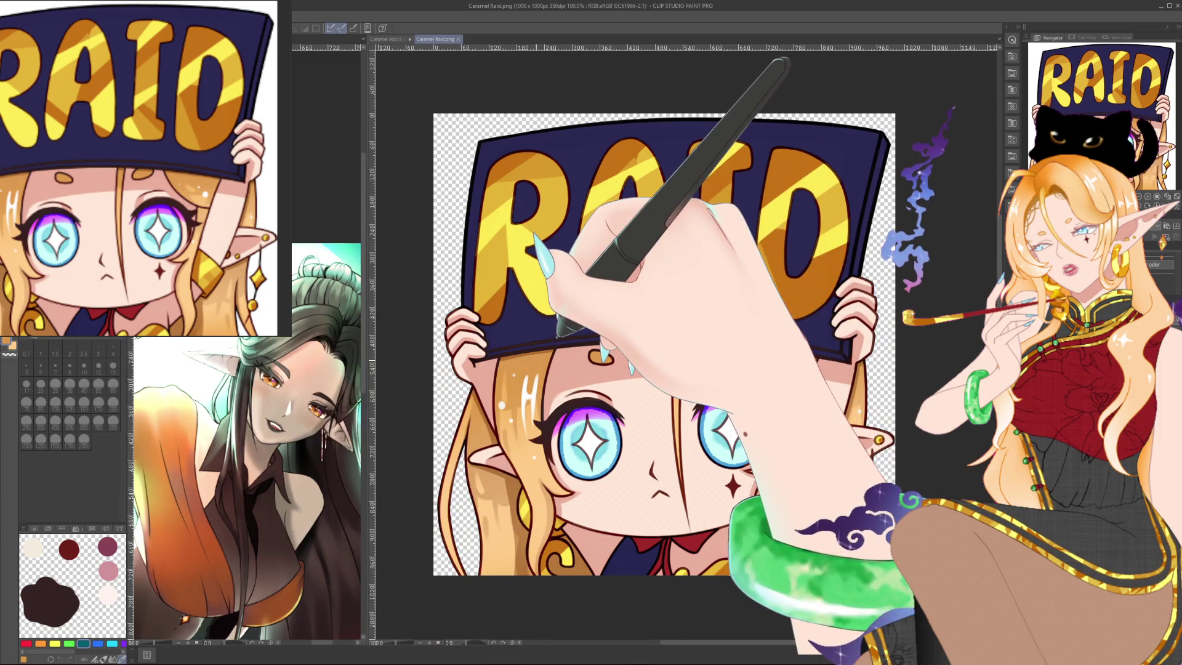
{"action": "left_click", "coordinate": [458, 39]}
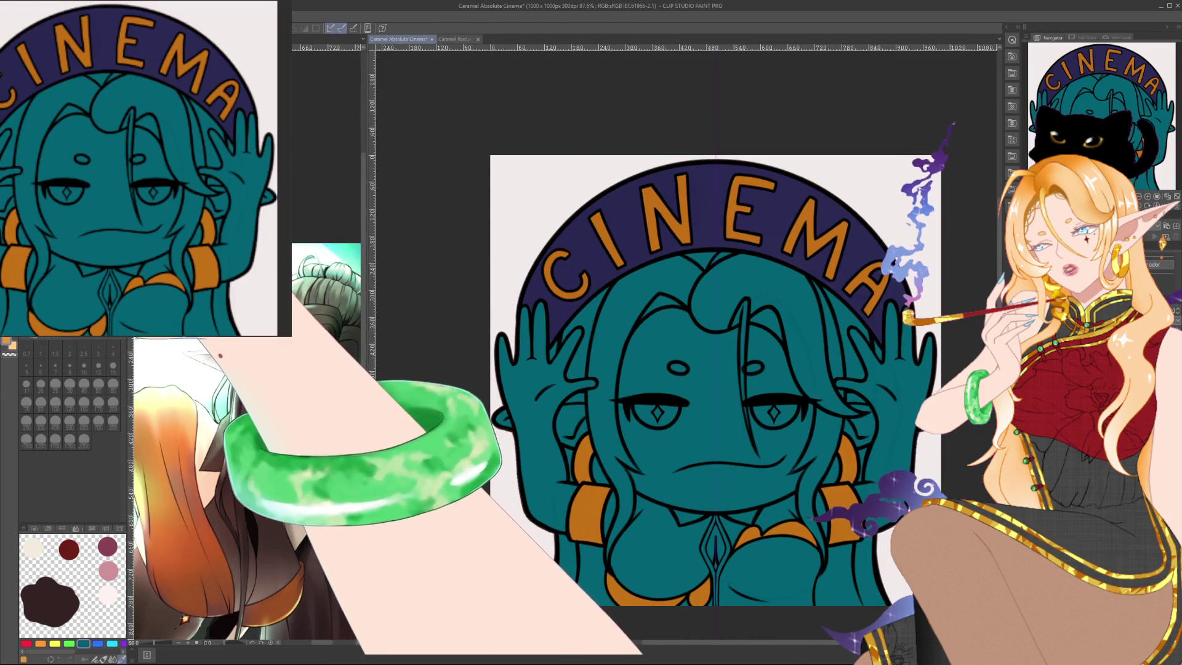
{"action": "scroll", "coordinate": [862, 514], "scroll_direction": "down", "scroll_amount": 5}
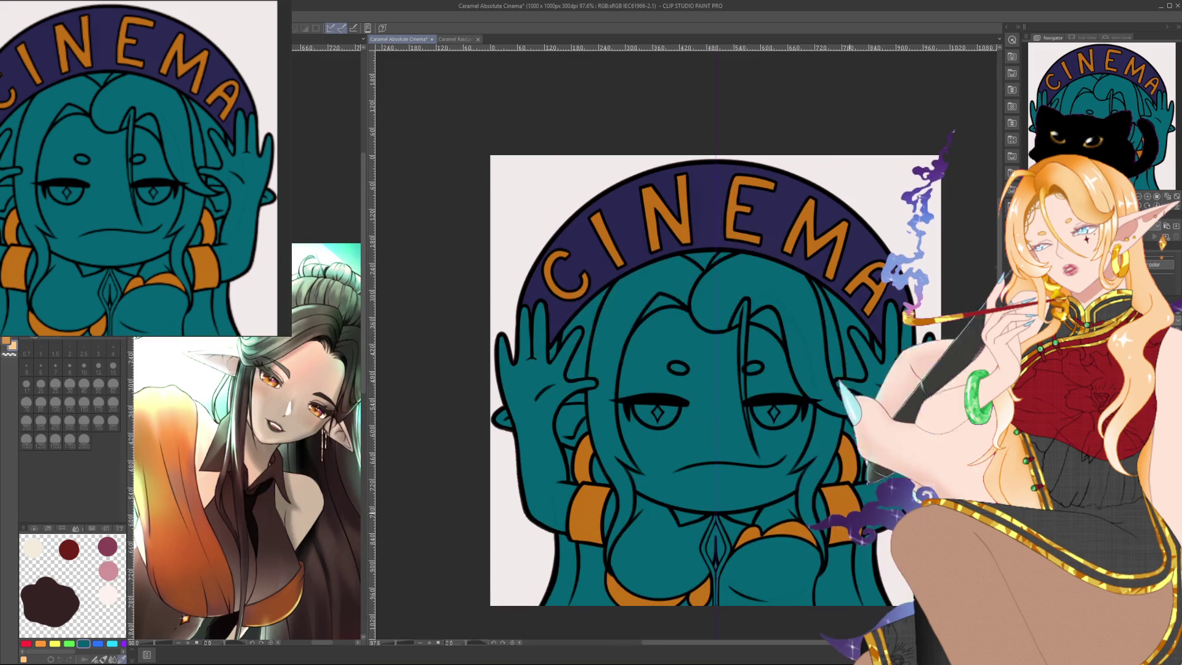
{"action": "scroll", "coordinate": [860, 519], "scroll_direction": "down", "scroll_amount": 2}
{"action": "scroll", "coordinate": [860, 519], "scroll_direction": "down", "scroll_amount": 3}
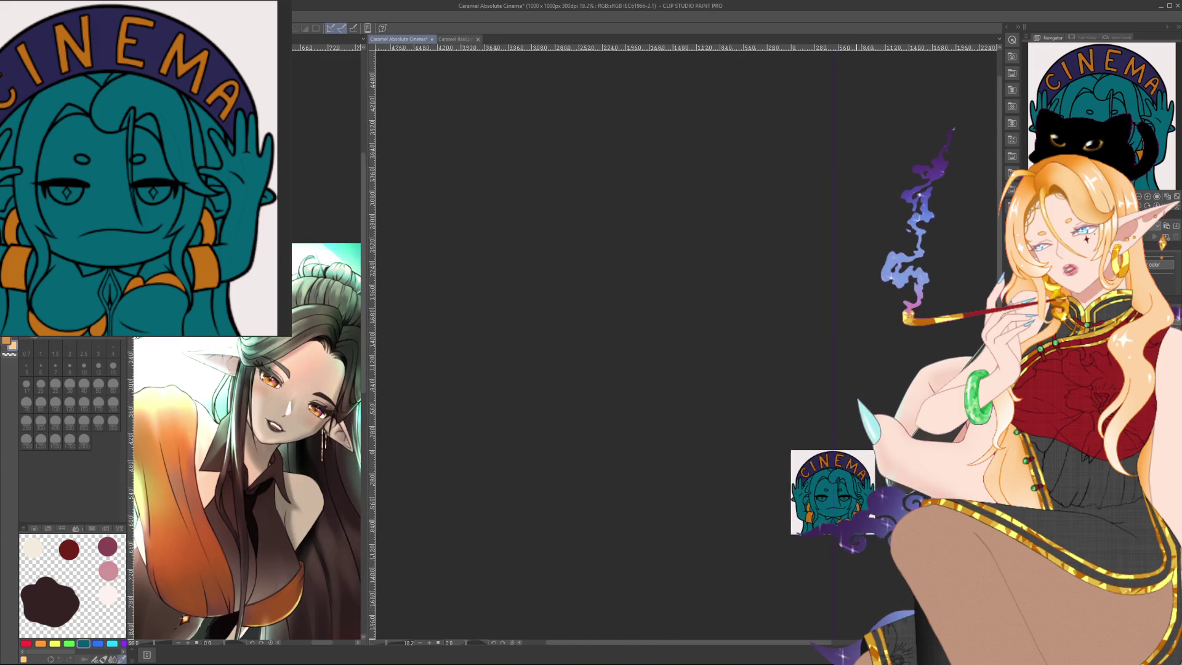
{"action": "left_click_drag", "start_coordinate": [847, 508], "coordinate": [790, 460]}
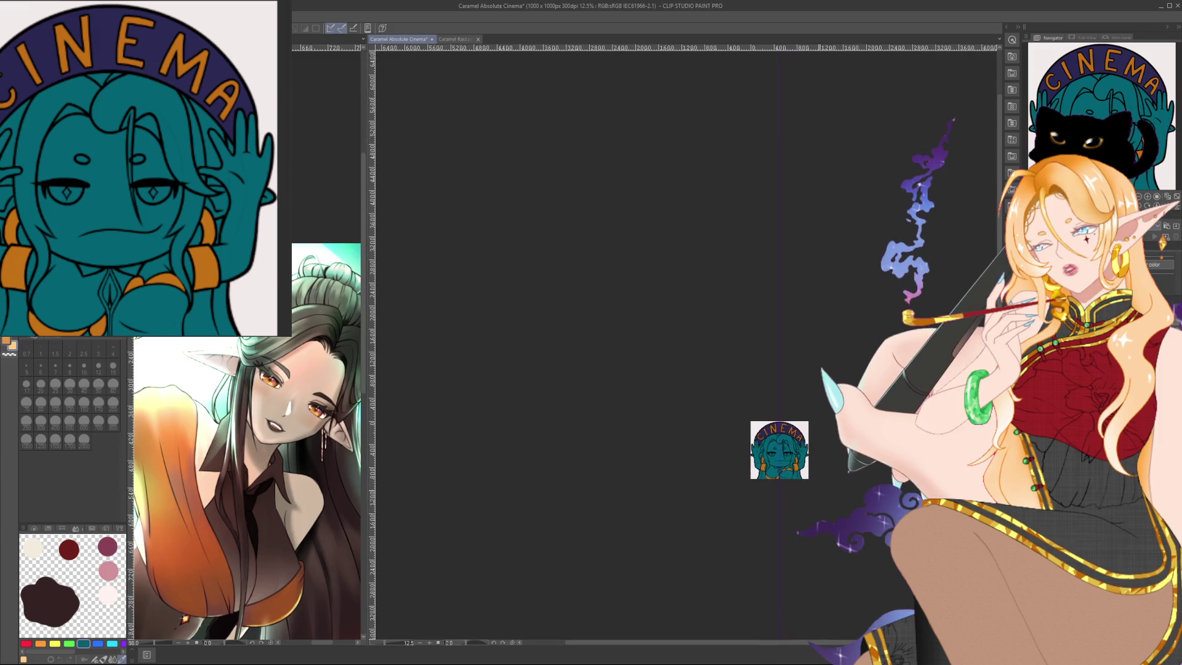
{"action": "scroll", "coordinate": [807, 477], "scroll_direction": "up", "scroll_amount": 3}
{"action": "scroll", "coordinate": [807, 477], "scroll_direction": "up", "scroll_amount": 3}
{"action": "scroll", "coordinate": [807, 477], "scroll_direction": "up", "scroll_amount": 2}
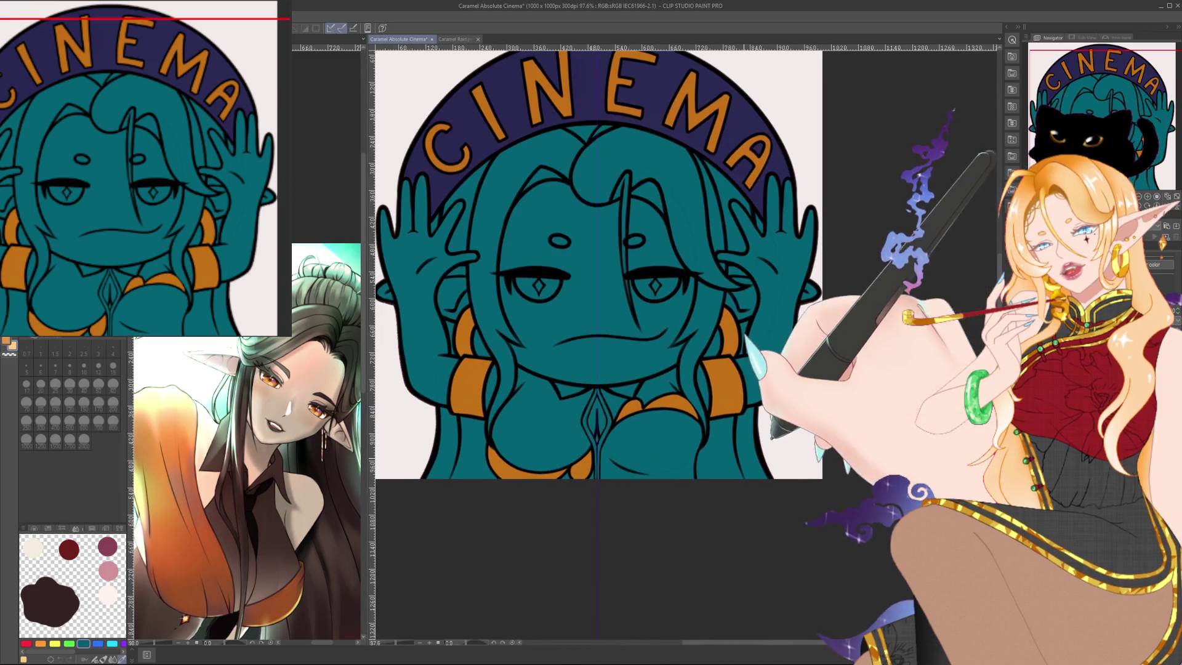
{"action": "scroll", "coordinate": [773, 434], "scroll_direction": "down", "scroll_amount": 2}
{"action": "scroll", "coordinate": [773, 434], "scroll_direction": "up", "scroll_amount": 2}
{"action": "scroll", "coordinate": [773, 434], "scroll_direction": "up", "scroll_amount": 2}
{"action": "scroll", "coordinate": [773, 434], "scroll_direction": "down", "scroll_amount": 3}
{"action": "scroll", "coordinate": [772, 435], "scroll_direction": "down", "scroll_amount": 1}
{"action": "scroll", "coordinate": [772, 434], "scroll_direction": "up", "scroll_amount": 2}
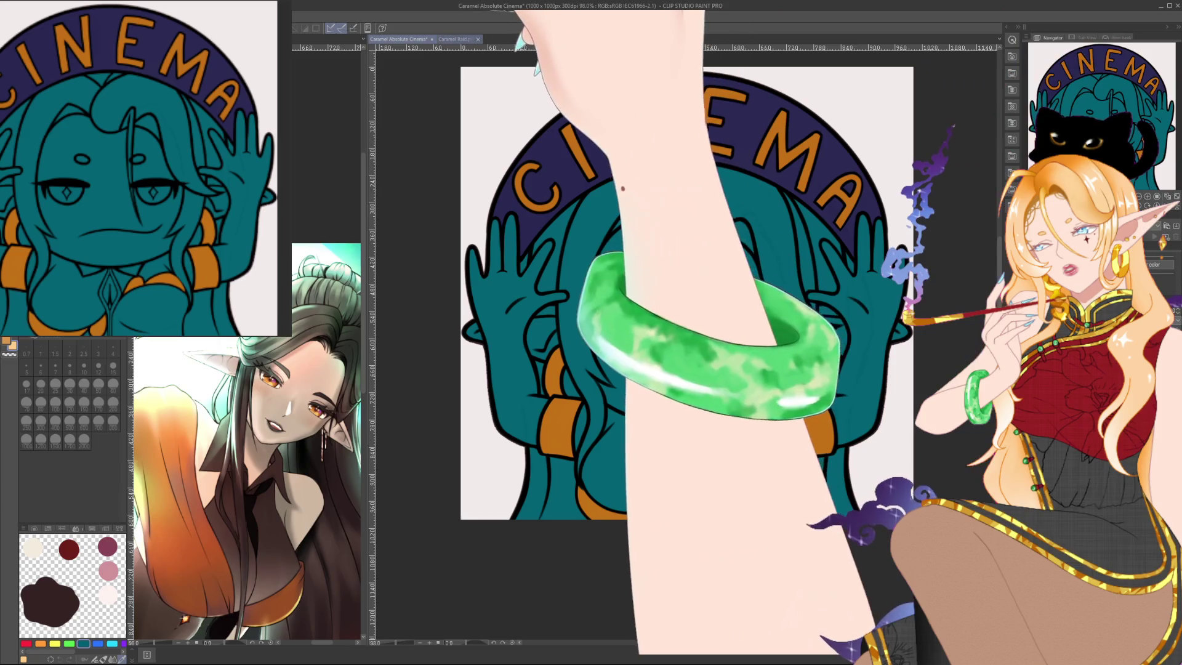
{"action": "left_click", "coordinate": [454, 38]}
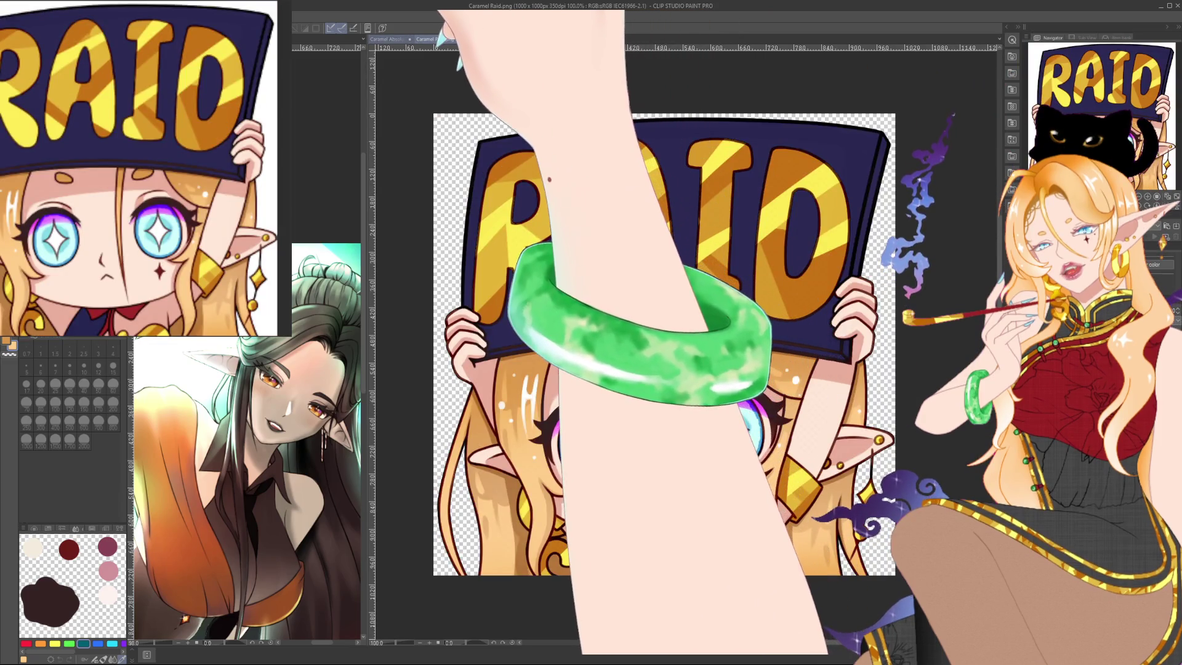
{"action": "left_click", "coordinate": [388, 39]}
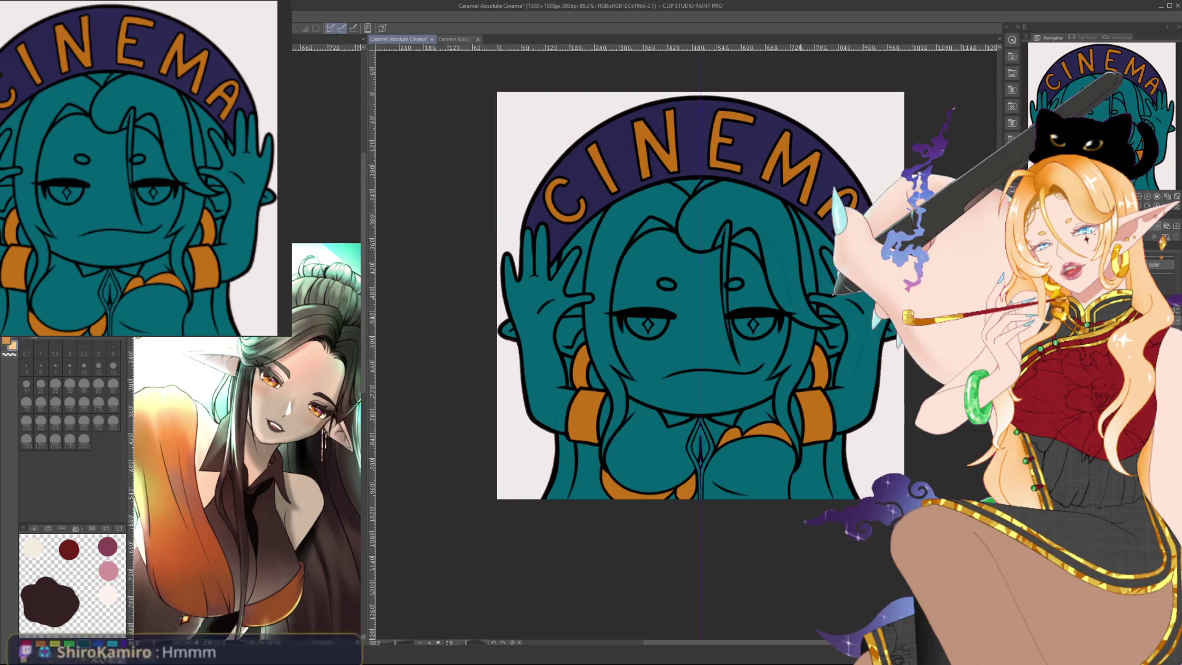
{"action": "key", "text": "ctrl+plus"}
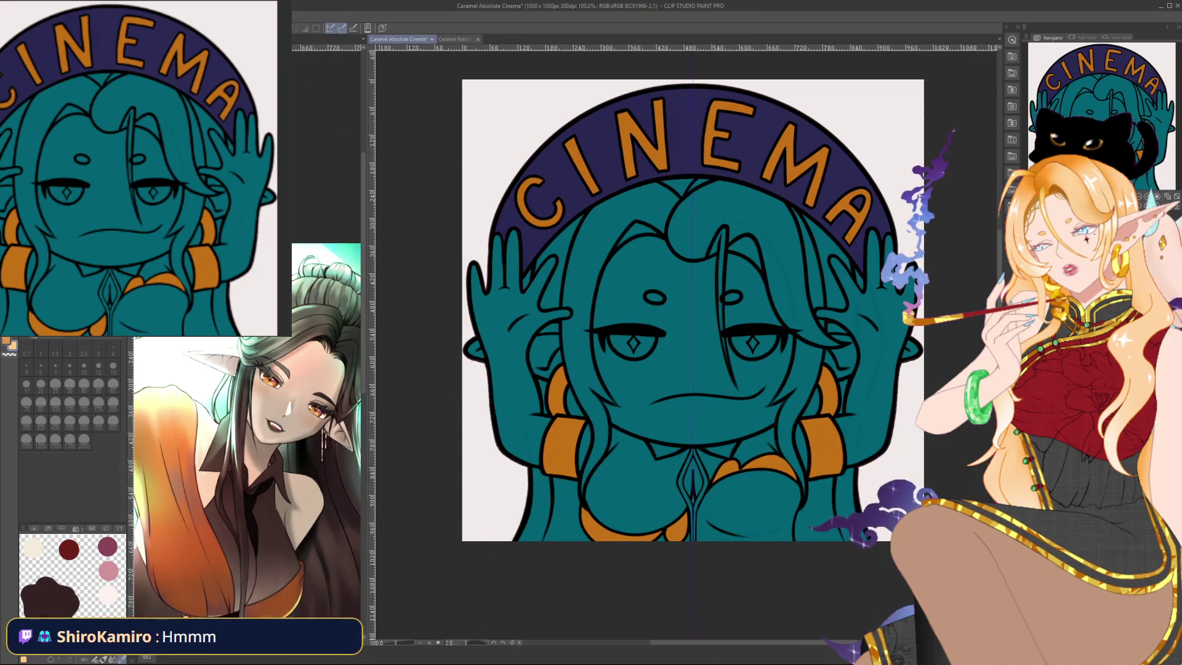
{"action": "key", "text": "alt+Delete"}
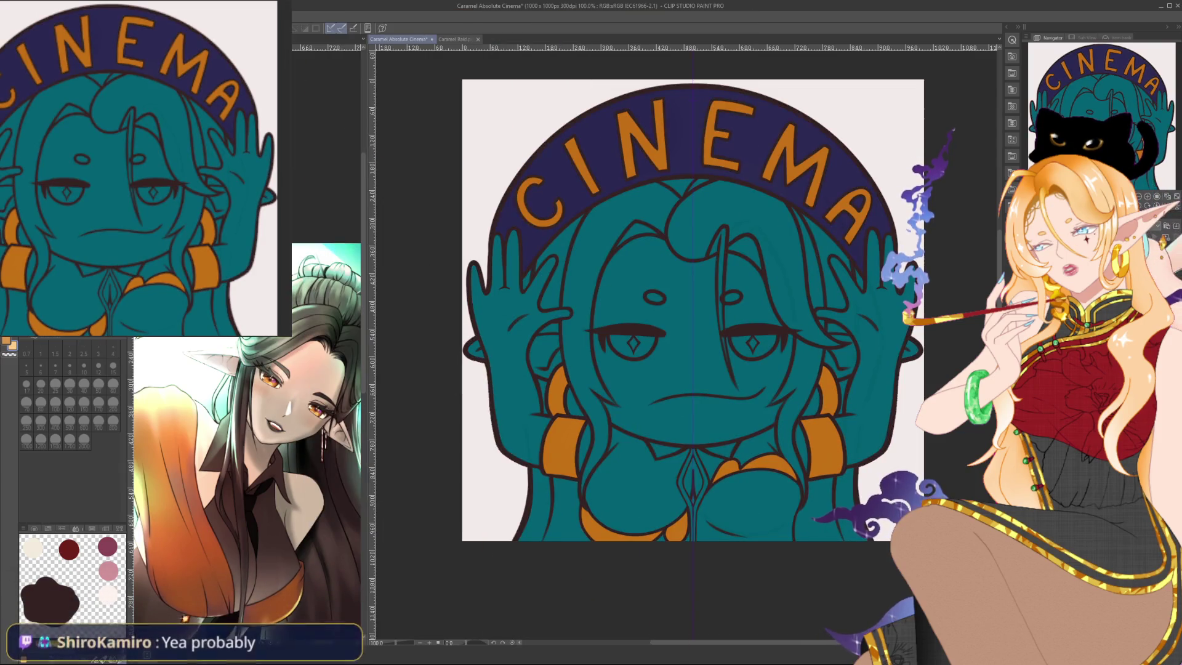
{"action": "key", "text": "ctrl+z"}
{"action": "left_click_drag", "start_coordinate": [692, 310], "coordinate": [660, 307]}
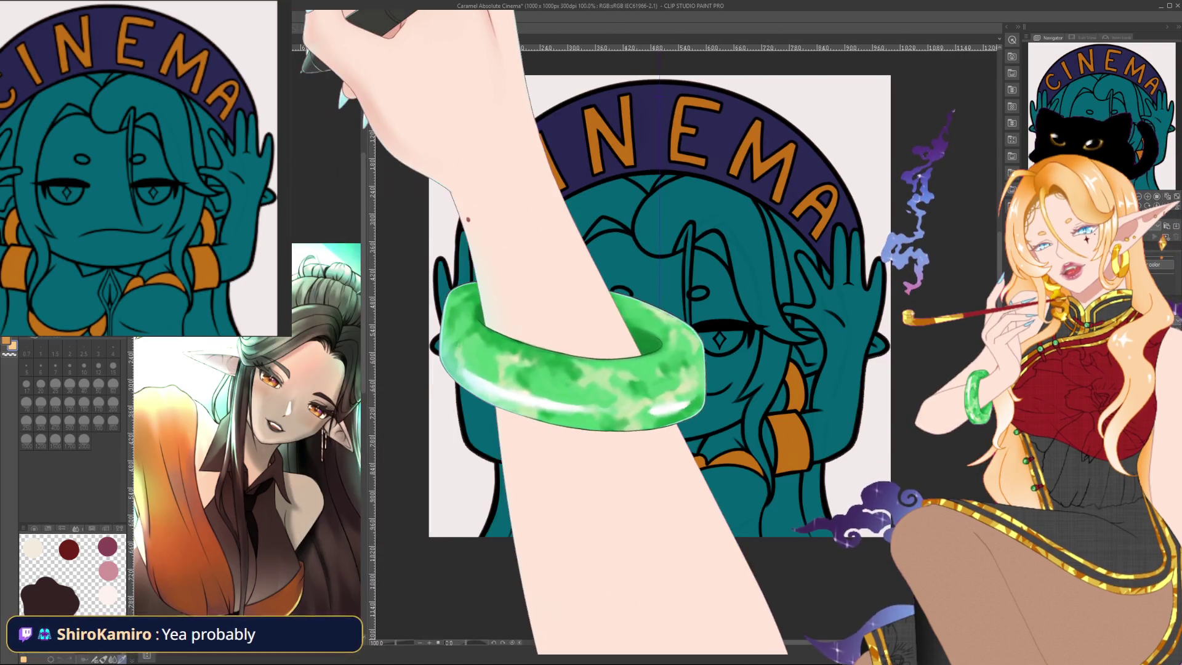
{"action": "scroll", "coordinate": [684, 342], "scroll_direction": "up", "scroll_amount": 3}
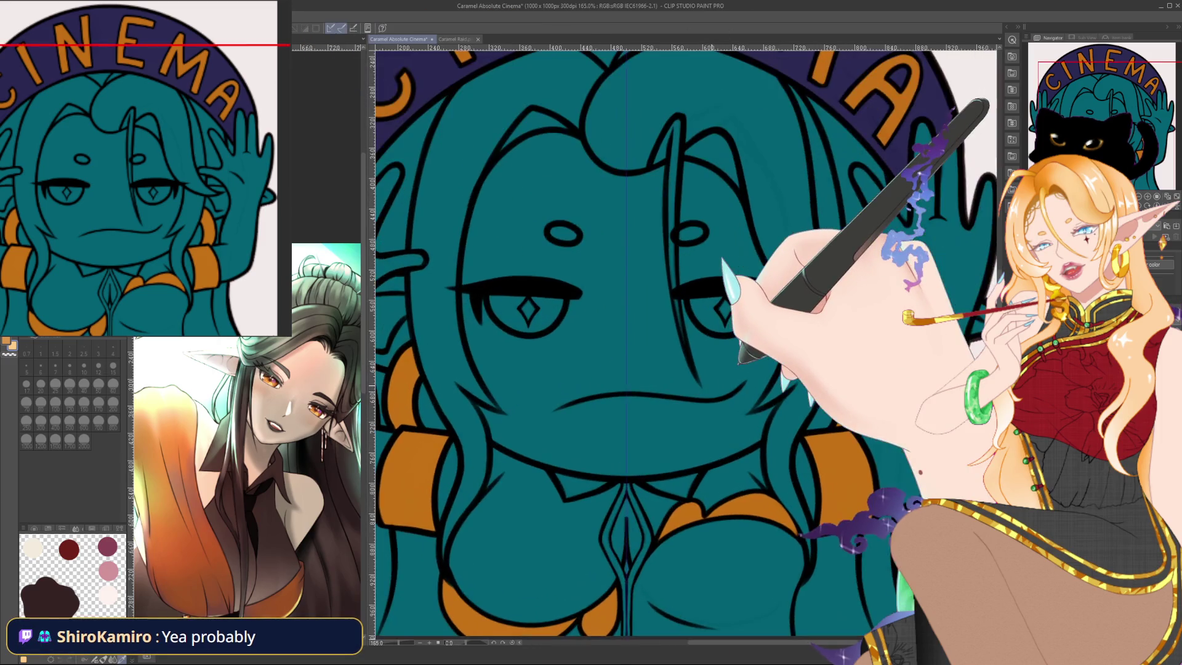
Rotate the canvas sideways and lasso around the first and second eyes.
{"action": "left_click_drag", "start_coordinate": [739, 361], "coordinate": [714, 336]}
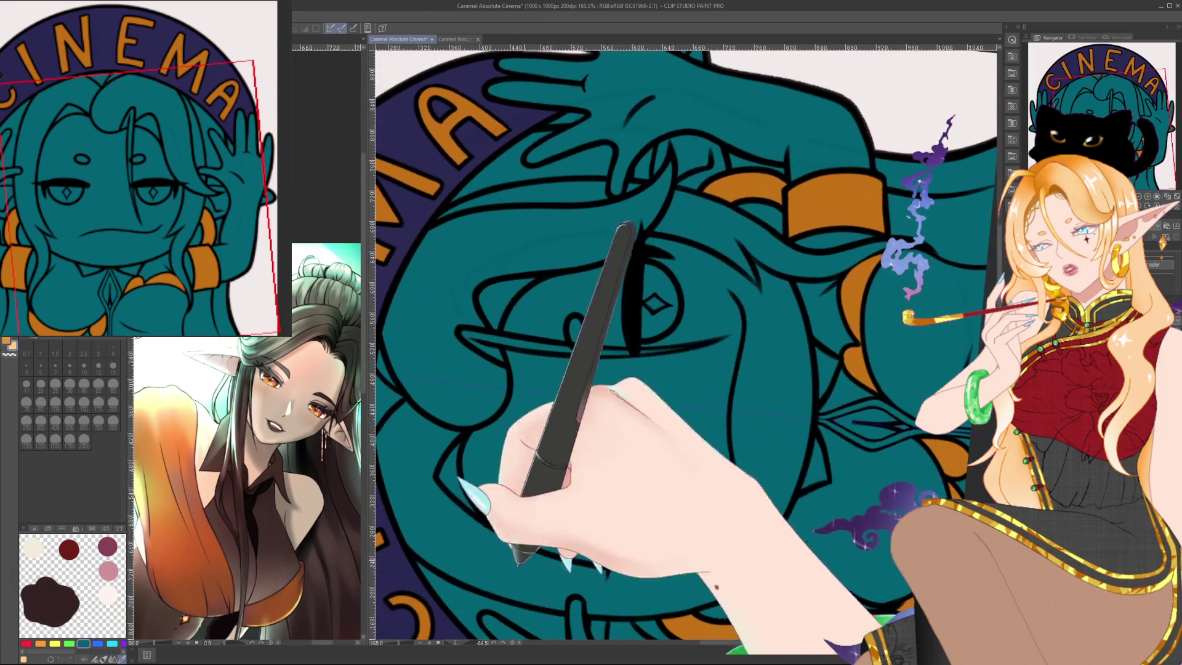
{"action": "scroll", "coordinate": [717, 335], "scroll_direction": "down", "scroll_amount": 2}
{"action": "scroll", "coordinate": [724, 262], "scroll_direction": "up", "scroll_amount": 2}
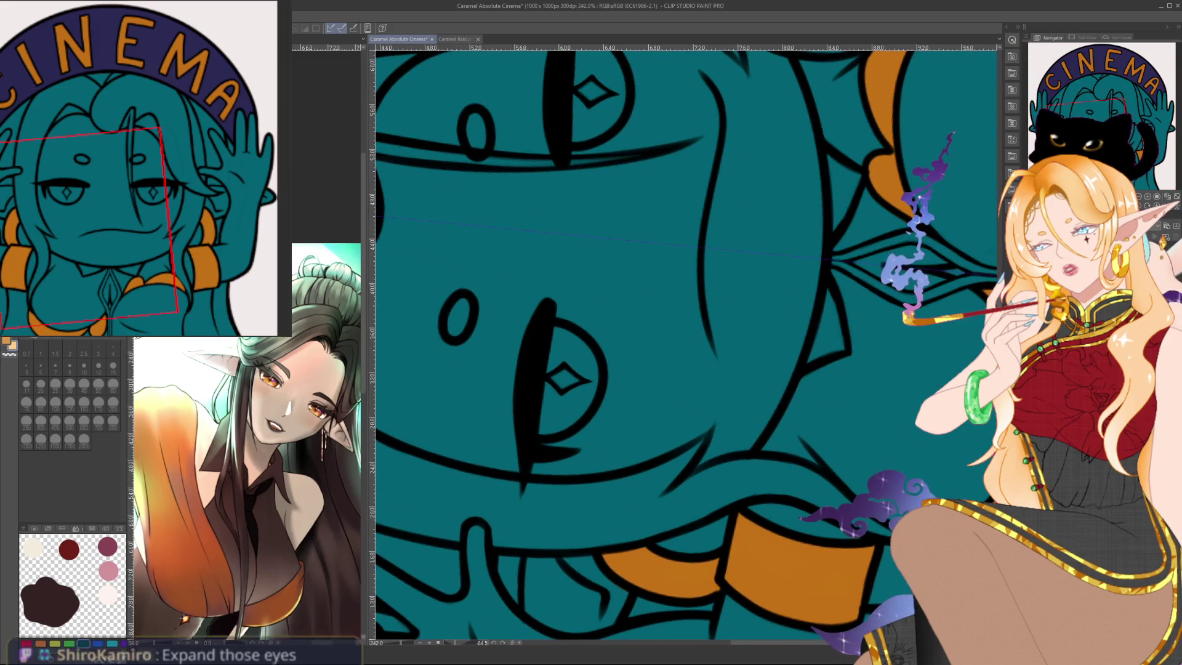
{"action": "scroll", "coordinate": [687, 345], "scroll_direction": "down", "scroll_amount": 2}
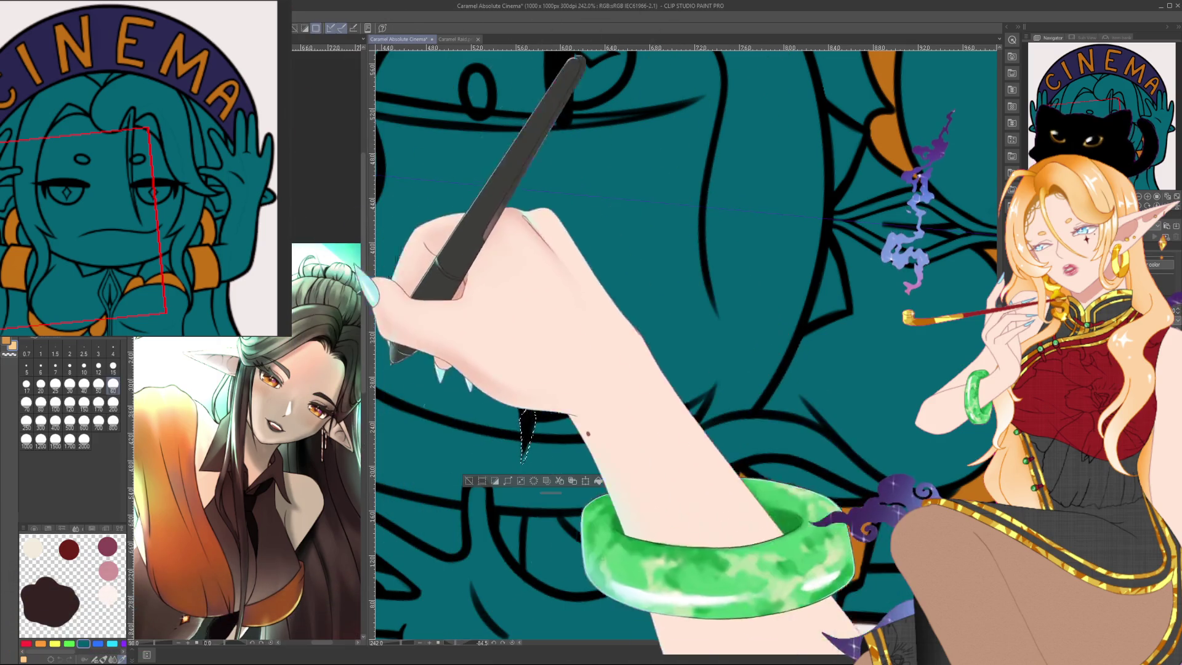
{"action": "left_click_drag", "start_coordinate": [530, 408], "coordinate": [531, 411]}
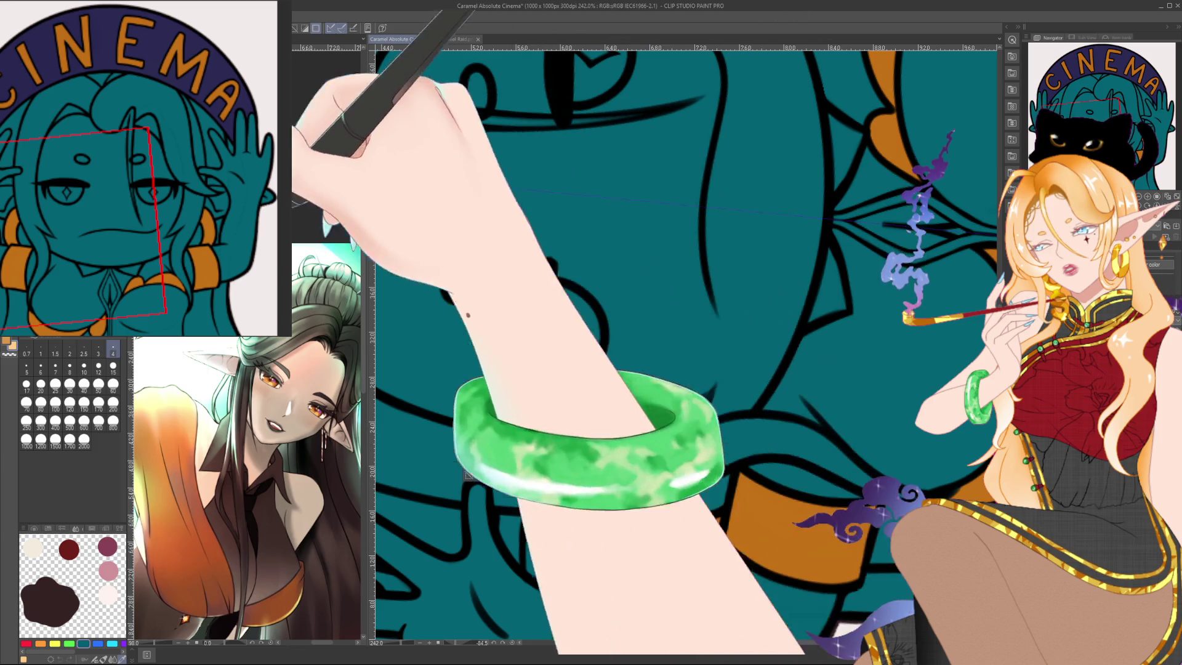
{"action": "left_click_drag", "start_coordinate": [522, 455], "coordinate": [523, 453]}
{"action": "left_click_drag", "start_coordinate": [538, 58], "coordinate": [541, 61]}
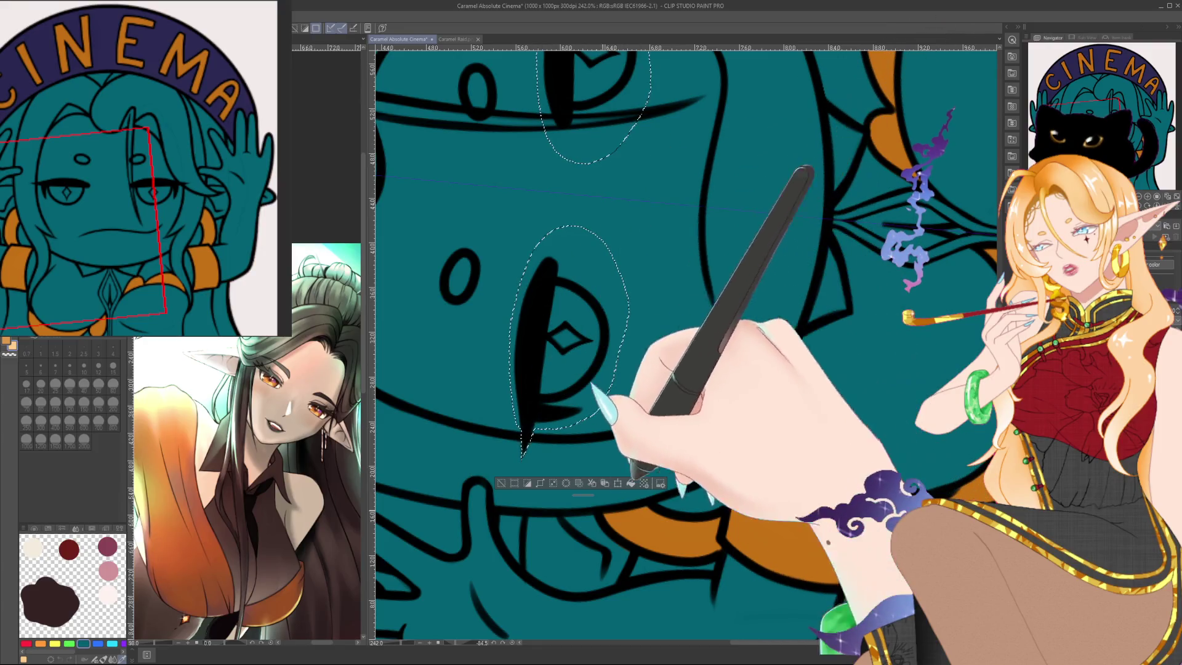
Add the lower eyelid and diamond pupil to the eye selection, then reset the view upright.
{"action": "key", "text": "ctrl+alt+0"}
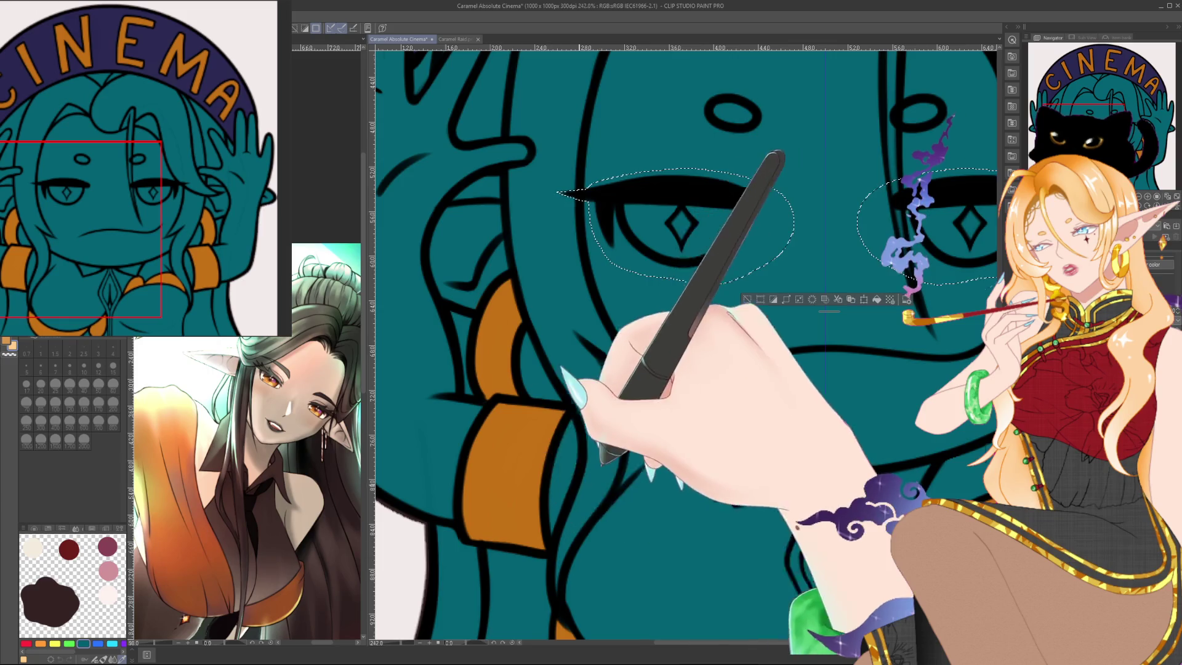
{"action": "scroll", "coordinate": [686, 339], "scroll_direction": "down", "scroll_amount": 5}
{"action": "scroll", "coordinate": [717, 385], "scroll_direction": "up", "scroll_amount": 2}
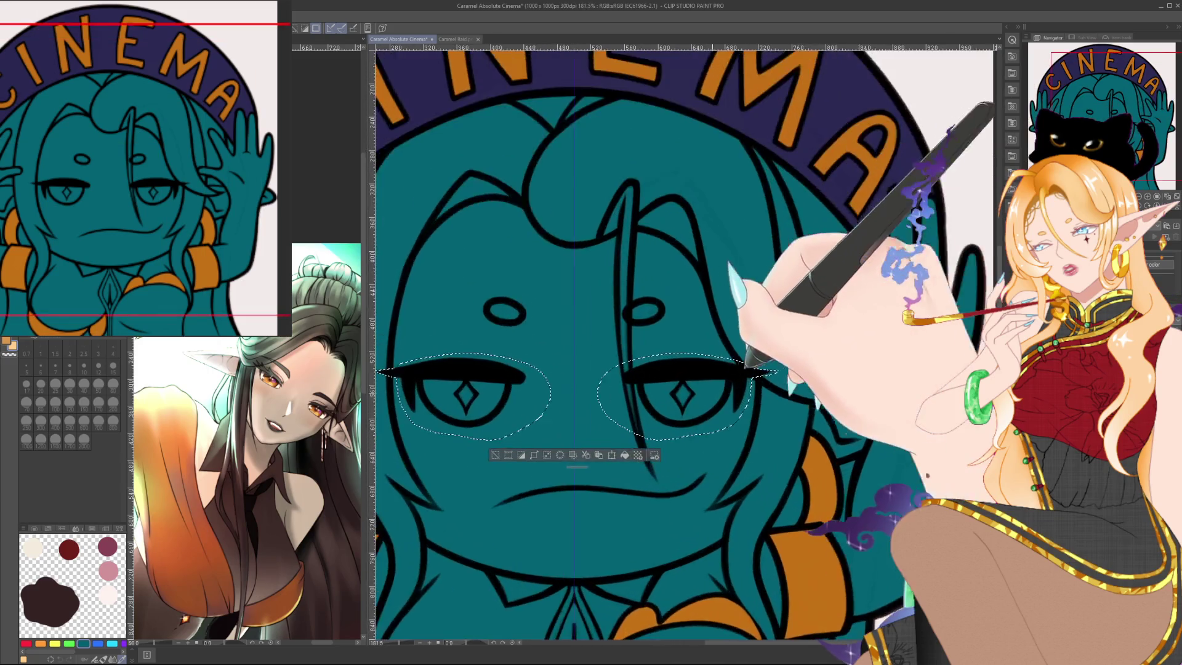
{"action": "scroll", "coordinate": [718, 384], "scroll_direction": "up", "scroll_amount": 2}
{"action": "scroll", "coordinate": [717, 384], "scroll_direction": "up", "scroll_amount": 1}
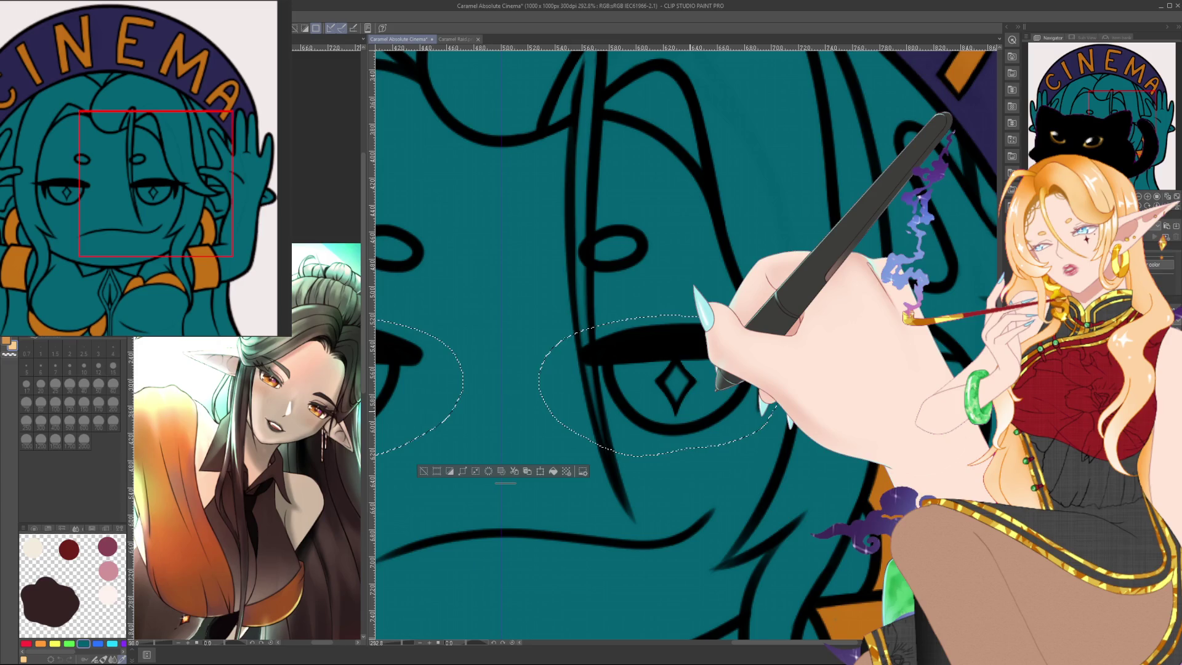
{"action": "scroll", "coordinate": [717, 384], "scroll_direction": "up", "scroll_amount": 1}
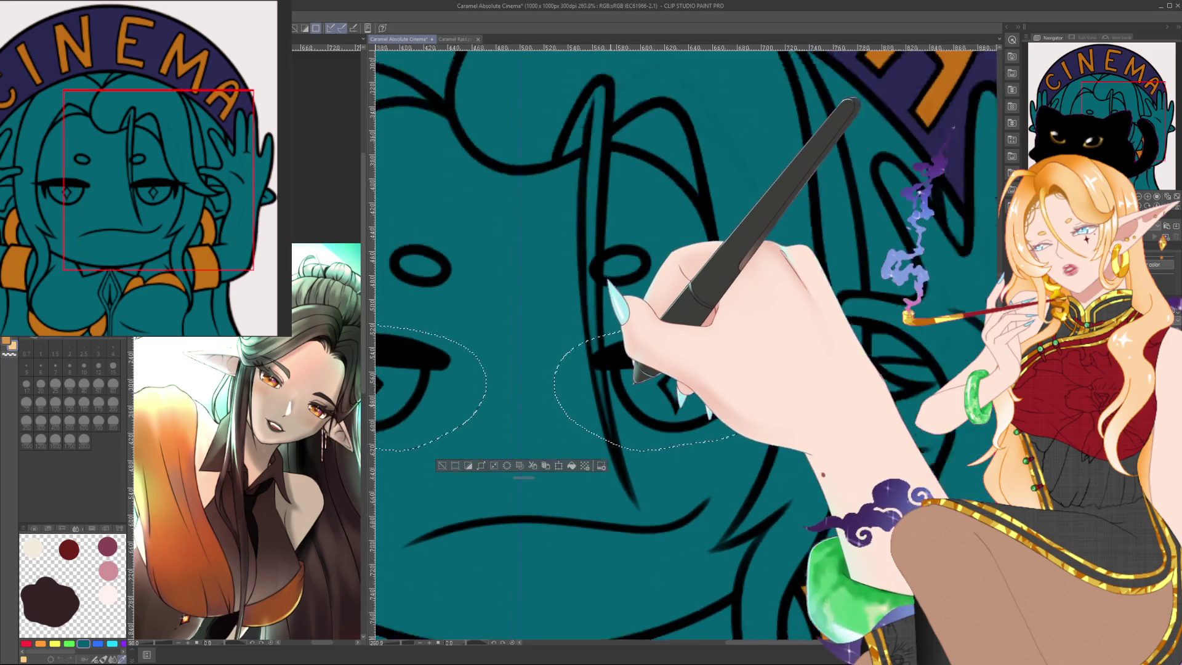
{"action": "left_click_drag", "start_coordinate": [637, 379], "coordinate": [690, 369]}
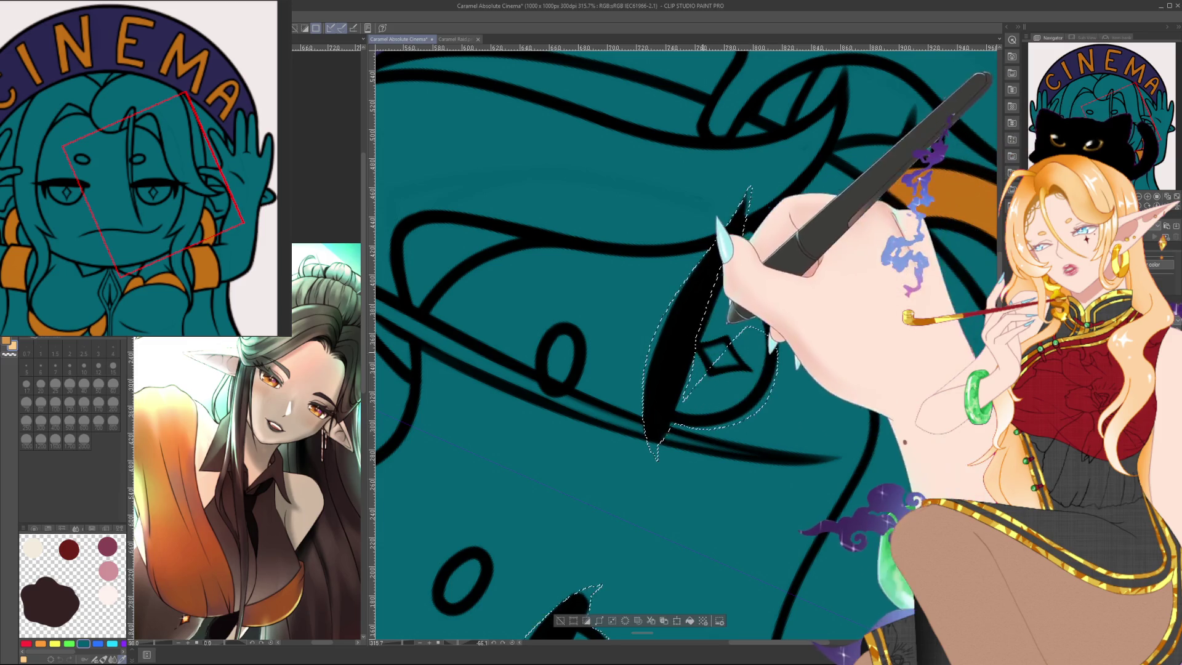
{"action": "mouse_move", "coordinate": [699, 400]}
{"action": "left_mouse_down"}
{"action": "mouse_move", "coordinate": [757, 391]}
{"action": "mouse_move", "coordinate": [762, 247]}
{"action": "mouse_move", "coordinate": [746, 196]}
{"action": "left_mouse_up"}
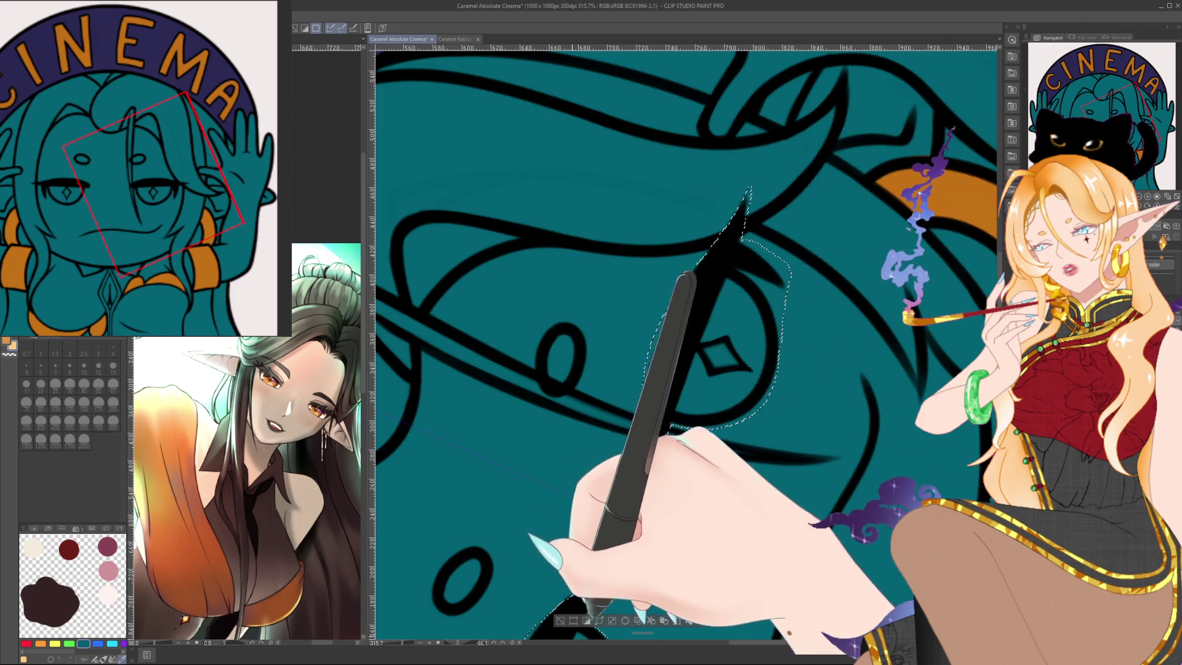
{"action": "key", "text": "ctrl+at"}
{"action": "scroll", "coordinate": [684, 345], "scroll_direction": "down", "scroll_amount": 5}
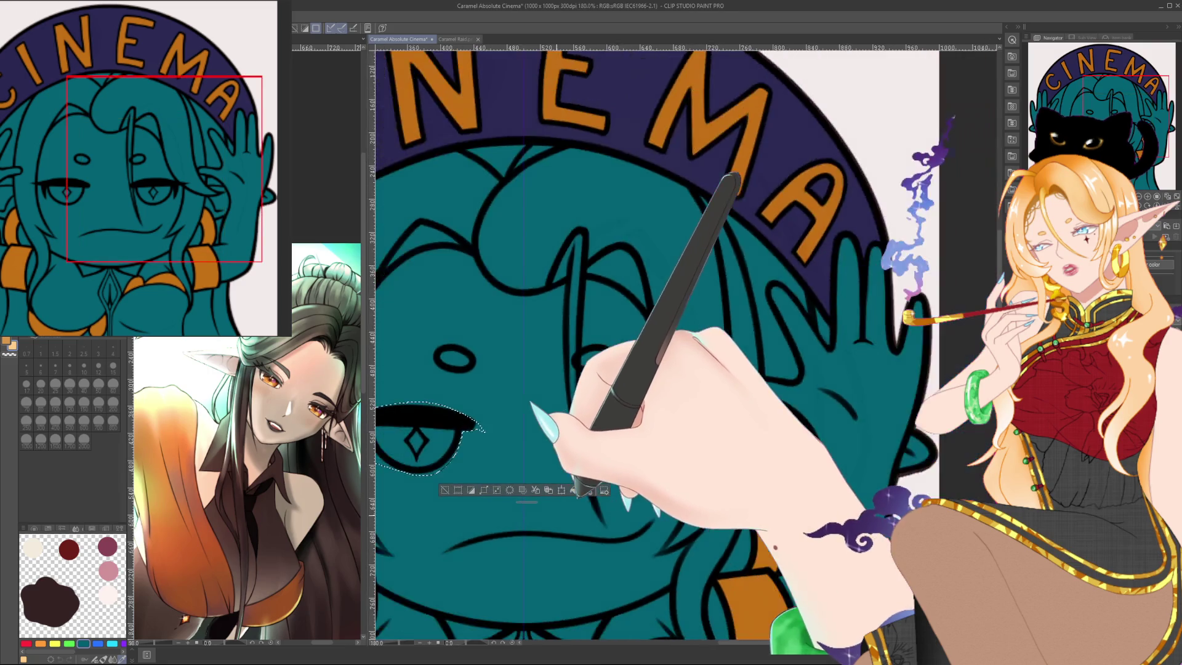
{"action": "scroll", "coordinate": [628, 345], "scroll_direction": "down", "scroll_amount": 3}
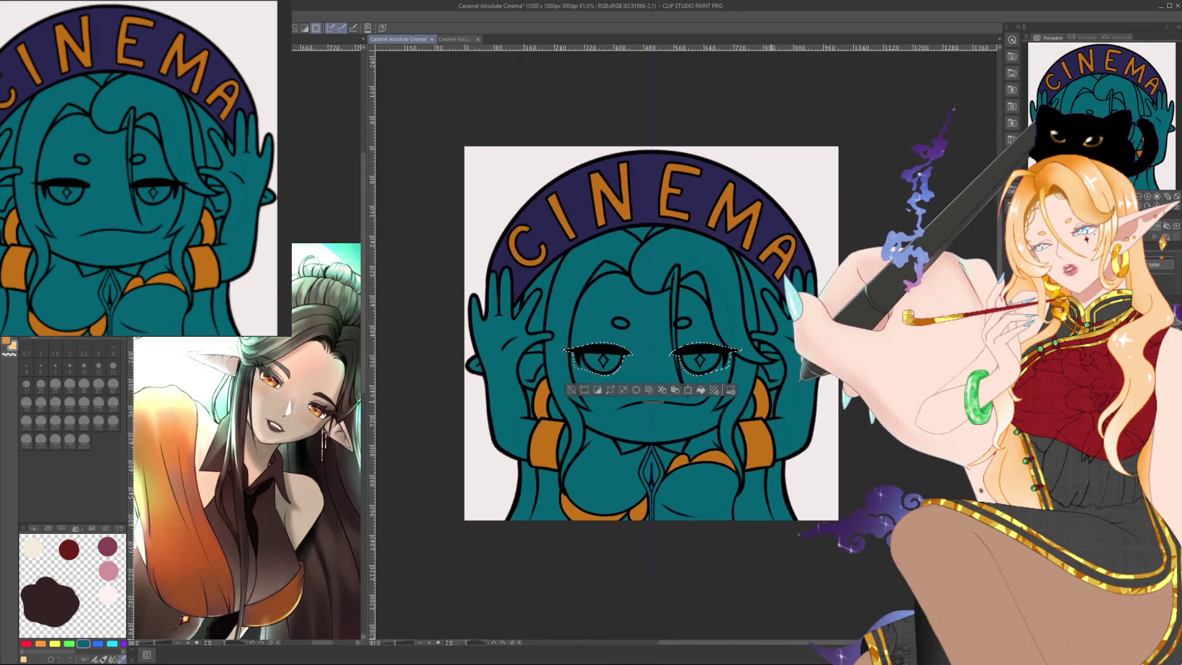
Try enlarging the selected eyes with Ctrl+T, cancel to keep them original size, and return to the brush.
{"action": "scroll", "coordinate": [629, 345], "scroll_direction": "up", "scroll_amount": 1}
{"action": "scroll", "coordinate": [619, 416], "scroll_direction": "up", "scroll_amount": 1}
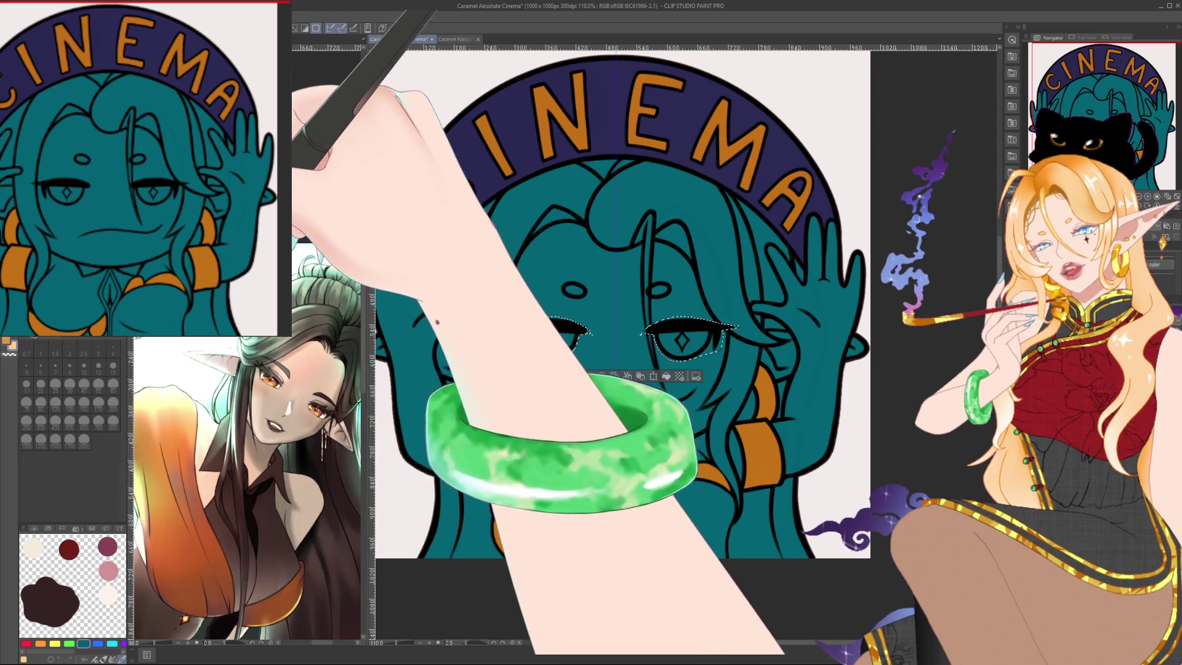
{"action": "key", "text": "ctrl+t"}
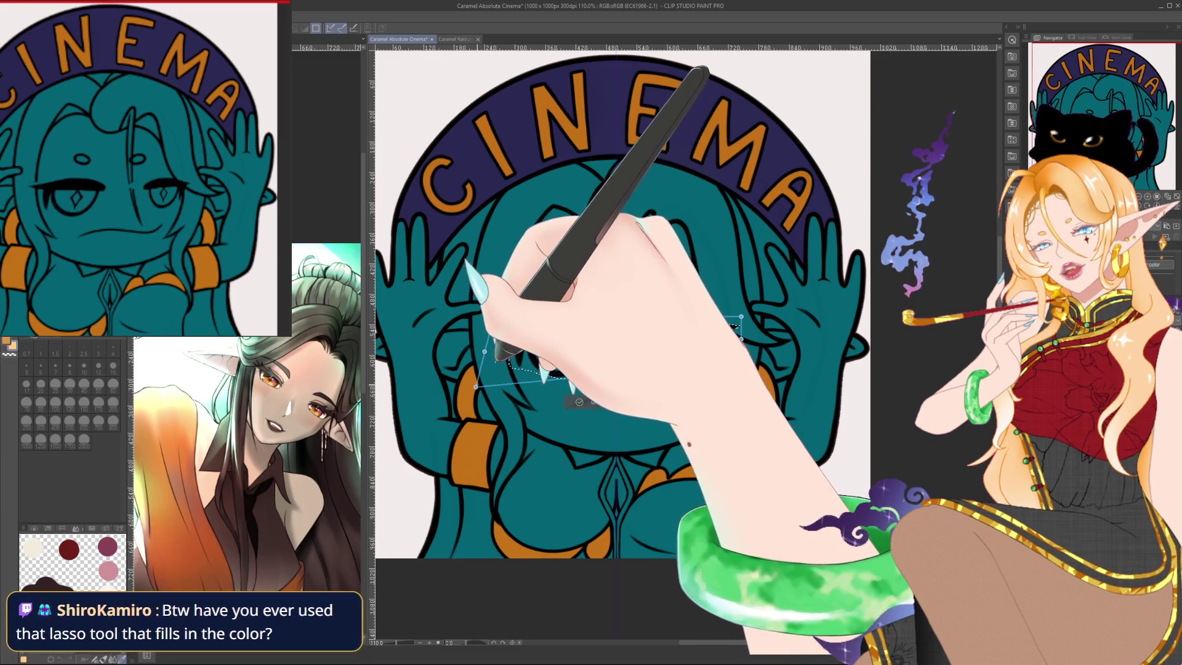
{"action": "left_click_drag", "start_coordinate": [494, 339], "coordinate": [470, 339]}
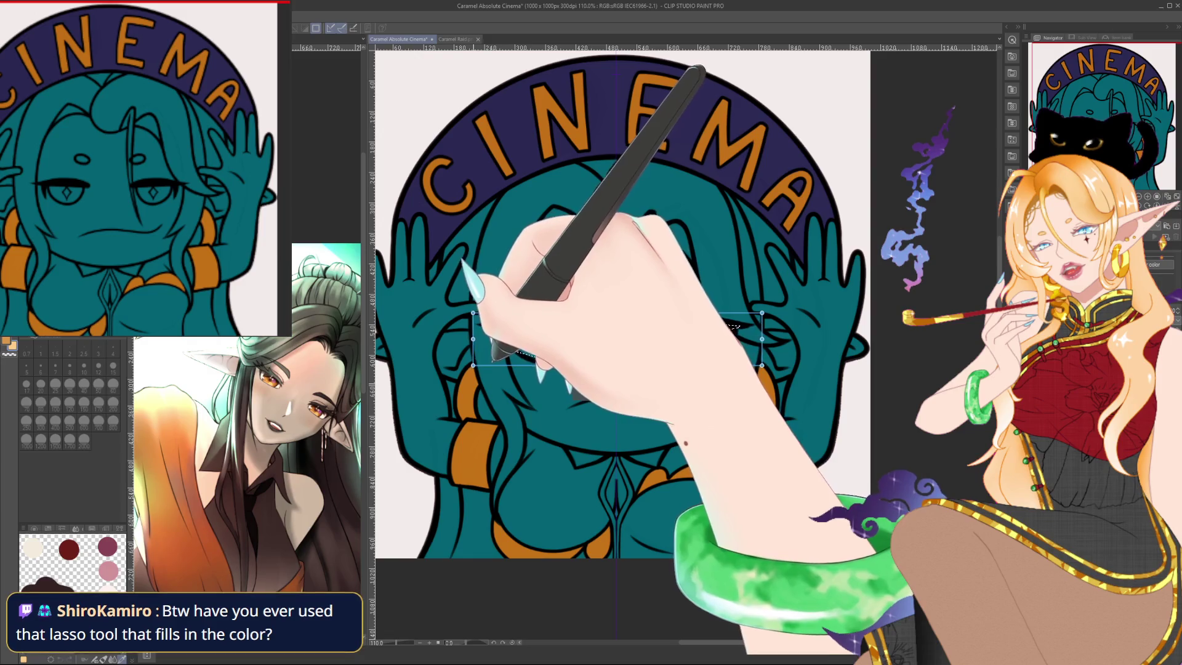
{"action": "key", "text": "Escape"}
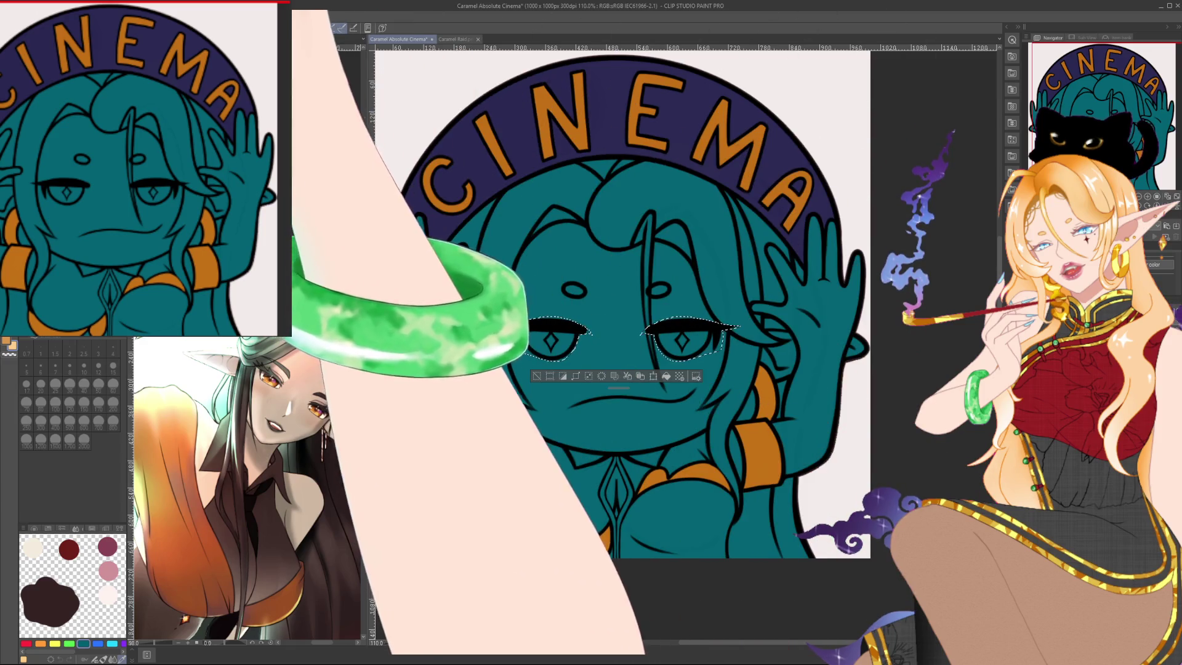
{"action": "left_click_drag", "start_coordinate": [616, 308], "coordinate": [651, 316]}
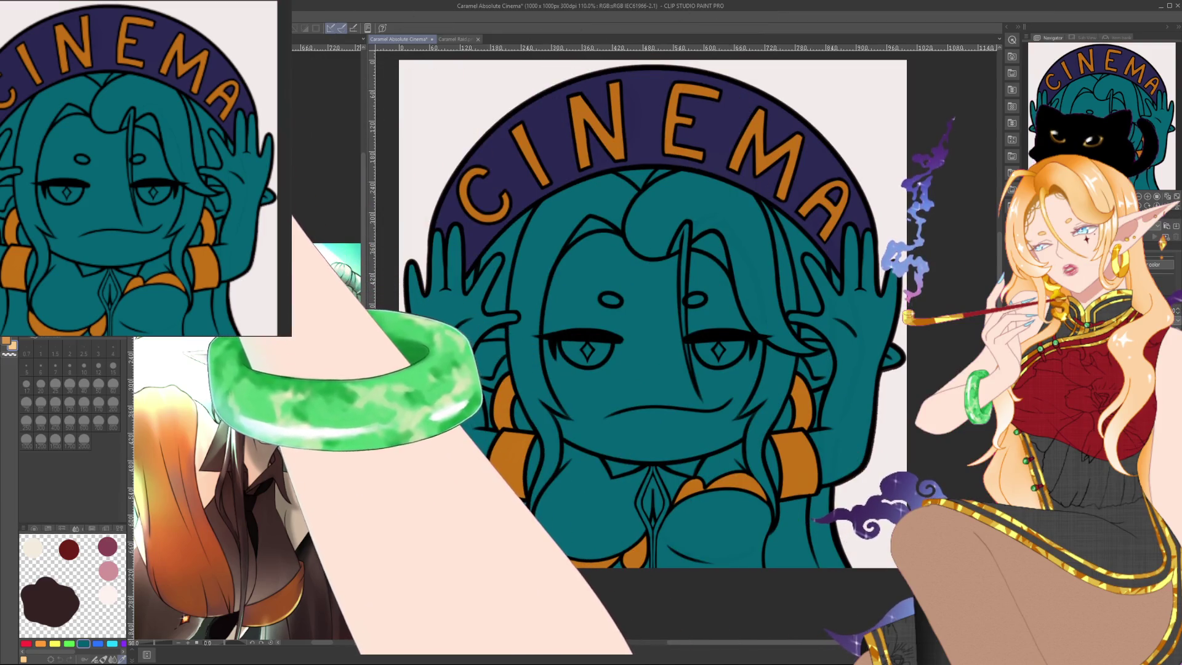
{"action": "key", "text": "p"}
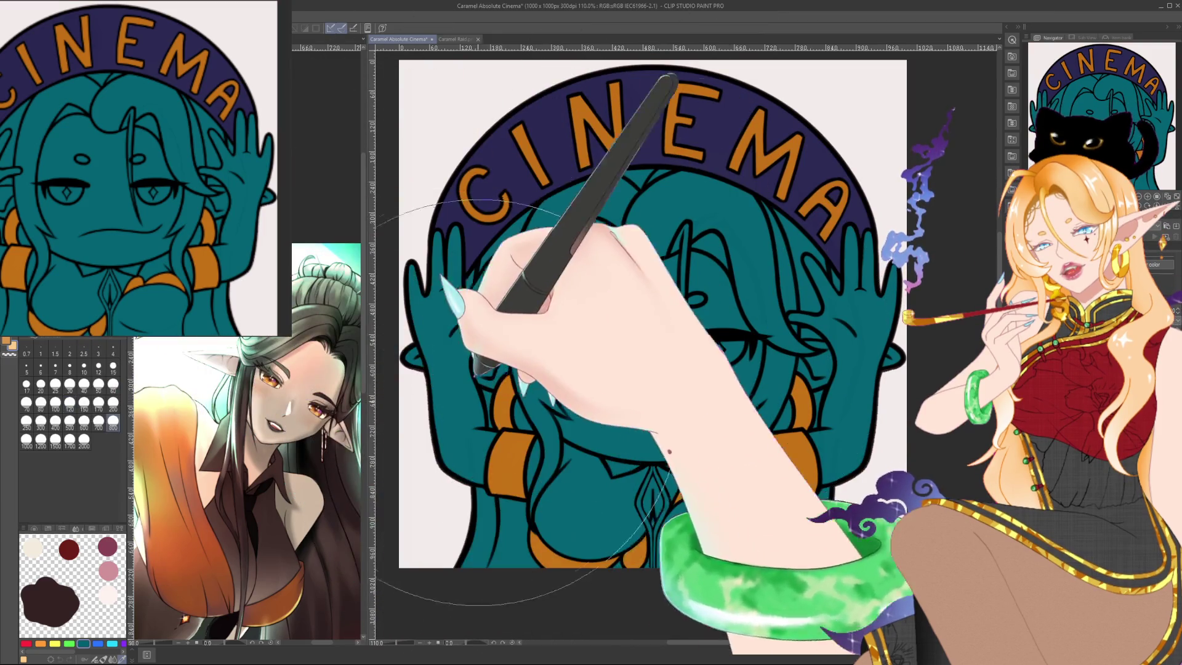
Set the brush size to 300 in the Brush Size palette.
{"action": "key", "text": "bracketright"}
{"action": "key", "text": "bracketright"}
{"action": "key", "text": "bracketright"}
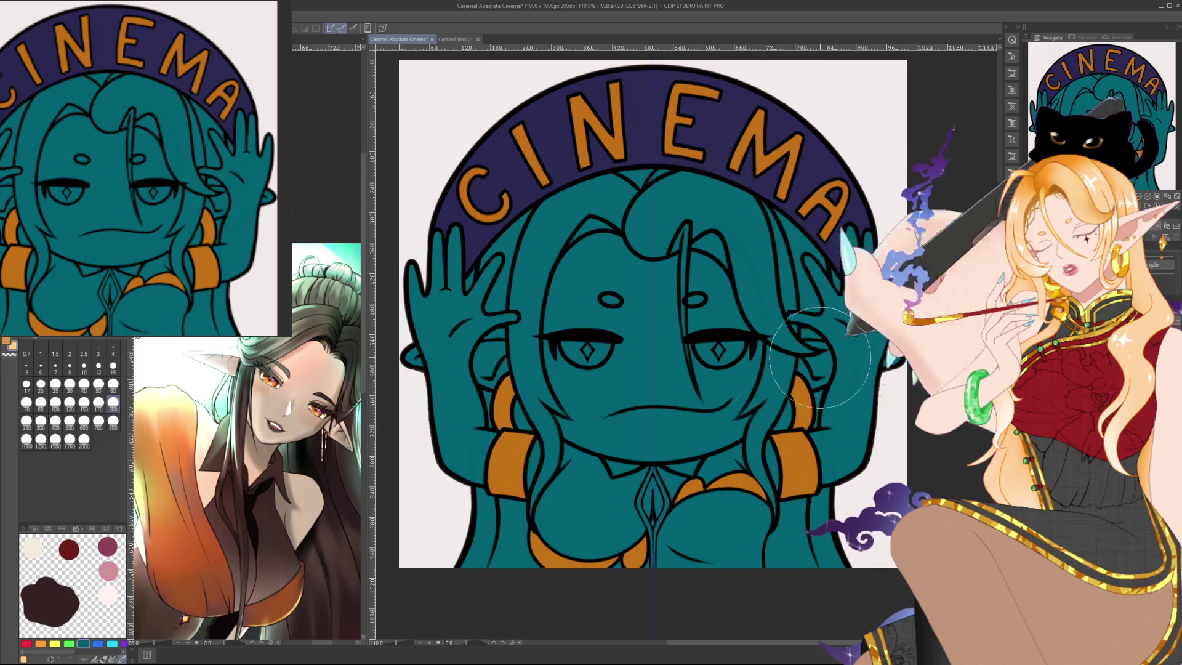
{"action": "left_click", "coordinate": [70, 425]}
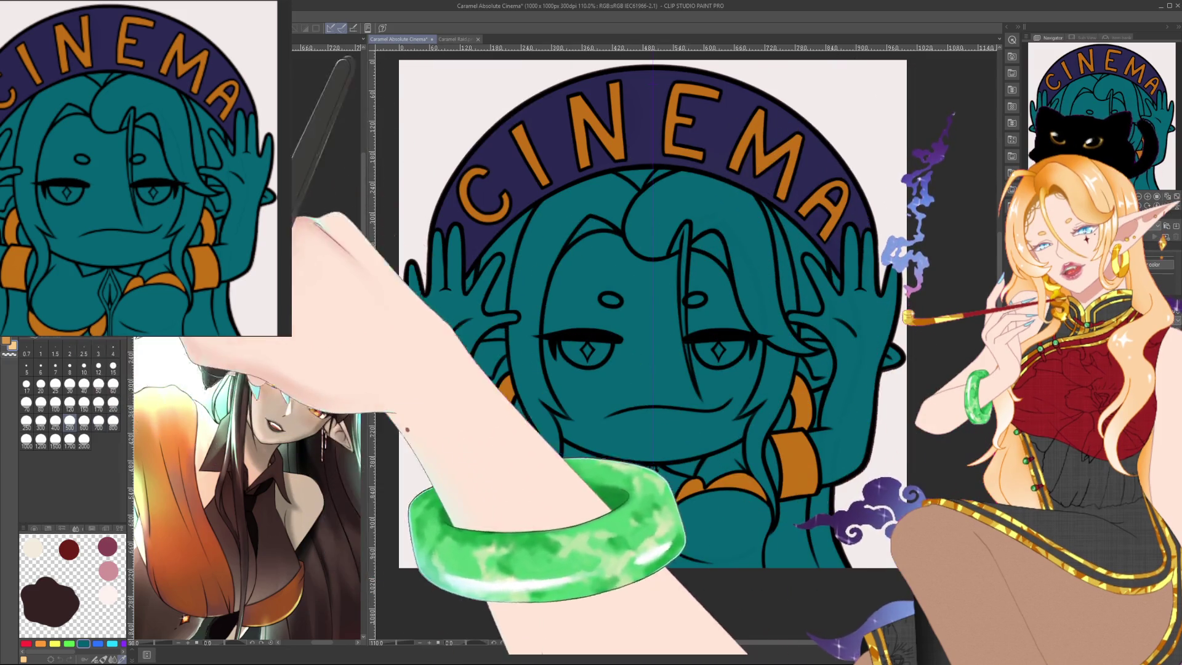
{"action": "left_click", "coordinate": [41, 425]}
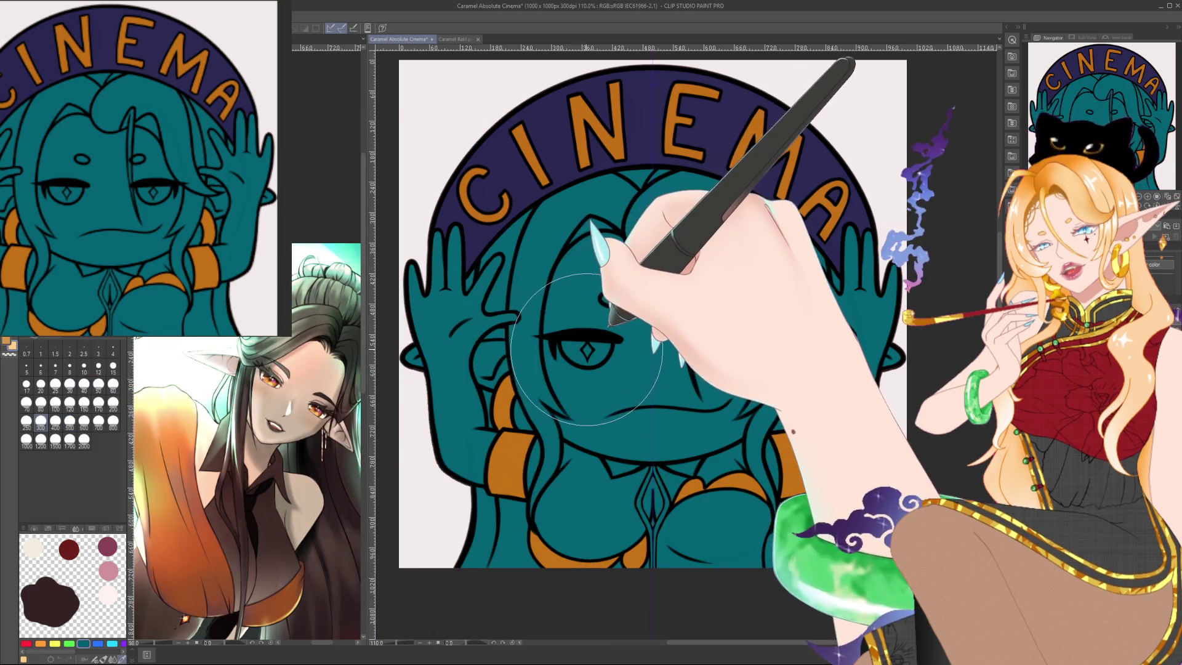
Zoom and pan around the CINEMA canvas, then switch to the Caramel Raid.png document.
{"action": "scroll", "coordinate": [643, 404], "scroll_direction": "down", "scroll_amount": 3}
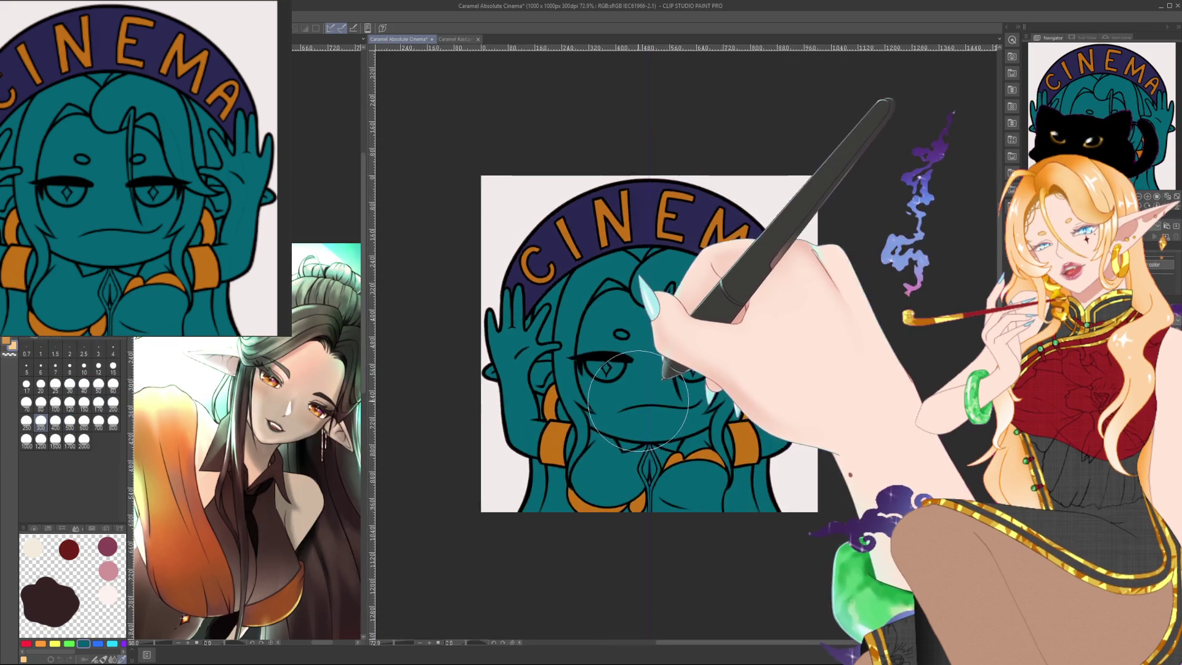
{"action": "scroll", "coordinate": [666, 333], "scroll_direction": "up", "scroll_amount": 2}
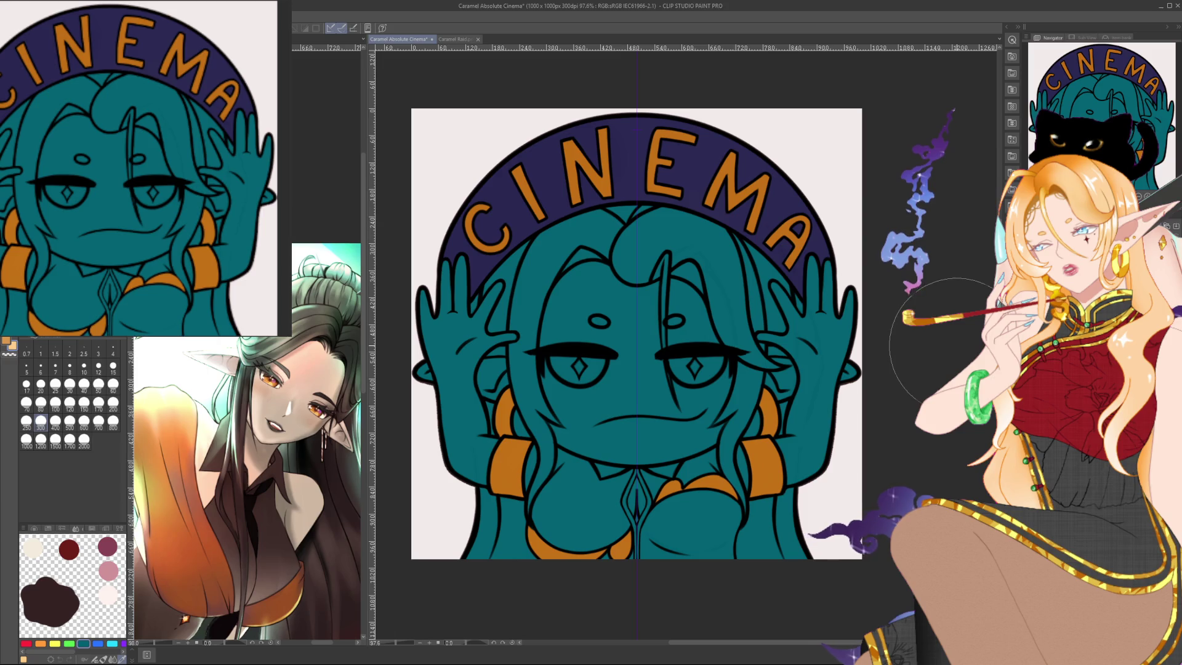
{"action": "scroll", "coordinate": [954, 345], "scroll_direction": "down", "scroll_amount": 1}
{"action": "scroll", "coordinate": [901, 351], "scroll_direction": "down", "scroll_amount": 3}
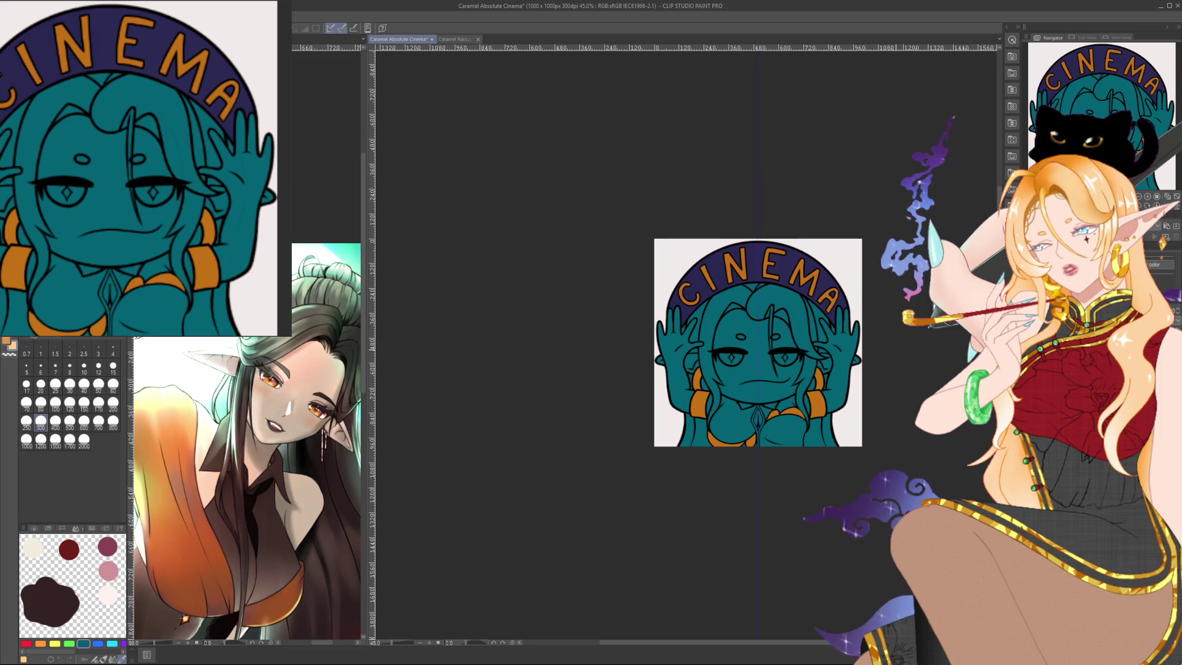
{"action": "scroll", "coordinate": [850, 351], "scroll_direction": "up", "scroll_amount": 1}
{"action": "scroll", "coordinate": [850, 351], "scroll_direction": "up", "scroll_amount": 2}
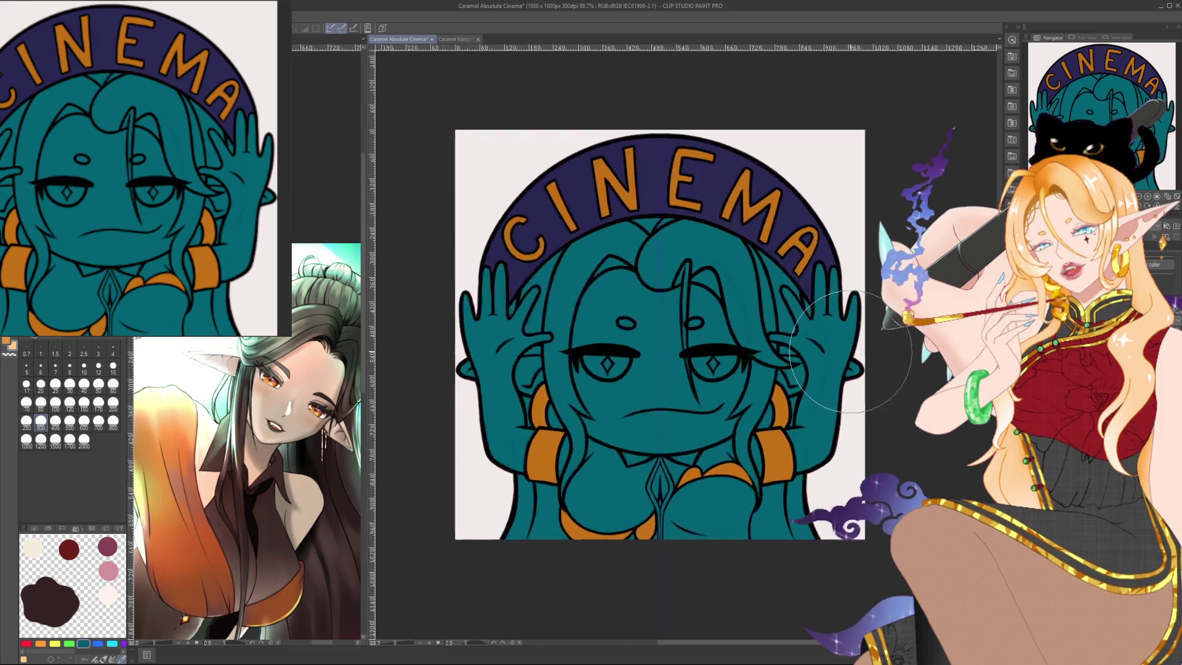
{"action": "scroll", "coordinate": [850, 351], "scroll_direction": "up", "scroll_amount": 1}
{"action": "left_click_drag", "start_coordinate": [850, 351], "coordinate": [907, 340]}
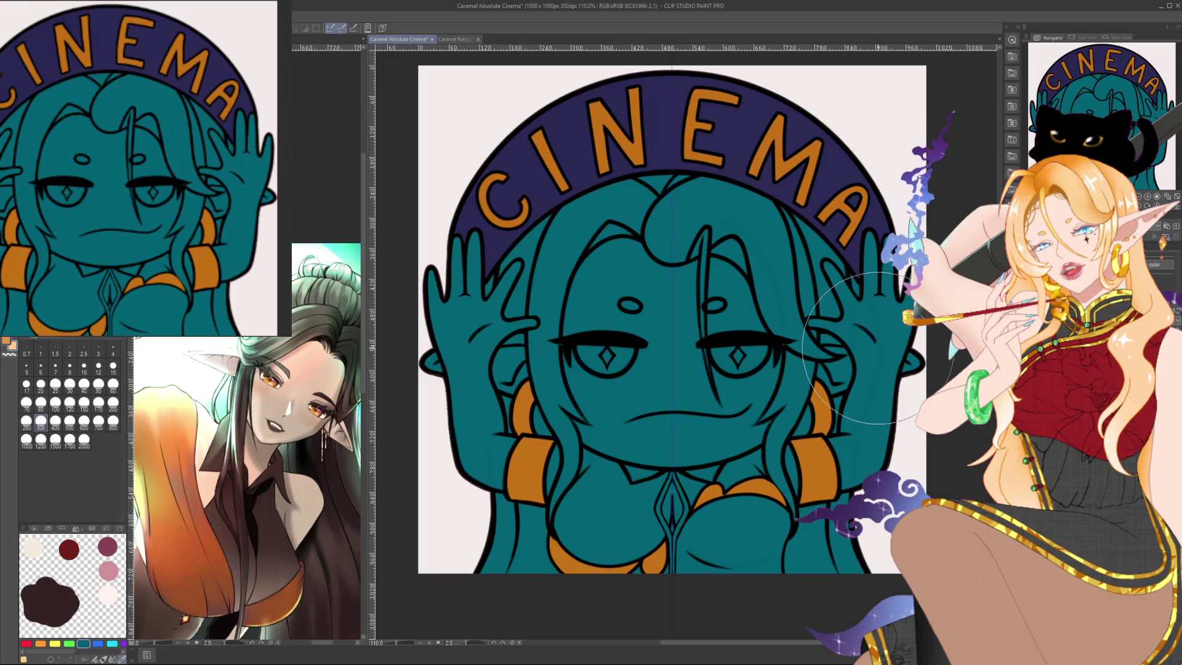
{"action": "scroll", "coordinate": [850, 357], "scroll_direction": "up", "scroll_amount": 1}
{"action": "scroll", "coordinate": [801, 369], "scroll_direction": "up", "scroll_amount": 1}
{"action": "scroll", "coordinate": [739, 388], "scroll_direction": "up", "scroll_amount": 1}
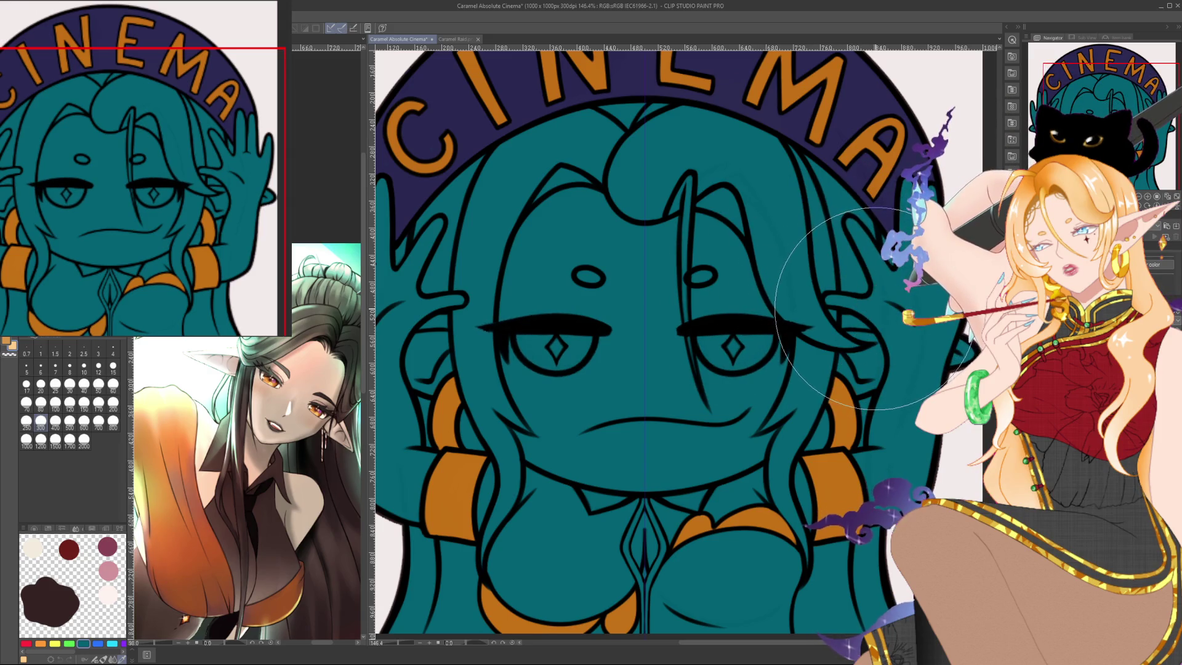
{"action": "scroll", "coordinate": [876, 302], "scroll_direction": "down", "scroll_amount": 4}
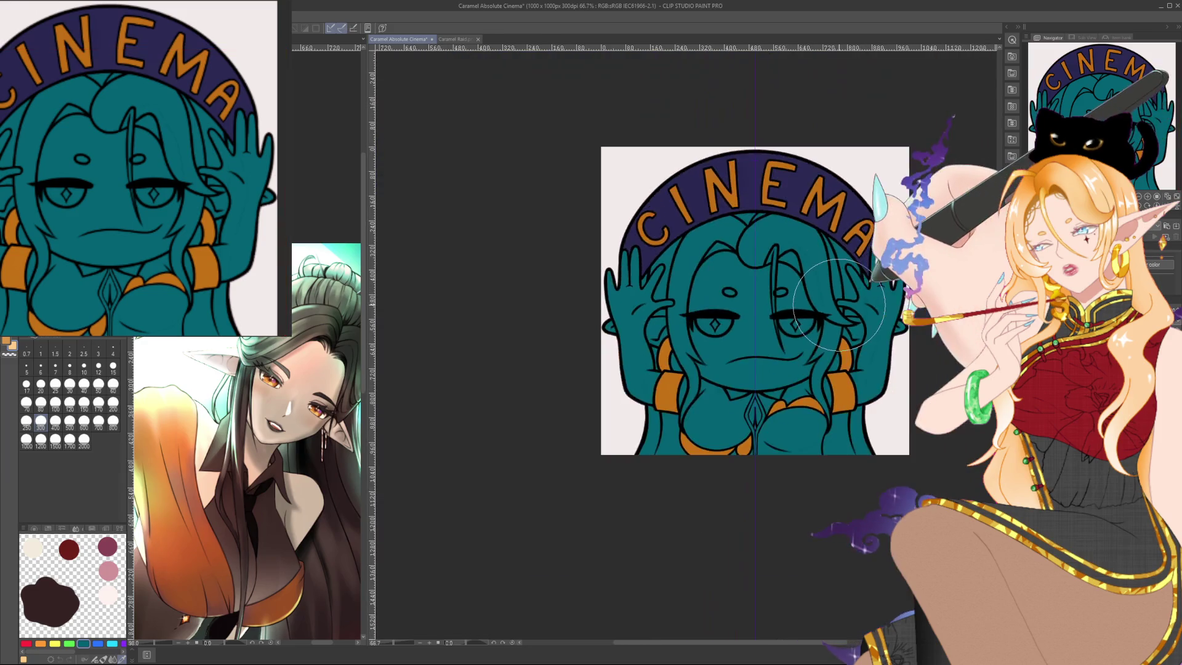
{"action": "scroll", "coordinate": [703, 362], "scroll_direction": "down", "scroll_amount": 2}
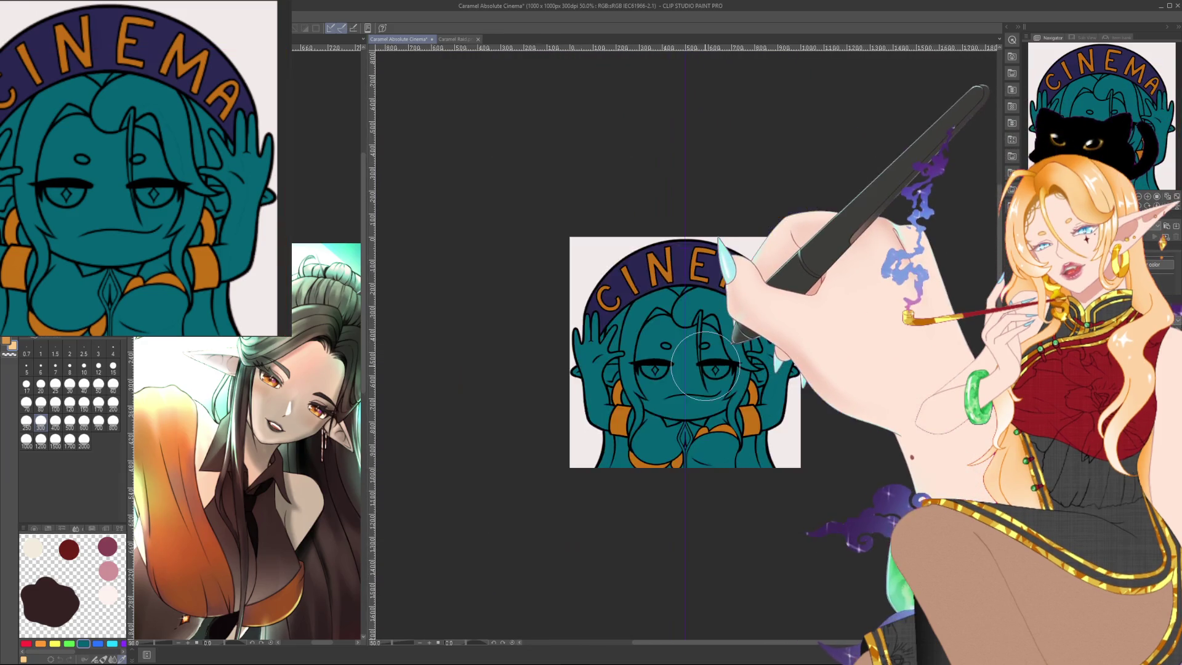
{"action": "scroll", "coordinate": [733, 366], "scroll_direction": "down", "scroll_amount": 4}
{"action": "scroll", "coordinate": [767, 372], "scroll_direction": "down", "scroll_amount": 2}
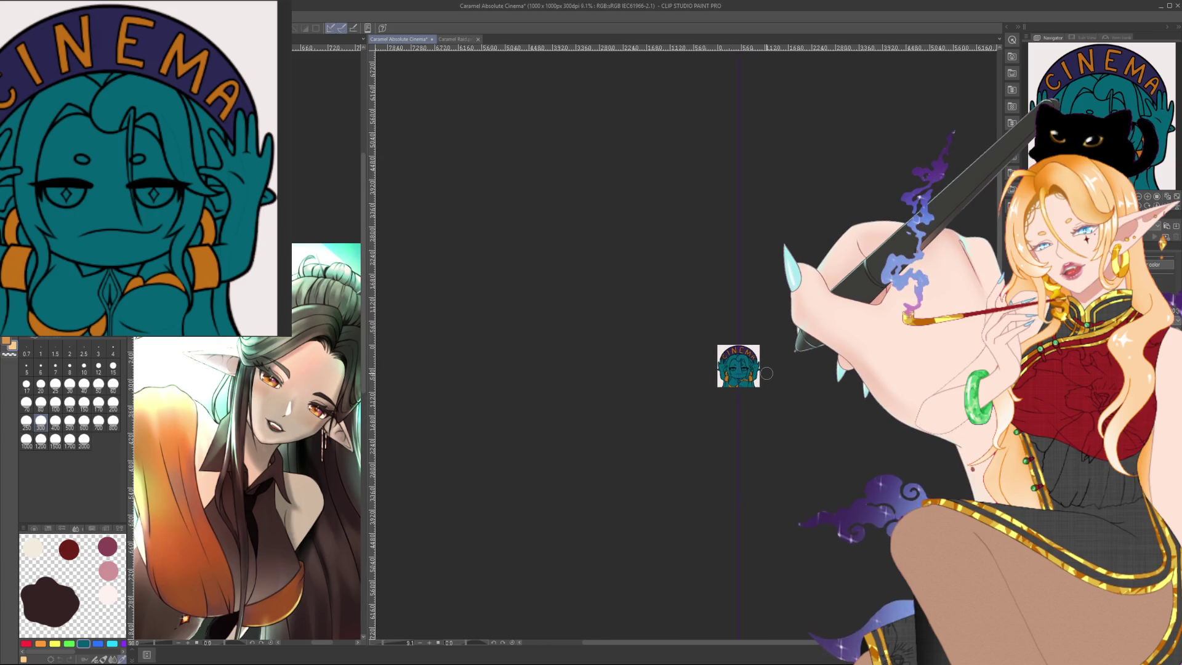
{"action": "scroll", "coordinate": [763, 372], "scroll_direction": "up", "scroll_amount": 2}
{"action": "scroll", "coordinate": [752, 373], "scroll_direction": "up", "scroll_amount": 2}
{"action": "scroll", "coordinate": [708, 364], "scroll_direction": "up", "scroll_amount": 2}
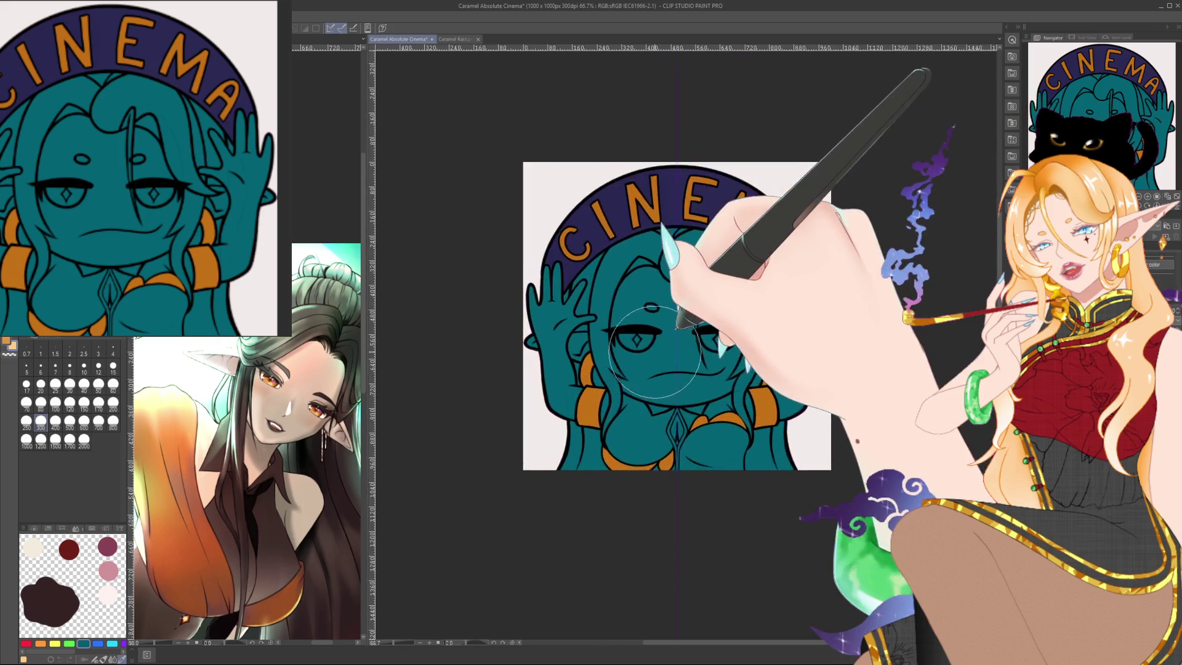
{"action": "left_click", "coordinate": [454, 39]}
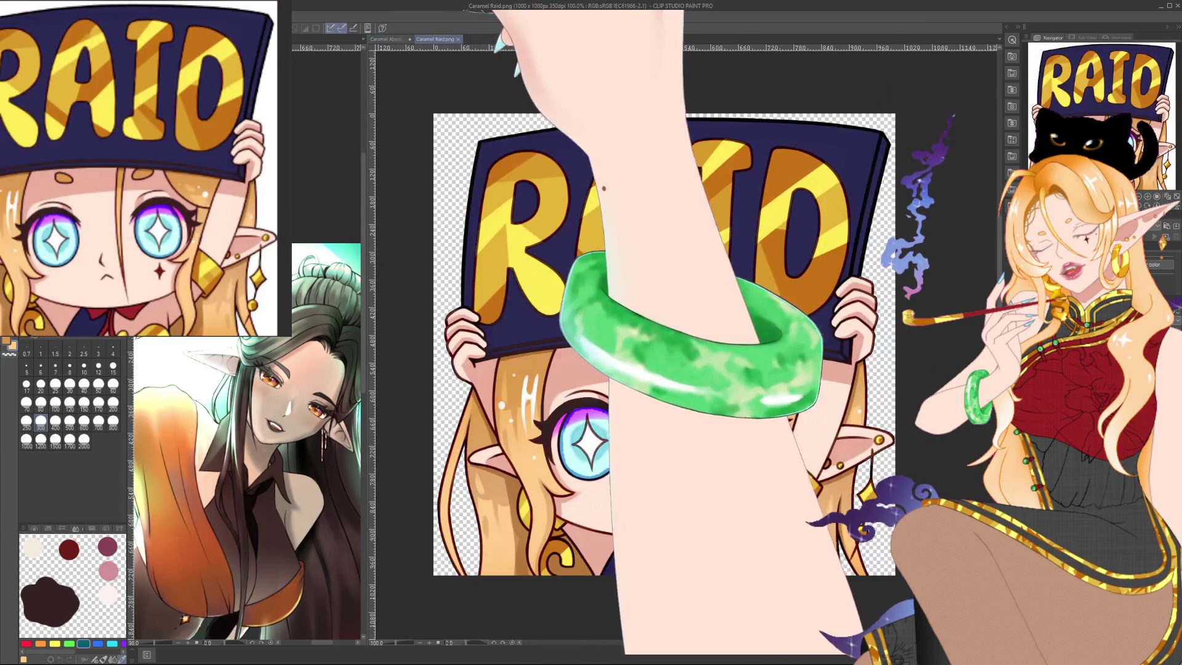
Return to Caramel Absolute Cinema, zoom in on the face, and set the brush to size 4.
{"action": "left_click", "coordinate": [391, 39]}
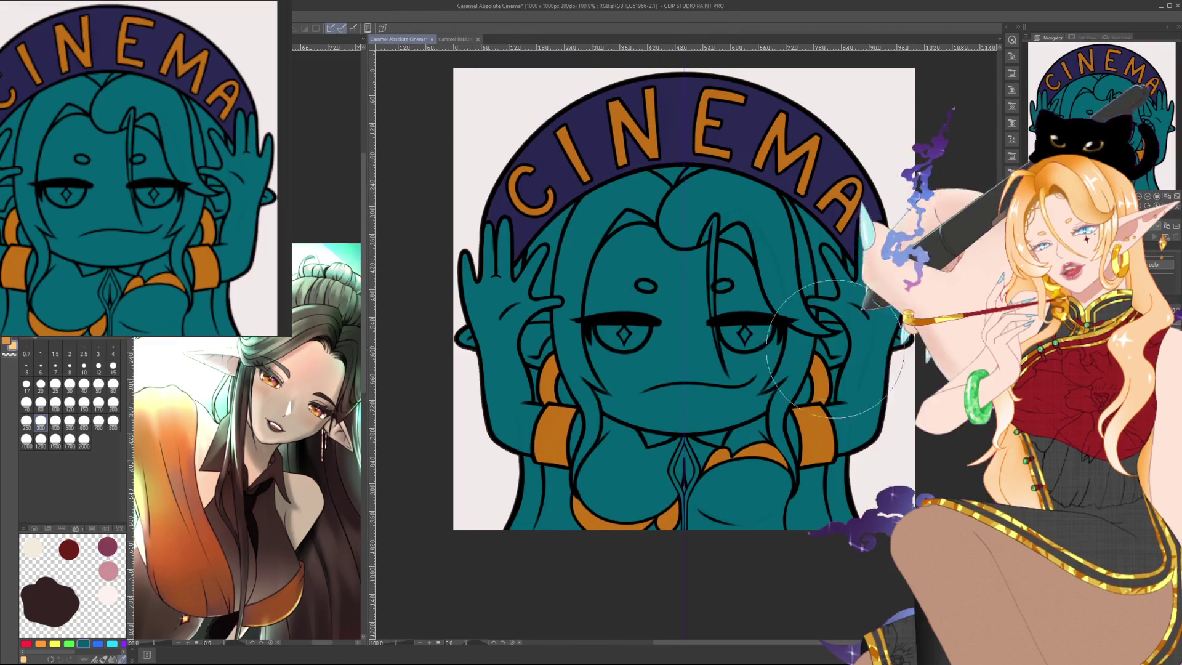
{"action": "scroll", "coordinate": [683, 431], "scroll_direction": "up", "scroll_amount": 2}
{"action": "scroll", "coordinate": [684, 431], "scroll_direction": "up", "scroll_amount": 1}
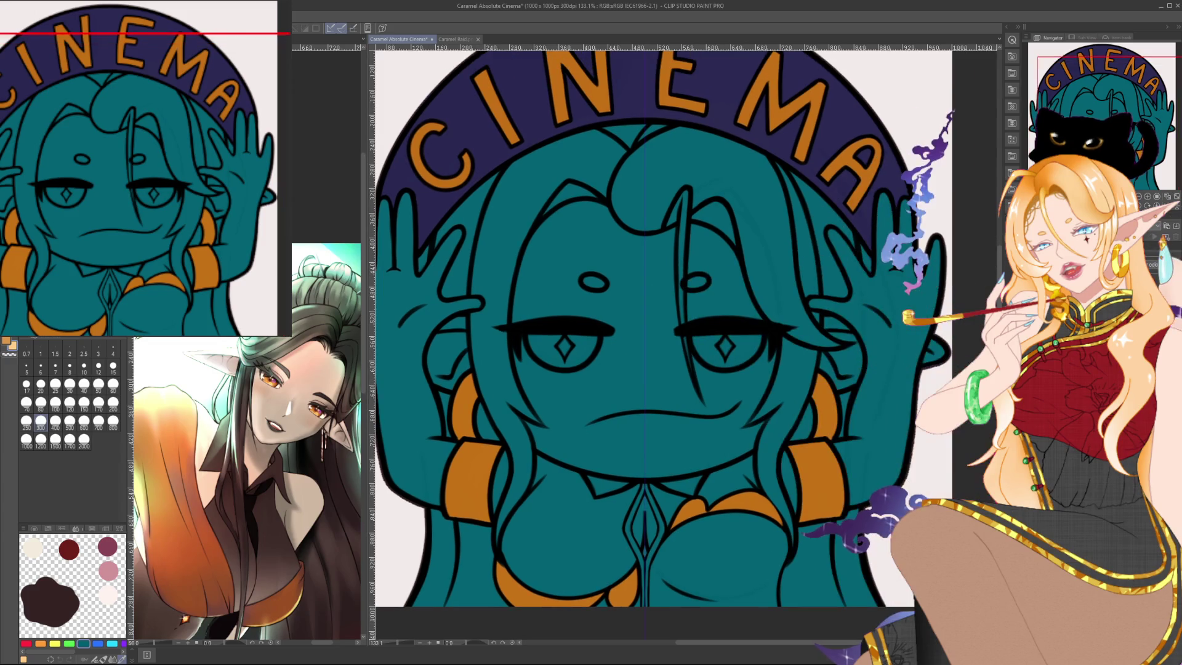
{"action": "scroll", "coordinate": [982, 425], "scroll_direction": "down", "scroll_amount": 2}
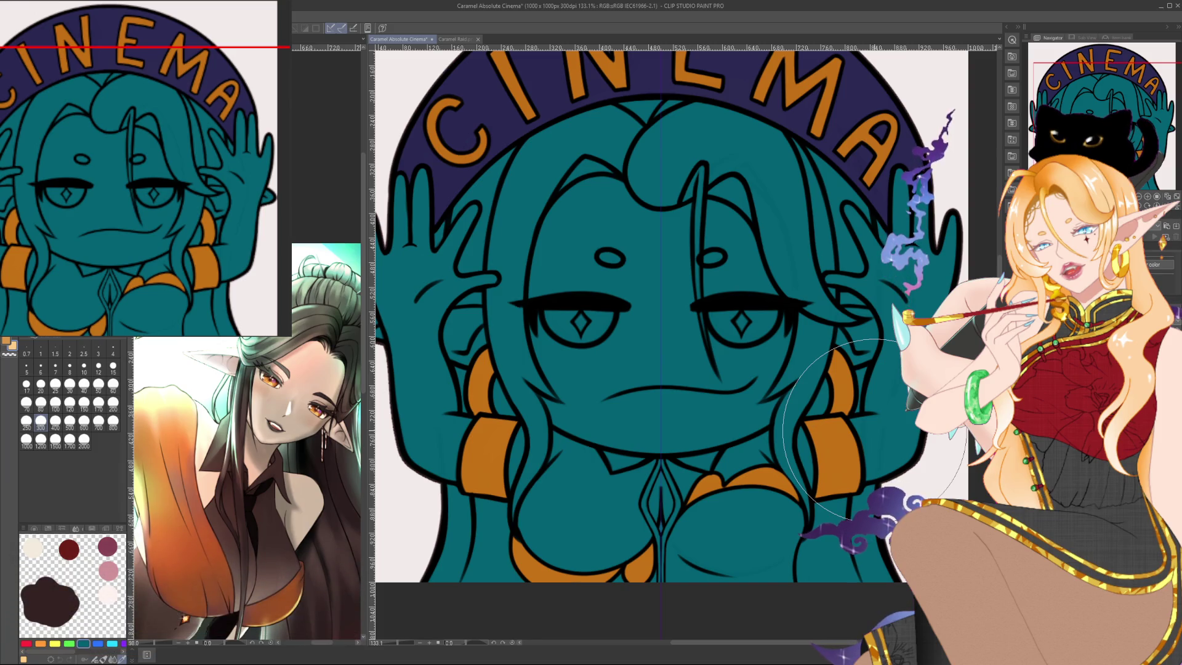
{"action": "left_click", "coordinate": [113, 349]}
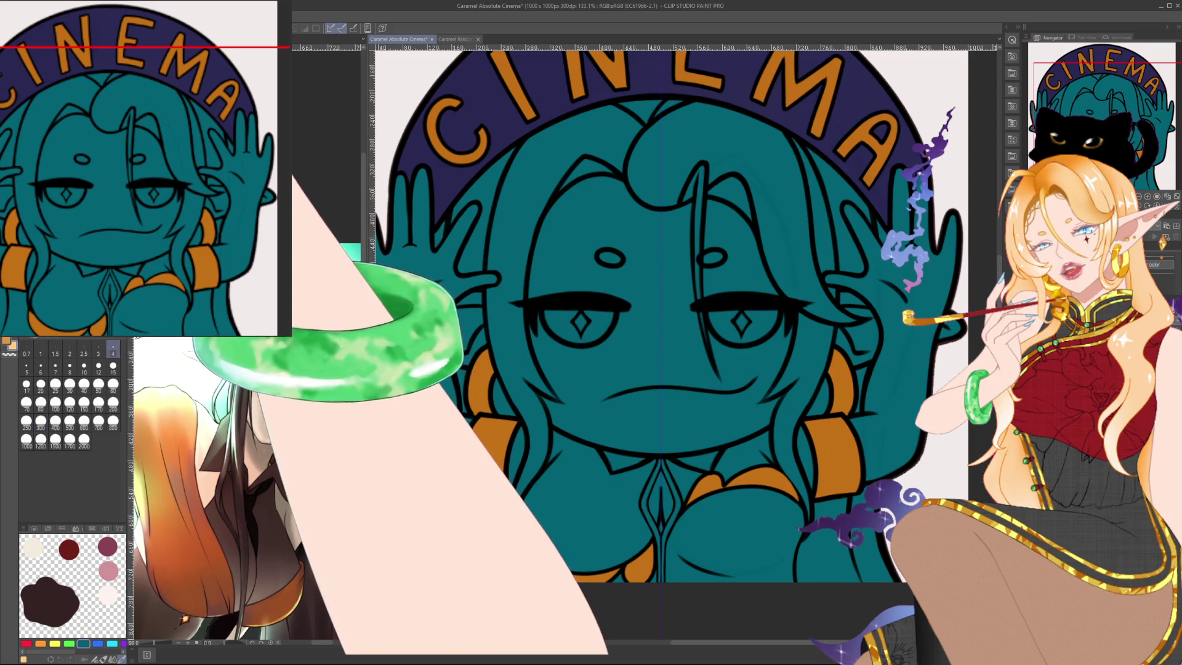
Rotate the view around the face, reset it upright and zoom to 150%.
{"action": "scroll", "coordinate": [535, 246], "scroll_direction": "up", "scroll_amount": 2}
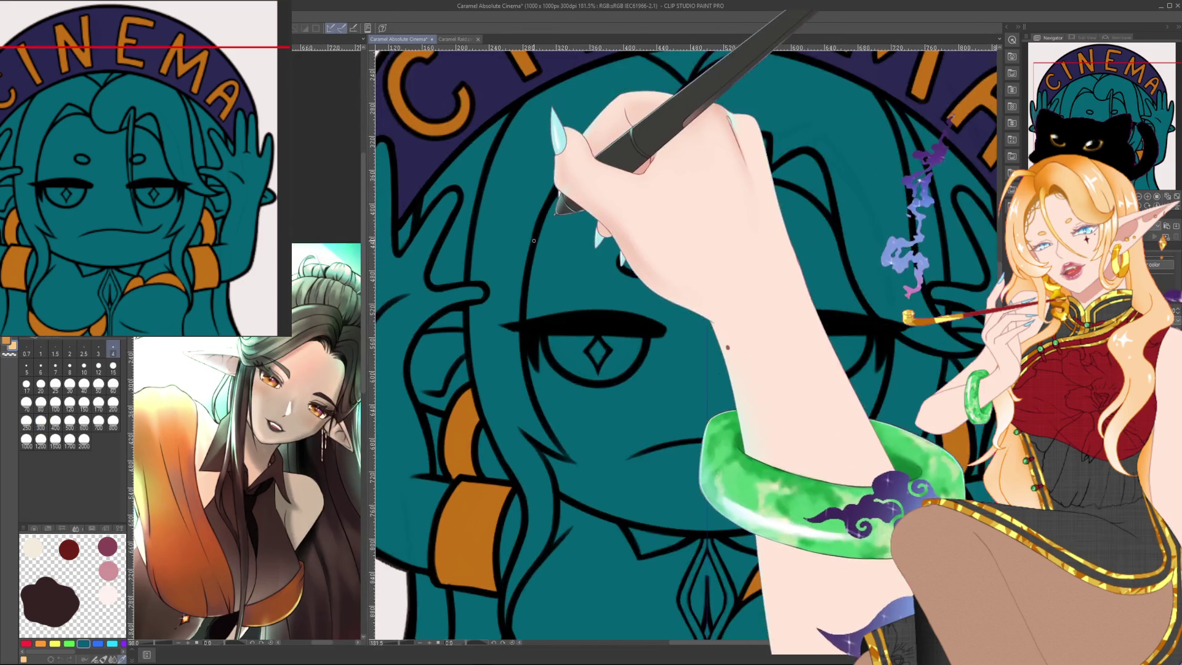
{"action": "scroll", "coordinate": [534, 246], "scroll_direction": "up", "scroll_amount": 2}
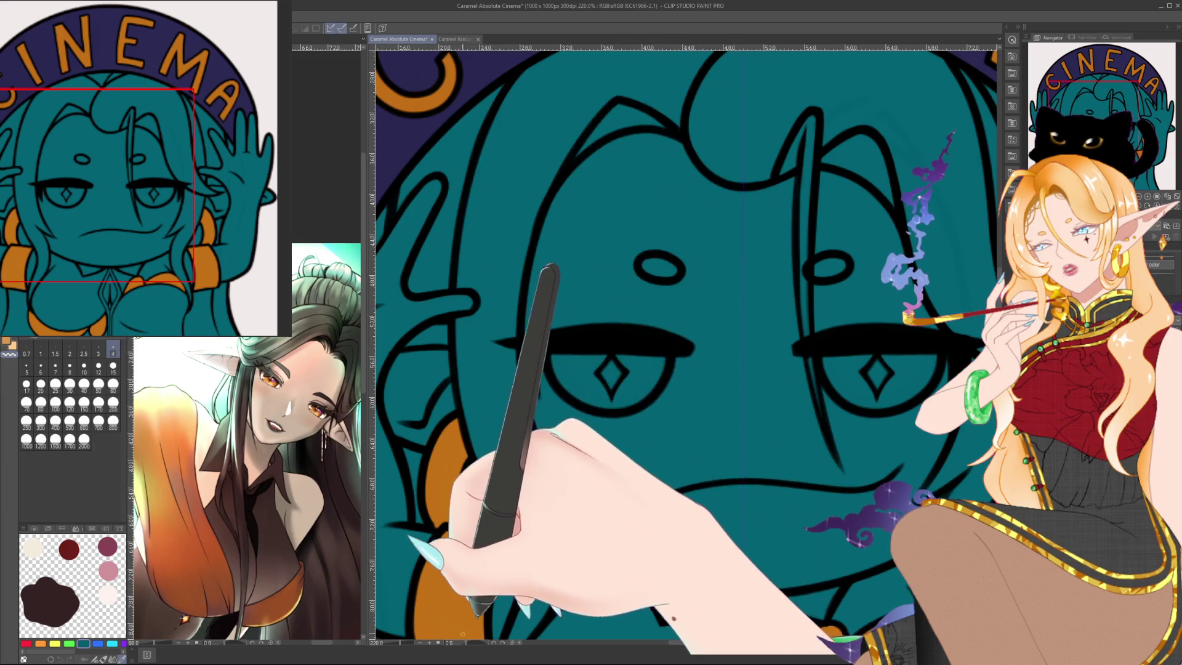
{"action": "left_click_drag", "start_coordinate": [436, 245], "coordinate": [615, 450]}
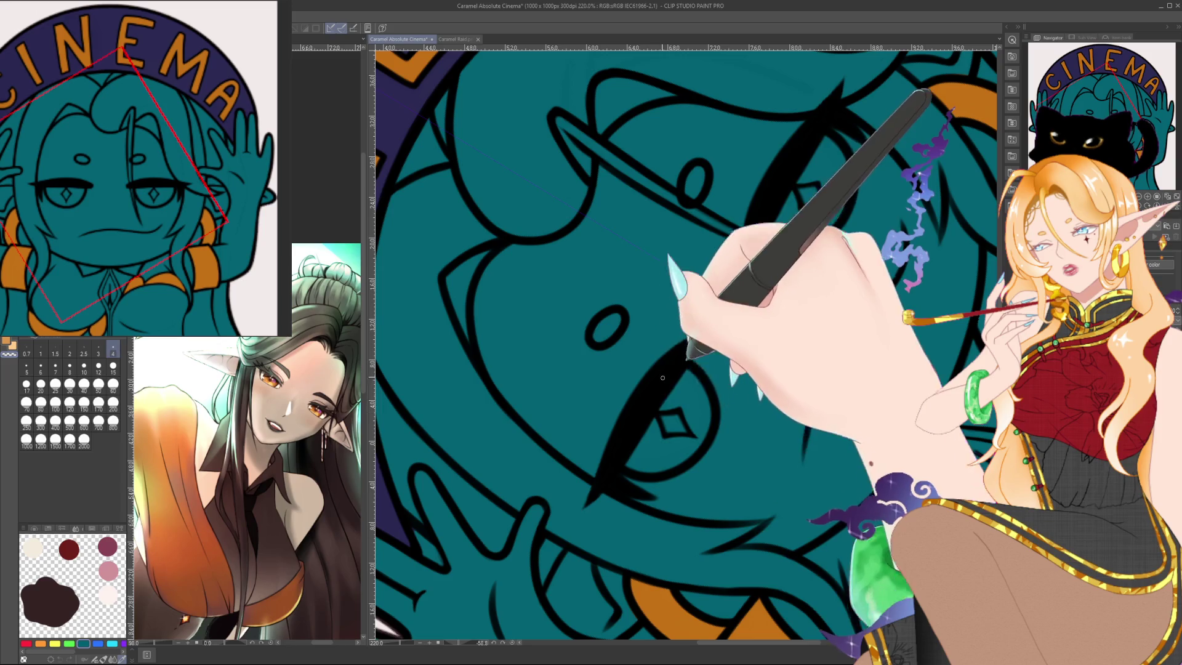
{"action": "key", "text": "ctrl+shift+0"}
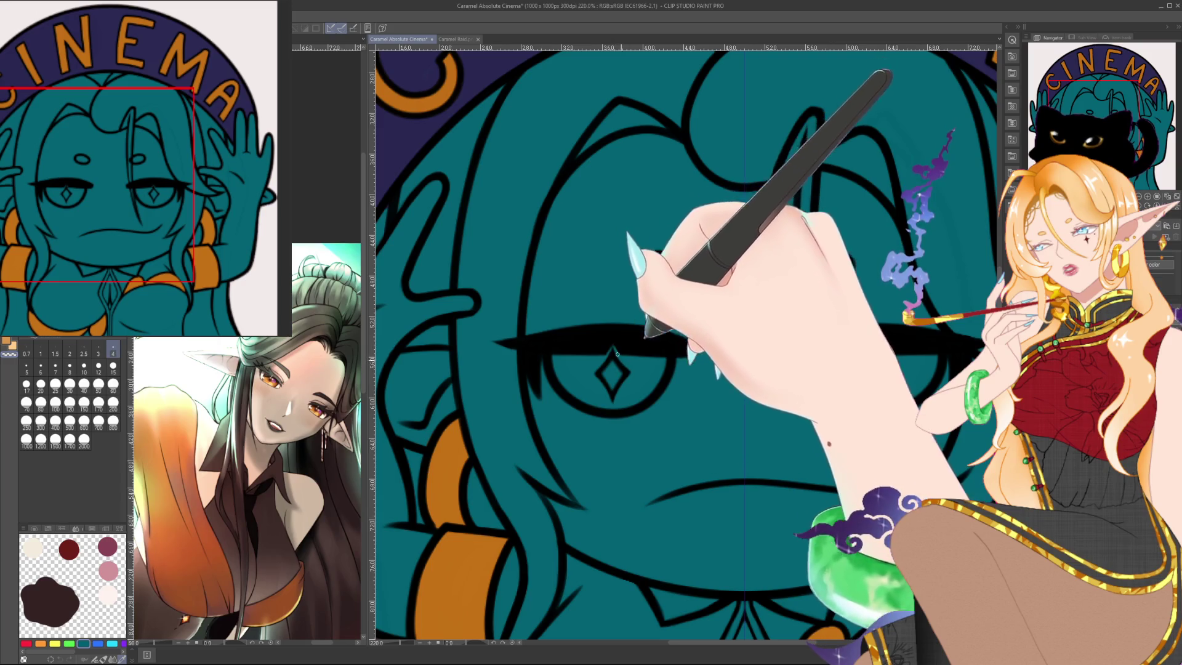
{"action": "key", "text": "ctrl+alt+0"}
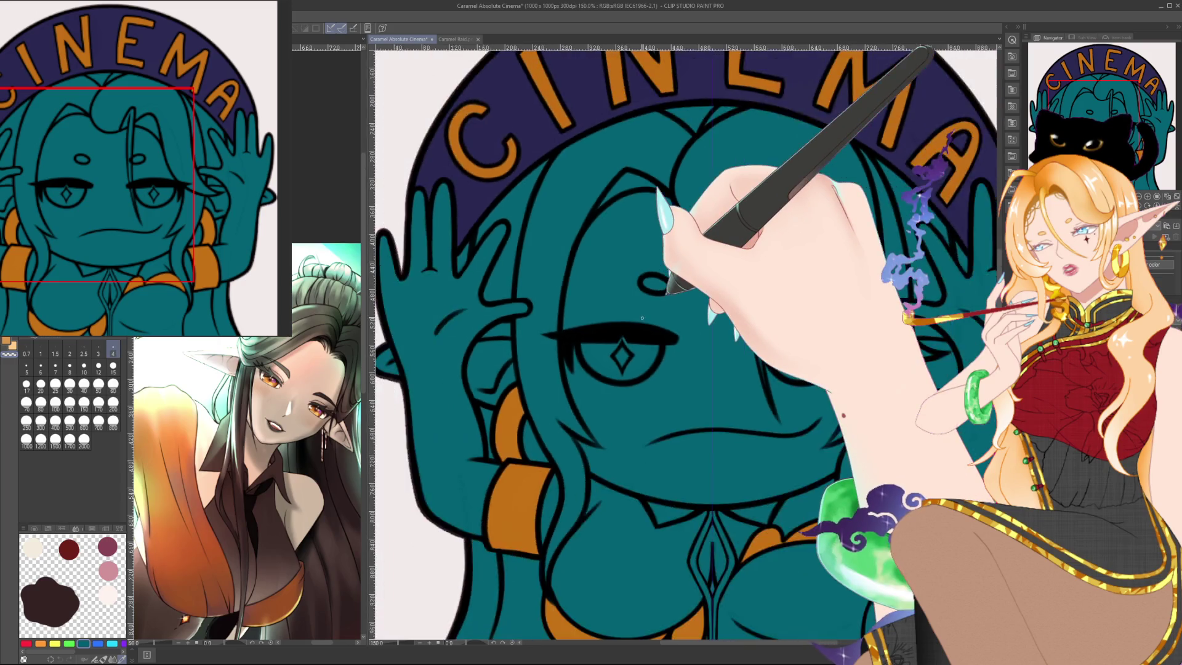
{"action": "key", "text": "ctrl+minus"}
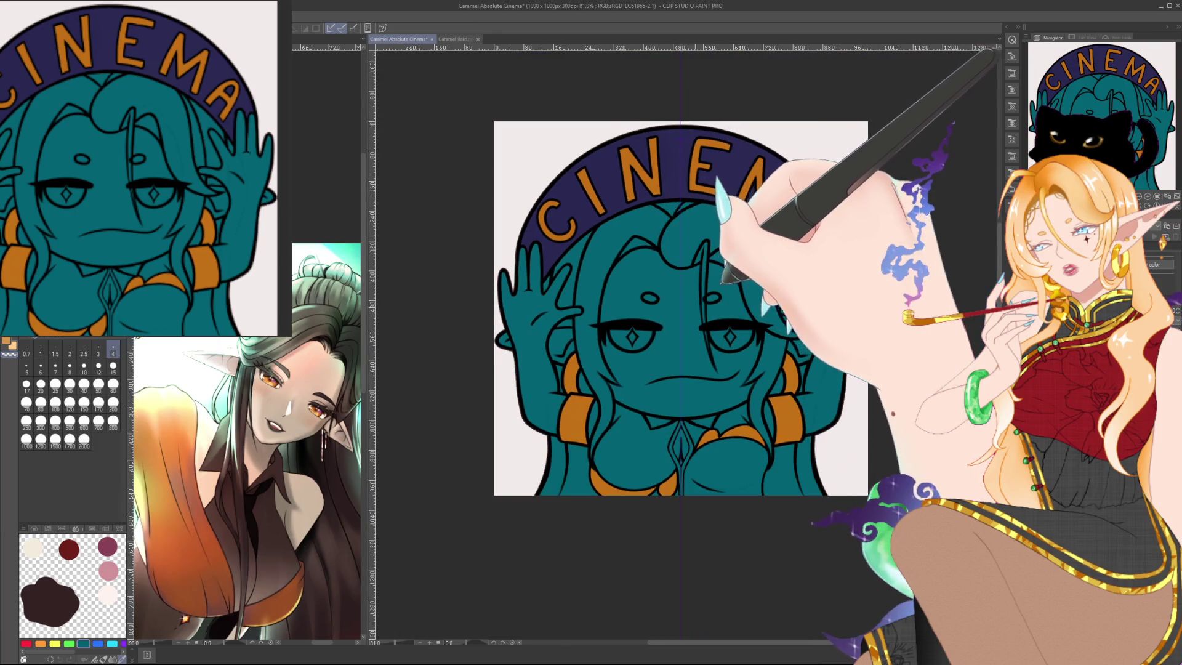
{"action": "key", "text": "ctrl+plus"}
{"action": "key", "text": "ctrl+plus"}
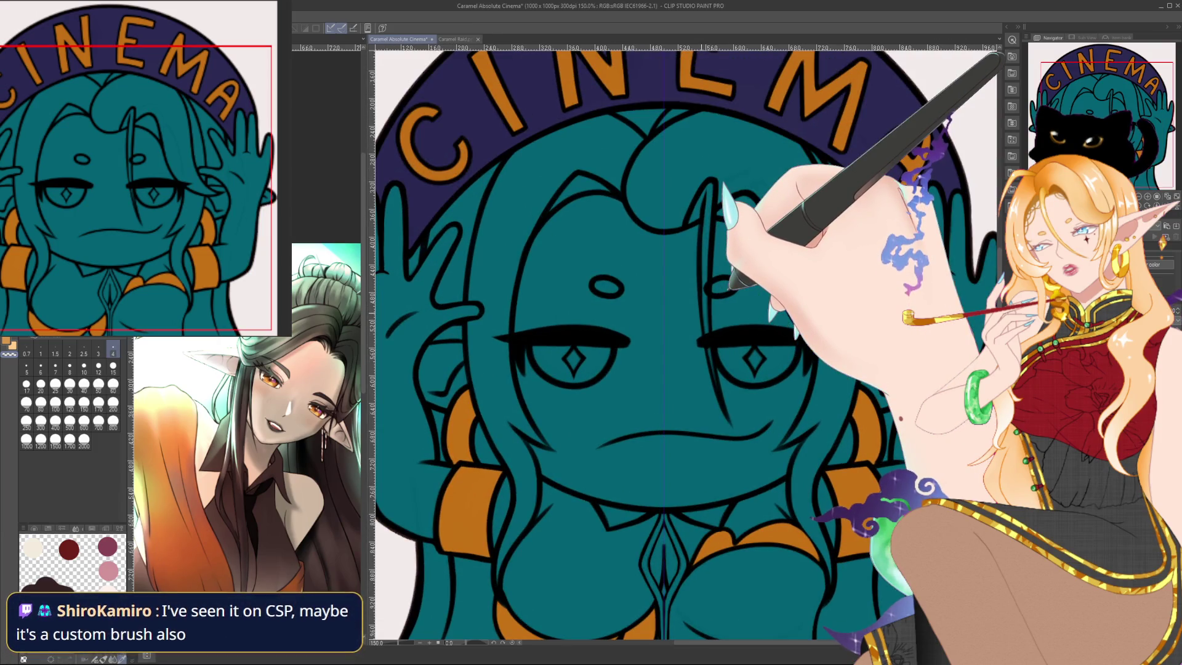
{"action": "scroll", "coordinate": [701, 311], "scroll_direction": "down", "scroll_amount": 3}
{"action": "scroll", "coordinate": [701, 311], "scroll_direction": "up", "scroll_amount": 4}
{"action": "scroll", "coordinate": [701, 311], "scroll_direction": "up", "scroll_amount": 2}
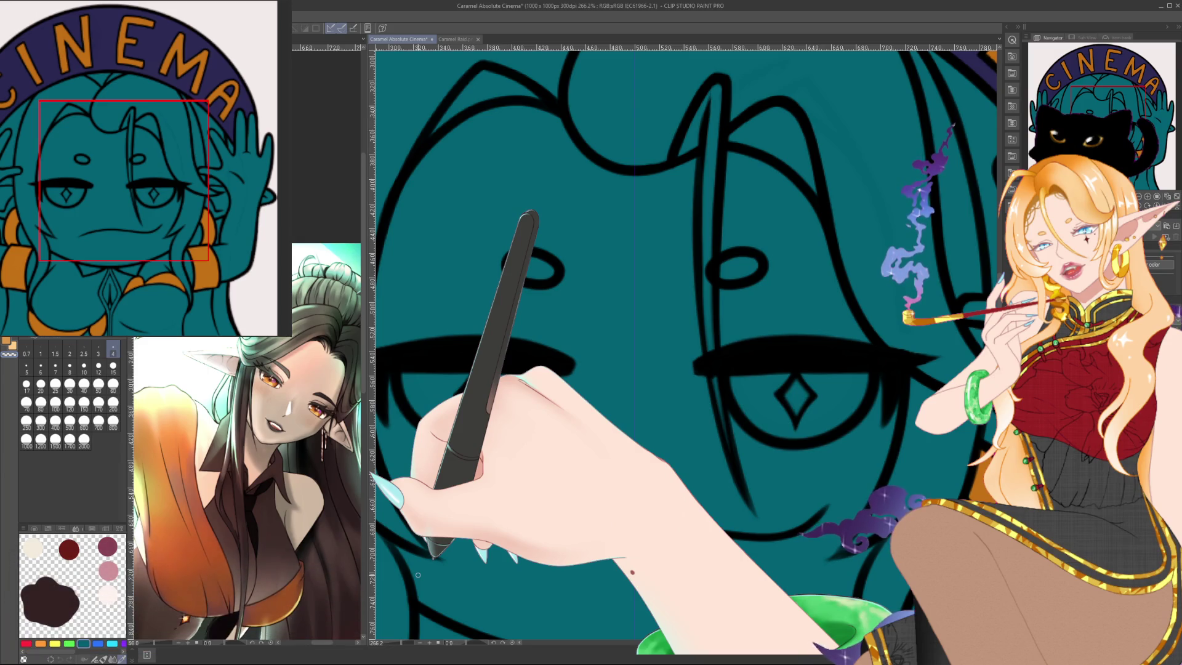
Set the brush to size 12 and reframe the view on the face.
{"action": "left_click", "coordinate": [98, 368]}
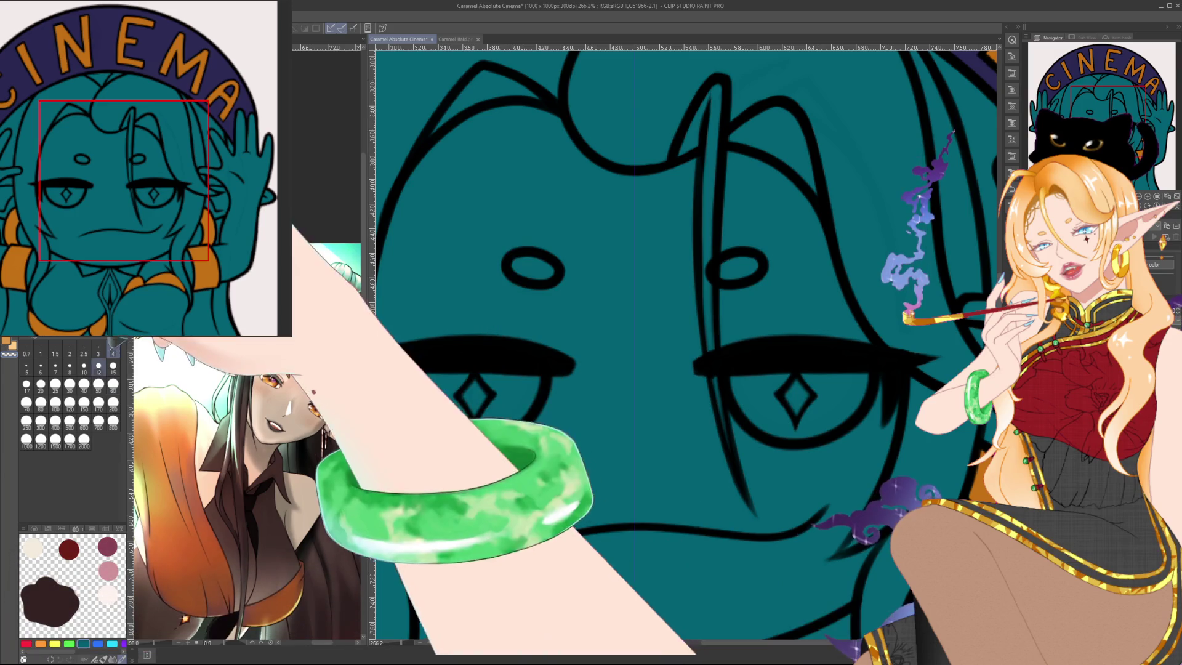
{"action": "mouse_move", "coordinate": [488, 370]}
{"action": "left_mouse_down"}
{"action": "mouse_move", "coordinate": [483, 554]}
{"action": "mouse_move", "coordinate": [452, 618]}
{"action": "left_mouse_up"}
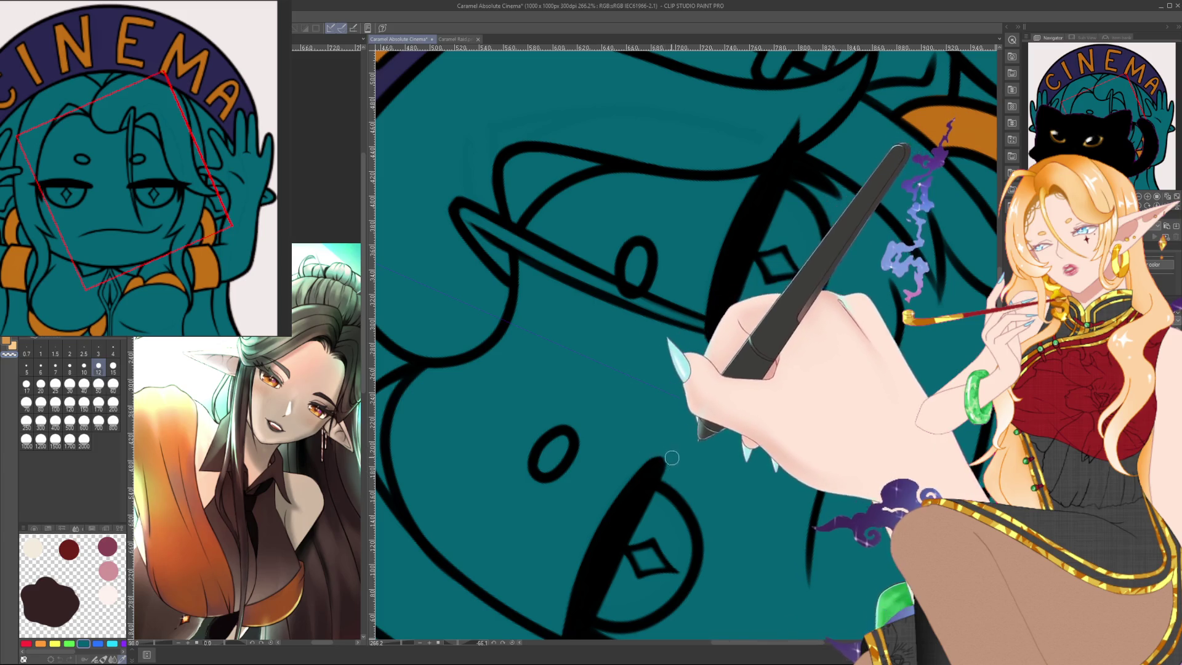
{"action": "left_click_drag", "start_coordinate": [709, 430], "coordinate": [694, 309]}
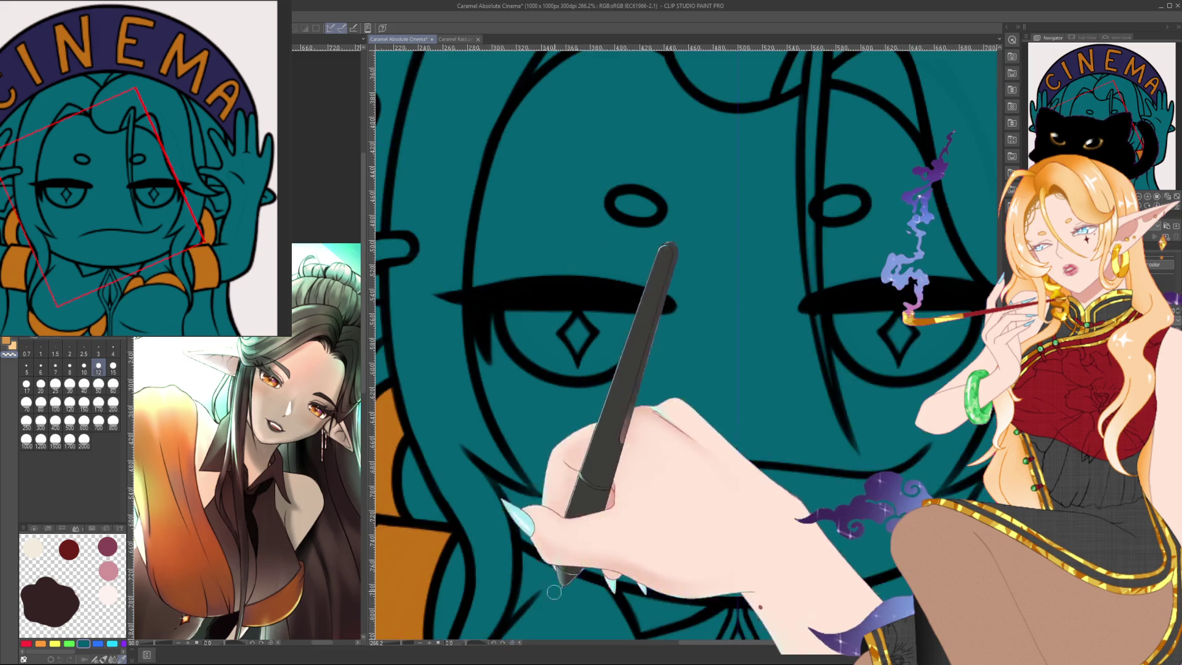
{"action": "left_click_drag", "start_coordinate": [491, 637], "coordinate": [489, 339]}
{"action": "key", "text": "ctrl+minus"}
{"action": "key", "text": "ctrl+minus"}
{"action": "key", "text": "ctrl+minus"}
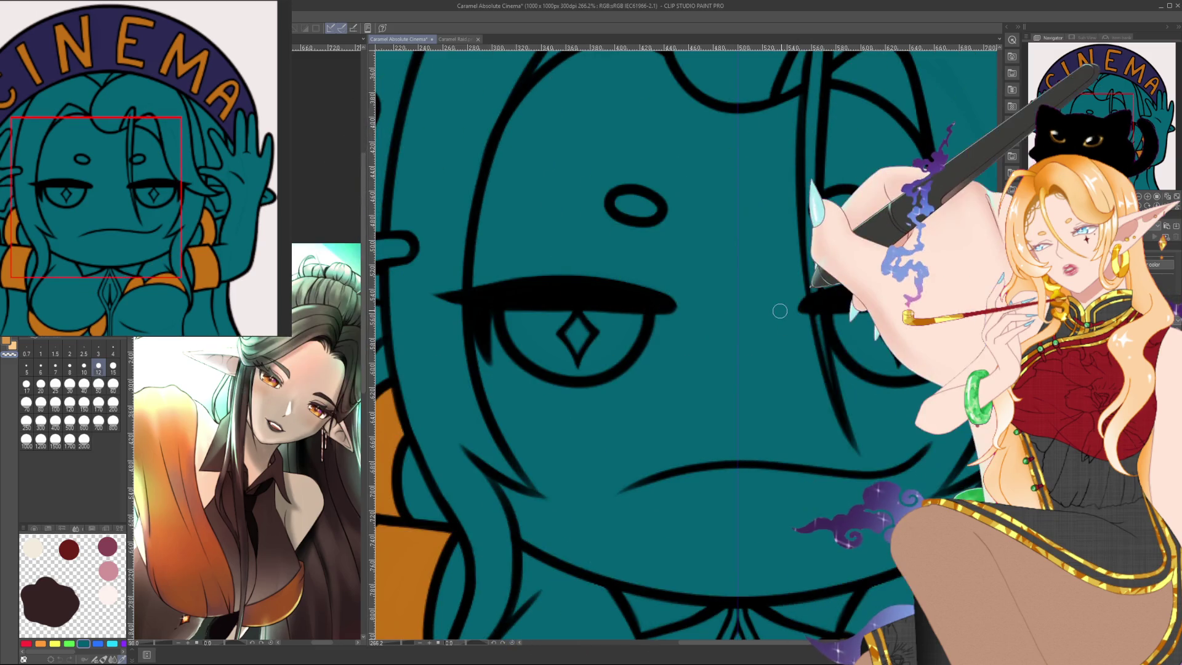
{"action": "left_click_drag", "start_coordinate": [871, 299], "coordinate": [800, 299]}
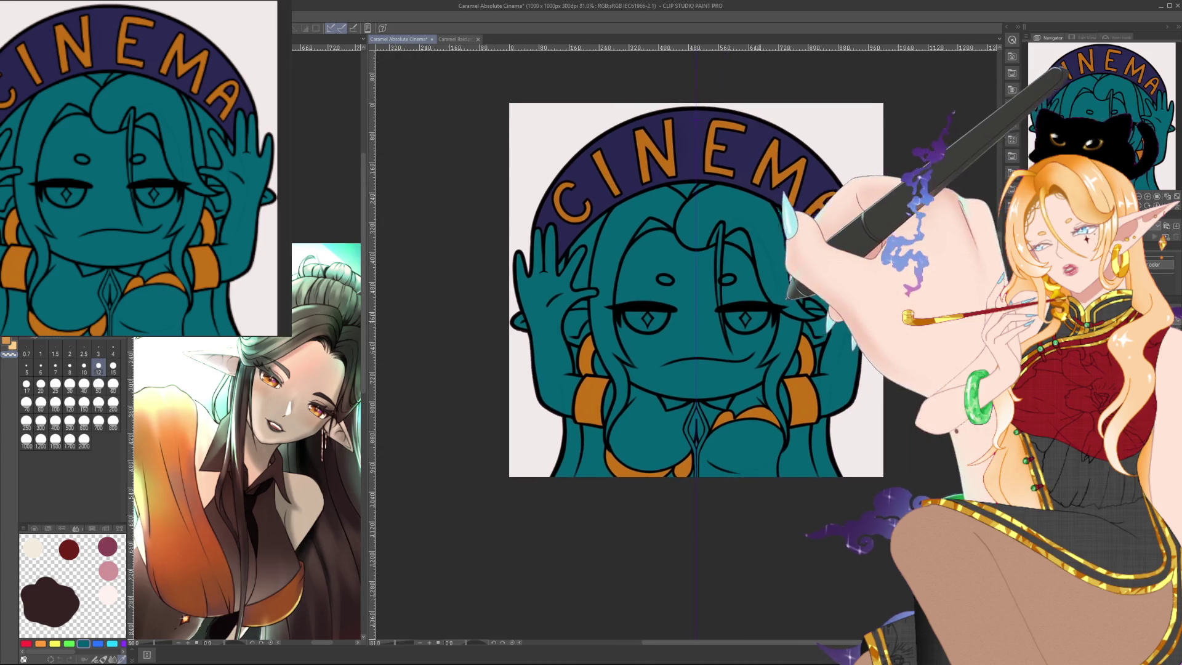
{"action": "scroll", "coordinate": [794, 296], "scroll_direction": "up", "scroll_amount": 5}
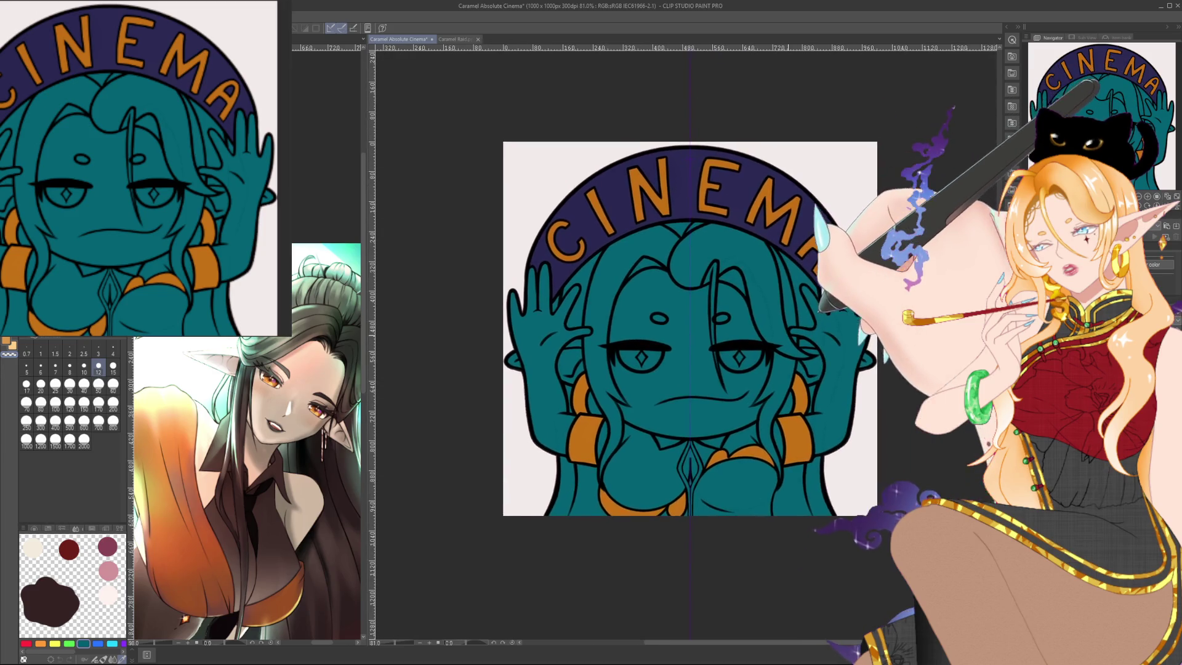
{"action": "left_click_drag", "start_coordinate": [799, 325], "coordinate": [835, 329]}
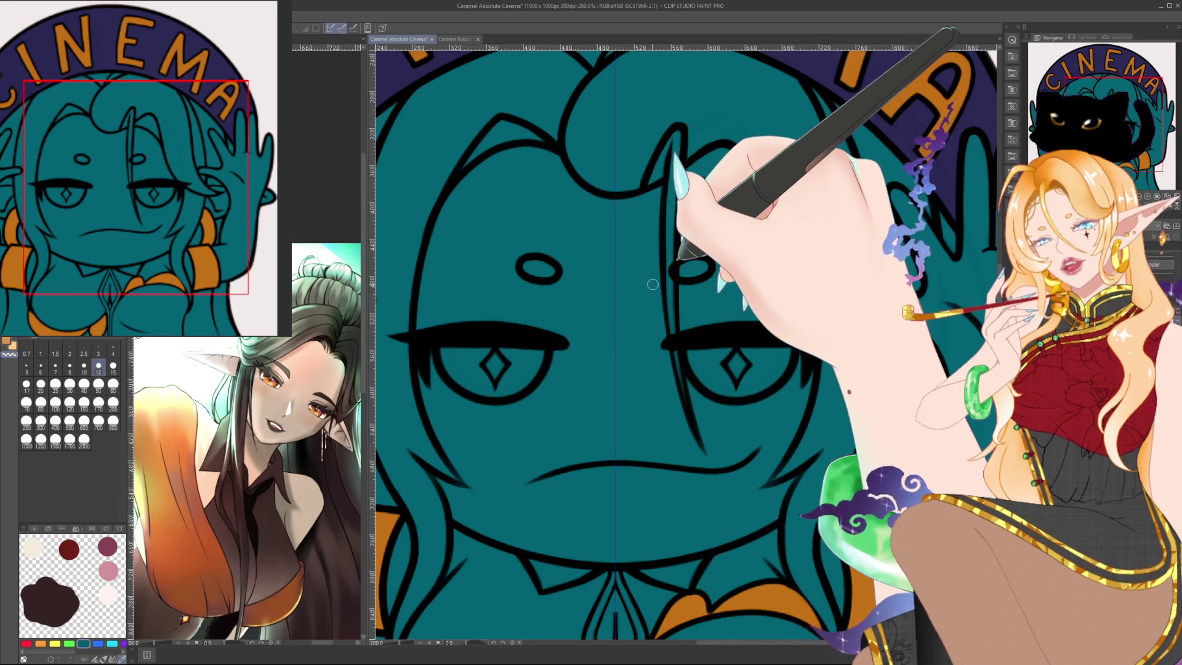
Rotate the canvas to the eyes, undo the green eye marks, and reset rotation.
{"action": "left_click_drag", "start_coordinate": [470, 634], "coordinate": [550, 251]}
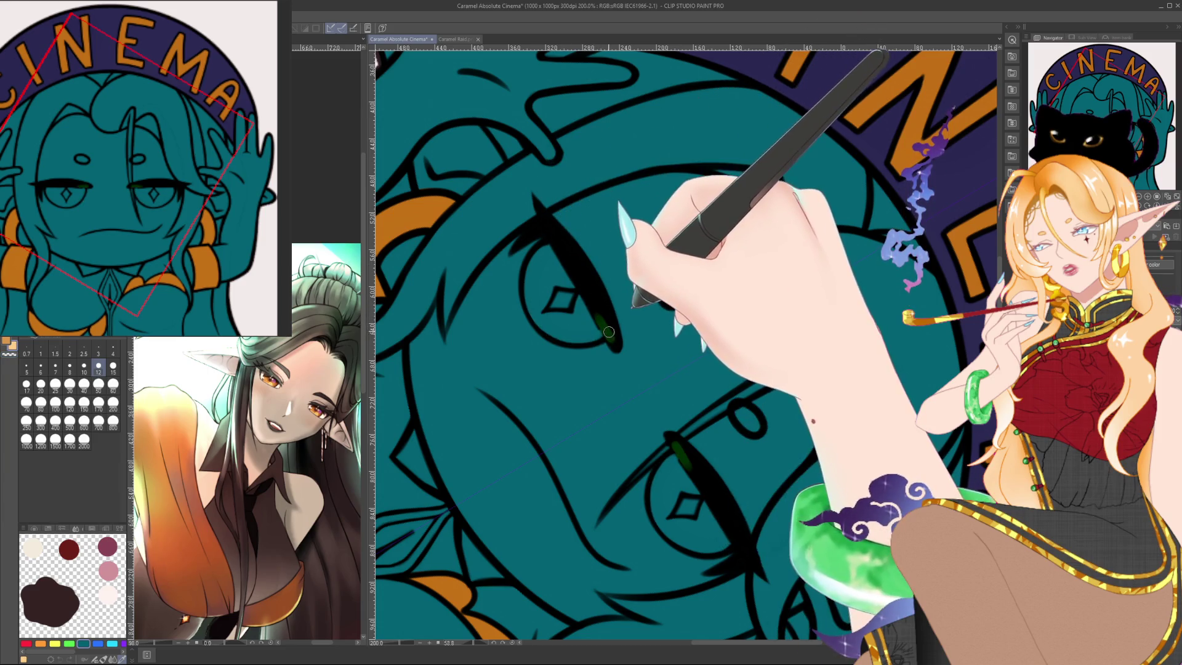
{"action": "key", "text": "ctrl+z"}
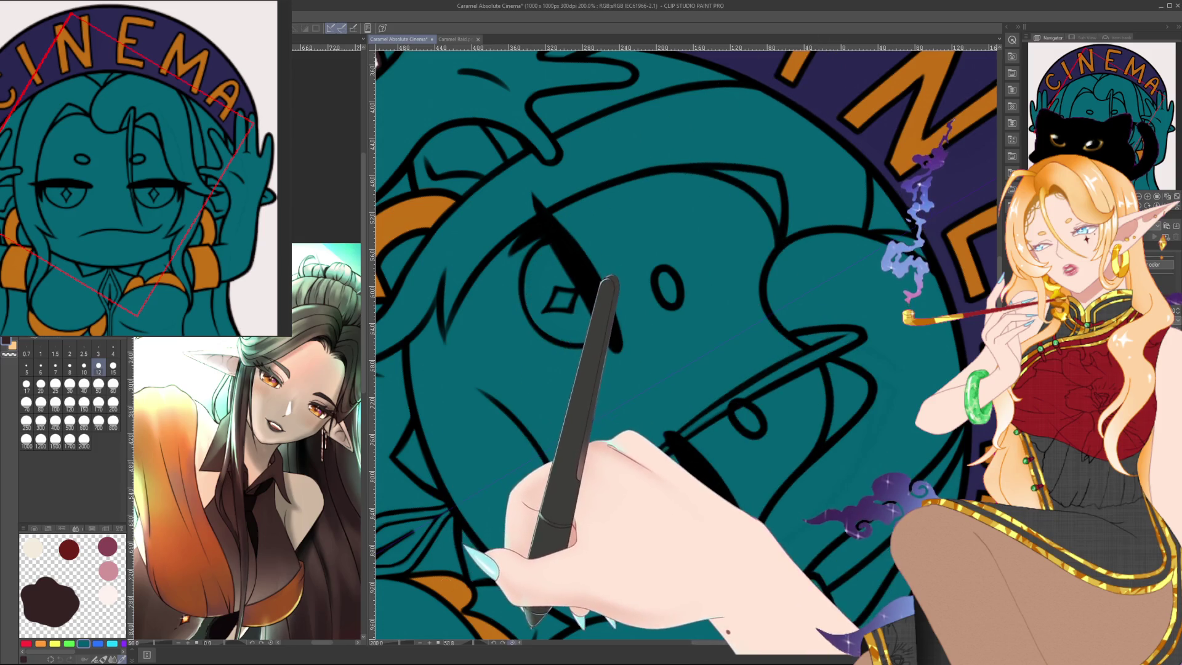
{"action": "key", "text": "ctrl+shift+0"}
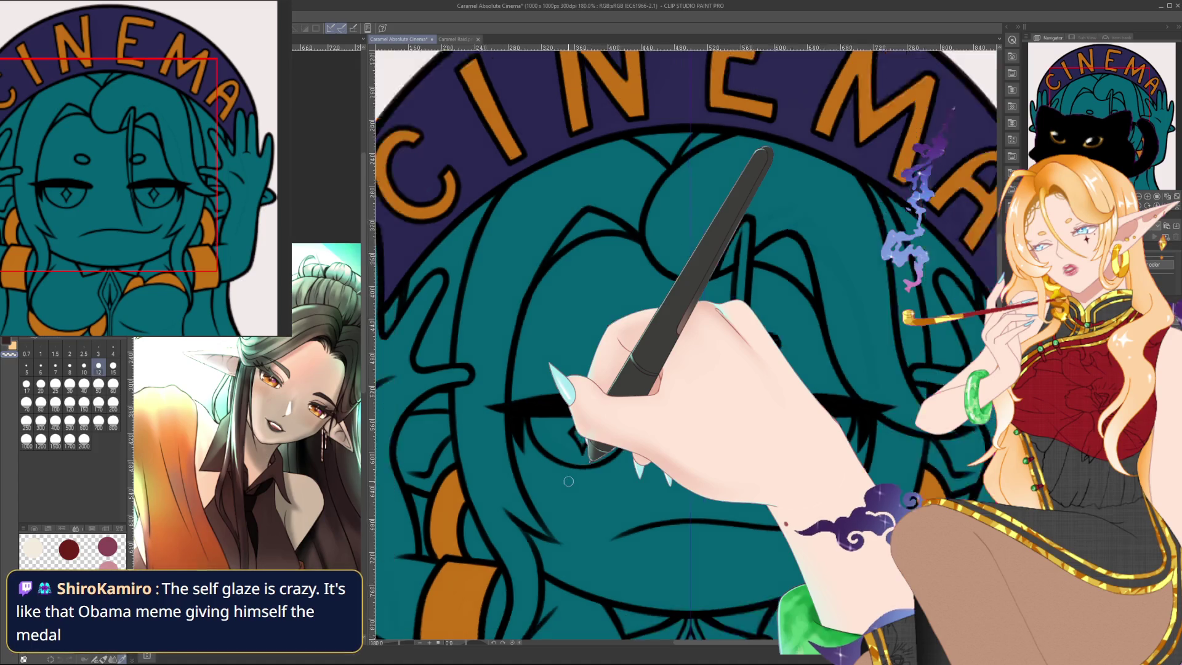
Fit the whole emote in view at 100% and centre it.
{"action": "key", "text": "ctrl+alt+0"}
{"action": "left_click_drag", "start_coordinate": [639, 448], "coordinate": [642, 382]}
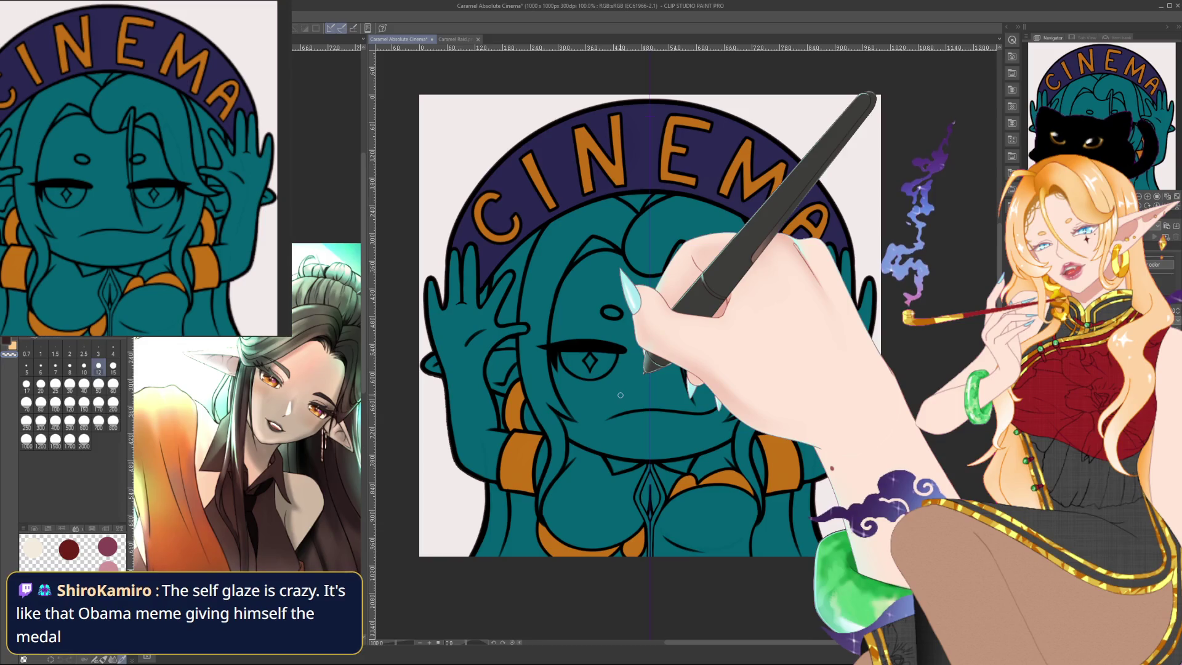
{"action": "scroll", "coordinate": [621, 395], "scroll_direction": "up", "scroll_amount": 1}
{"action": "scroll", "coordinate": [634, 382], "scroll_direction": "up", "scroll_amount": 1}
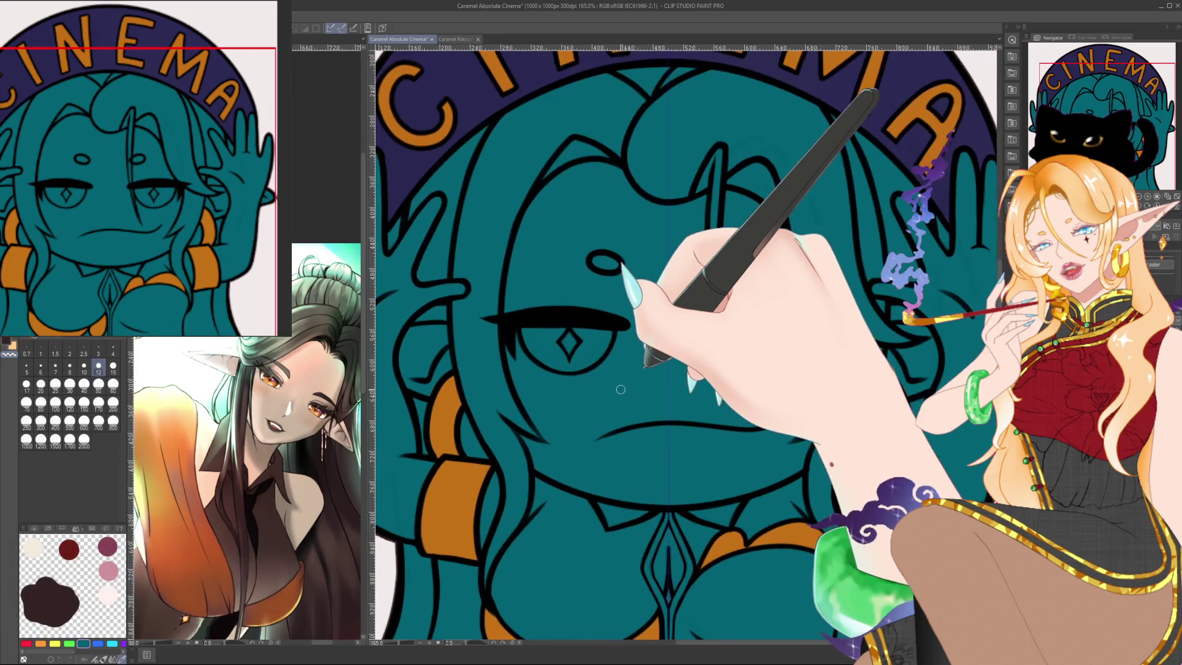
{"action": "scroll", "coordinate": [689, 355], "scroll_direction": "up", "scroll_amount": 1}
{"action": "scroll", "coordinate": [689, 355], "scroll_direction": "up", "scroll_amount": 1}
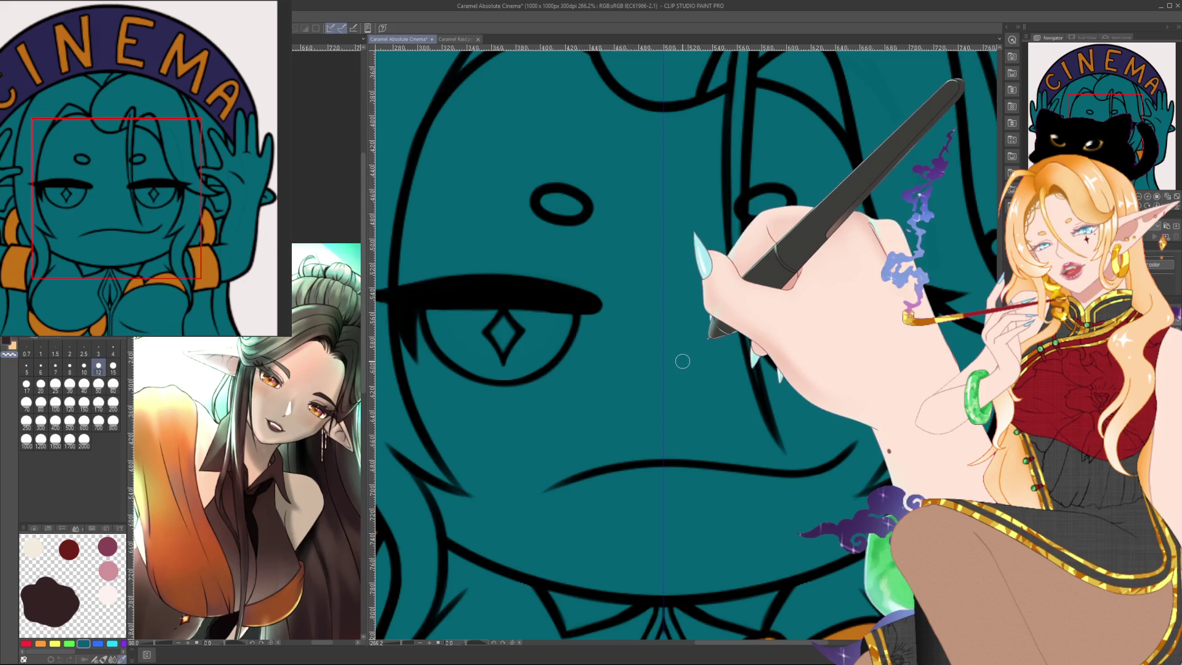
{"action": "scroll", "coordinate": [682, 361], "scroll_direction": "down", "scroll_amount": 3}
{"action": "scroll", "coordinate": [681, 360], "scroll_direction": "down", "scroll_amount": 1}
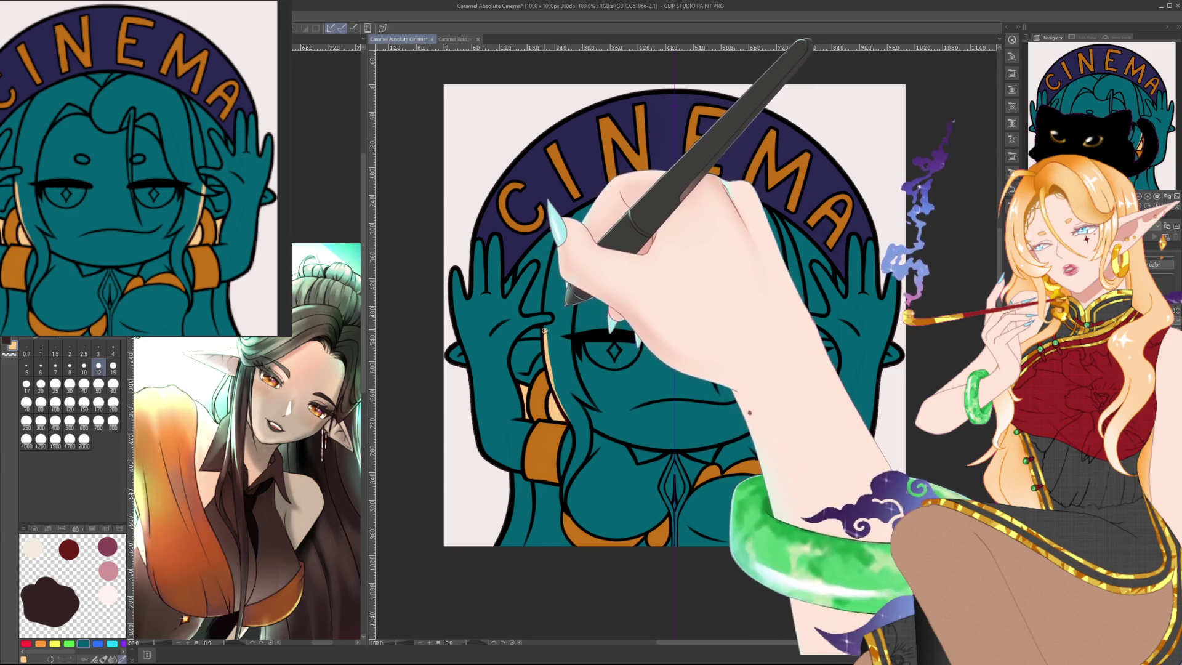
Brush pale blonde along the left and right front hair locks beside the face.
{"action": "left_click_drag", "start_coordinate": [544, 332], "coordinate": [554, 324]}
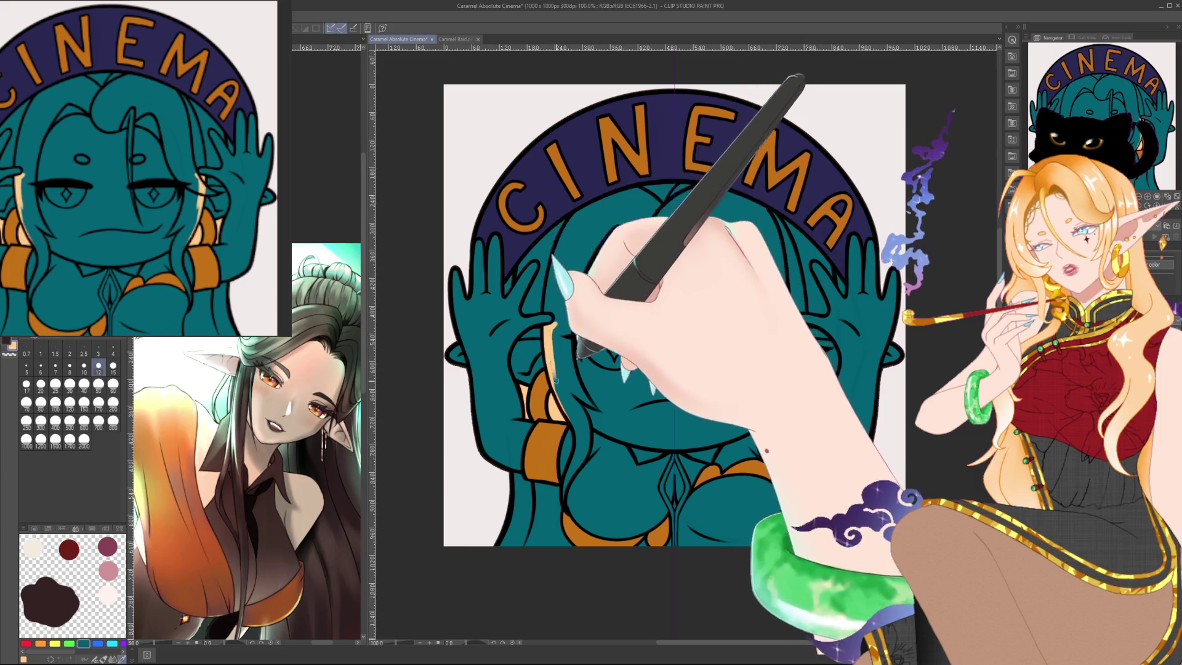
{"action": "left_click_drag", "start_coordinate": [549, 391], "coordinate": [559, 306]}
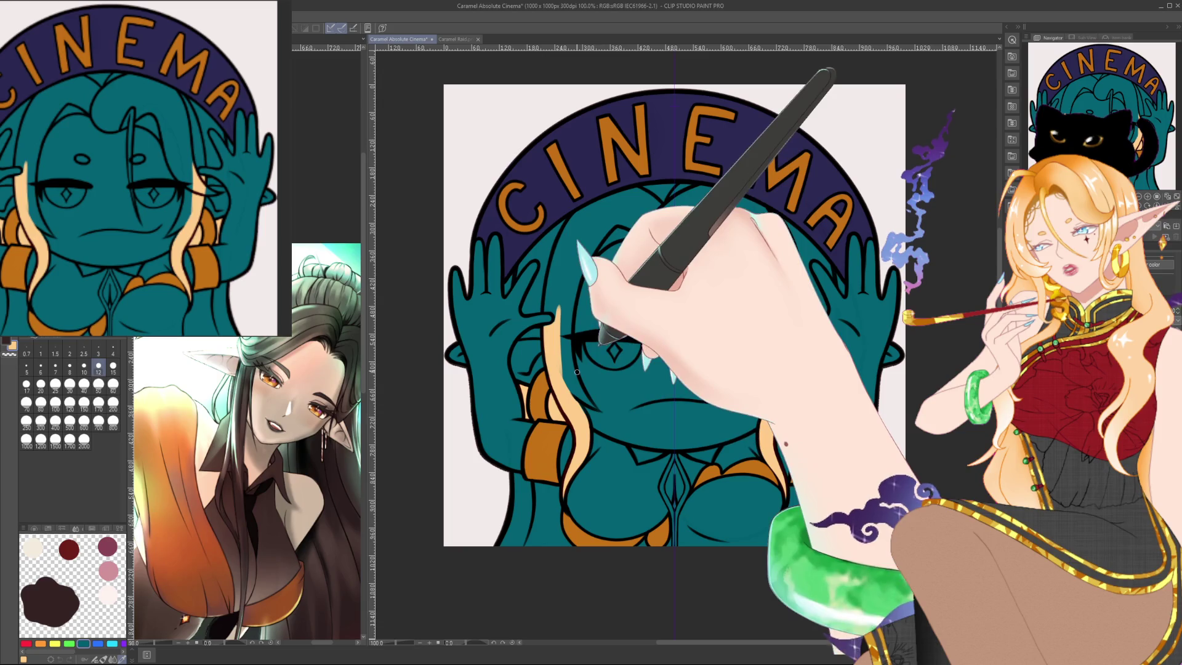
{"action": "left_click_drag", "start_coordinate": [578, 390], "coordinate": [564, 483]}
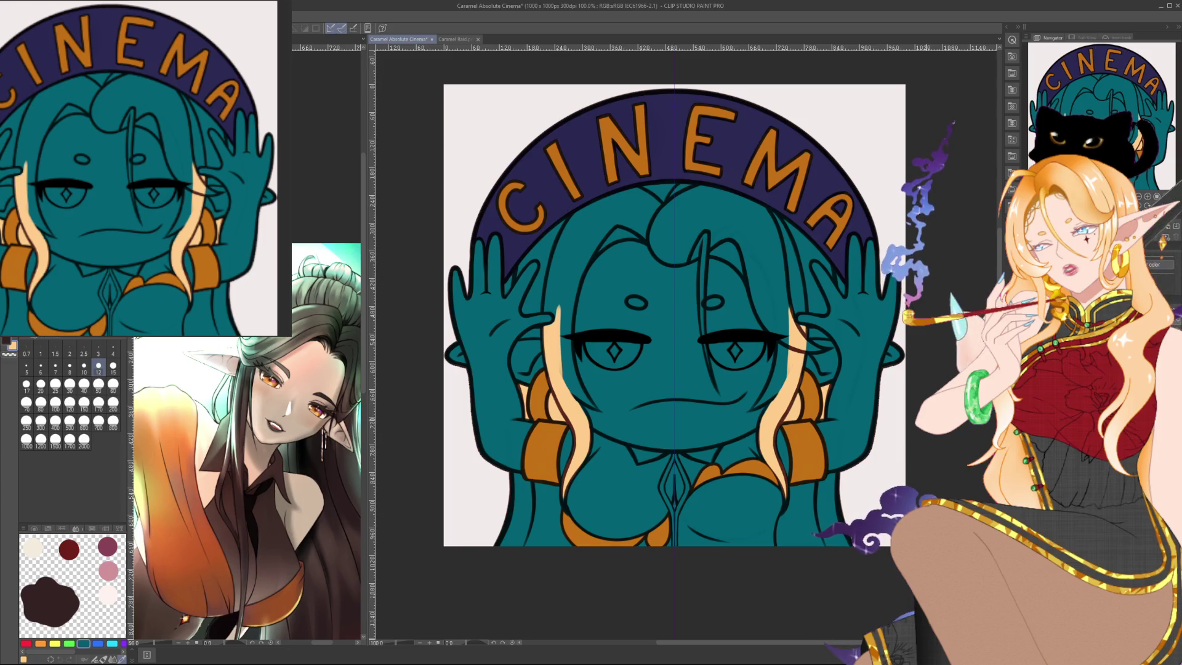
{"action": "left_click_drag", "start_coordinate": [678, 308], "coordinate": [683, 292]}
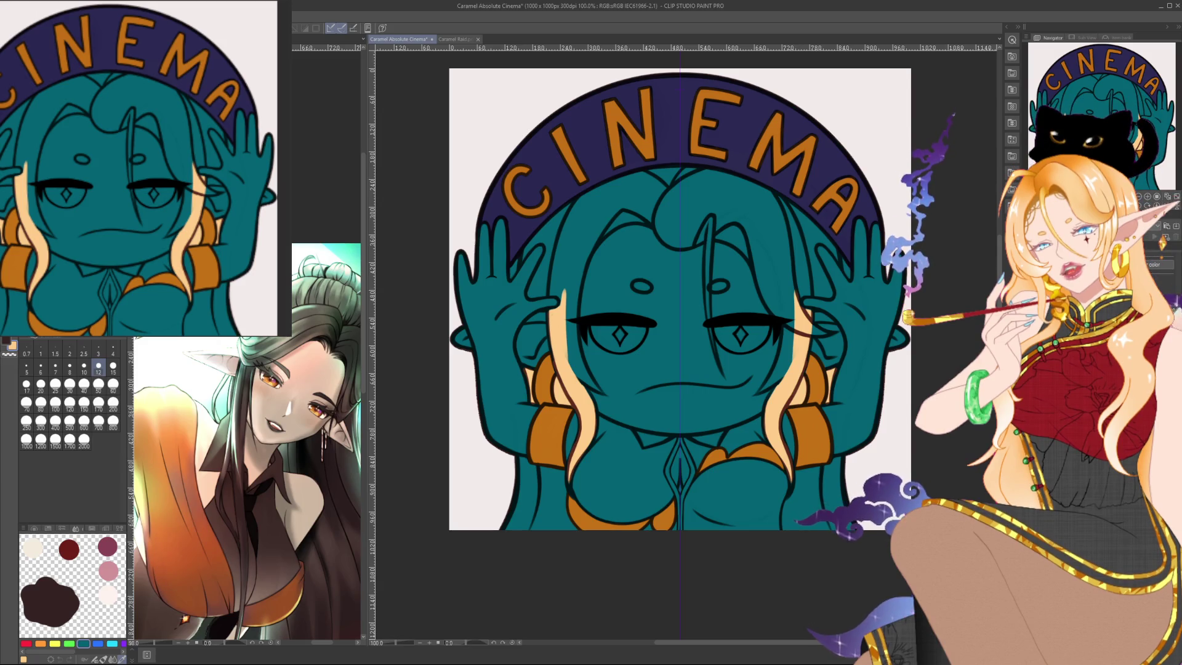
{"action": "scroll", "coordinate": [582, 463], "scroll_direction": "up", "scroll_amount": 5}
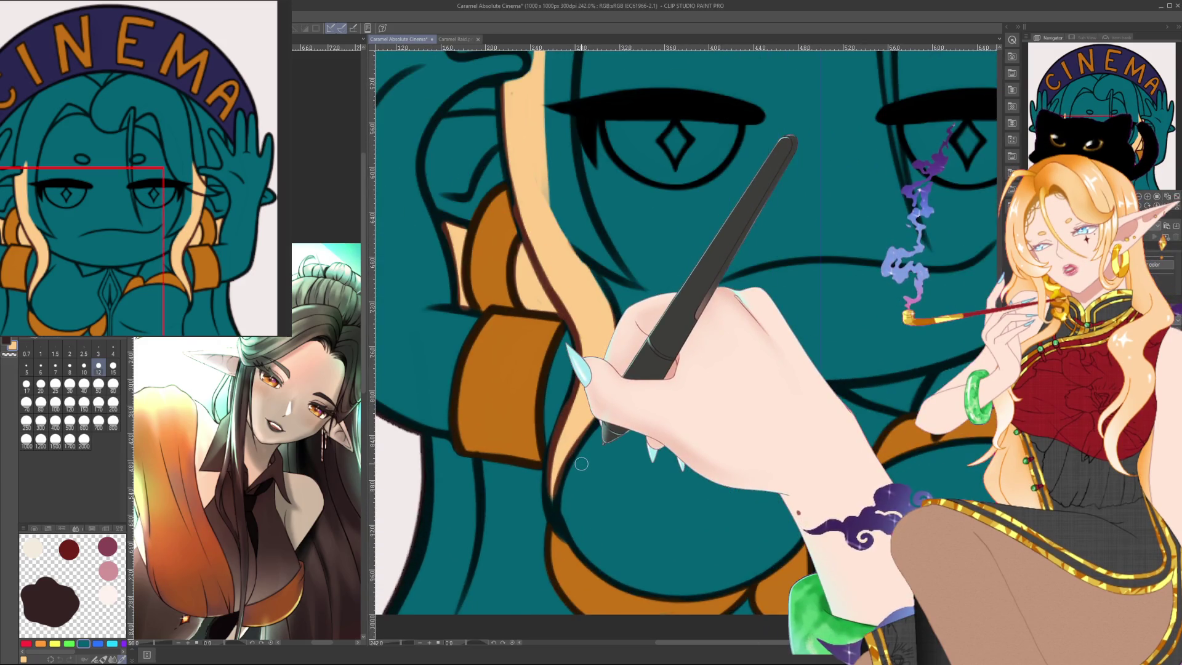
Set the brush to size 4, then 8, and line the blonde locks' edges in dark brown.
{"action": "key", "text": "bracketleft"}
{"action": "key", "text": "bracketleft"}
{"action": "key", "text": "bracketleft"}
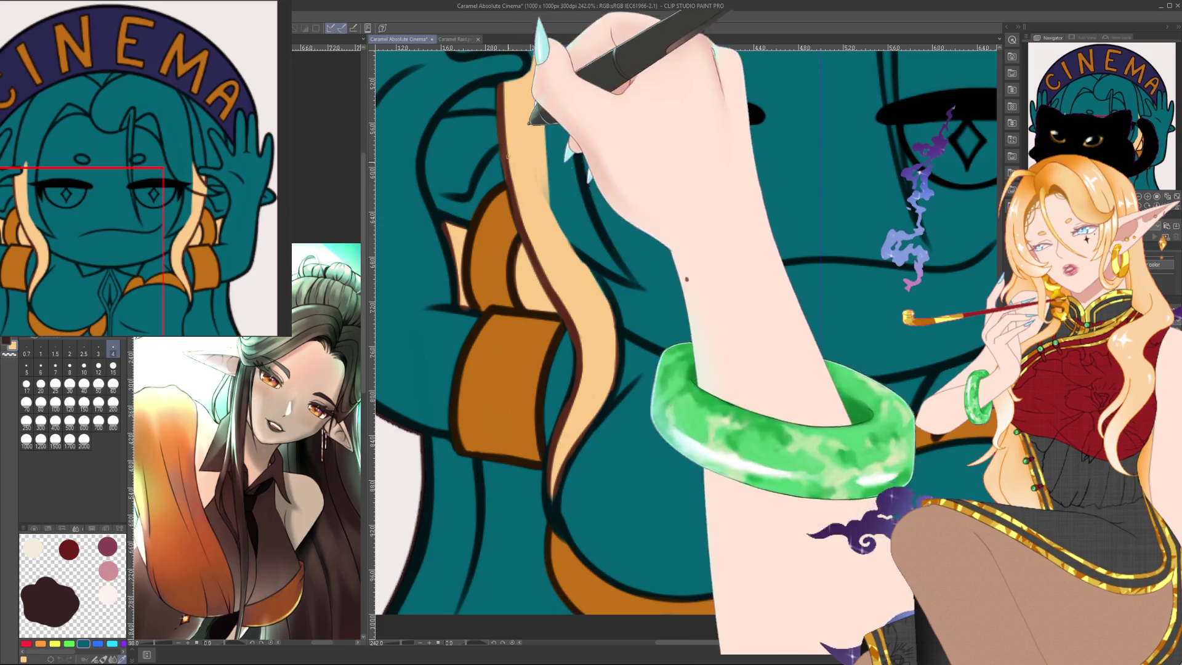
{"action": "scroll", "coordinate": [572, 307], "scroll_direction": "down", "scroll_amount": 2}
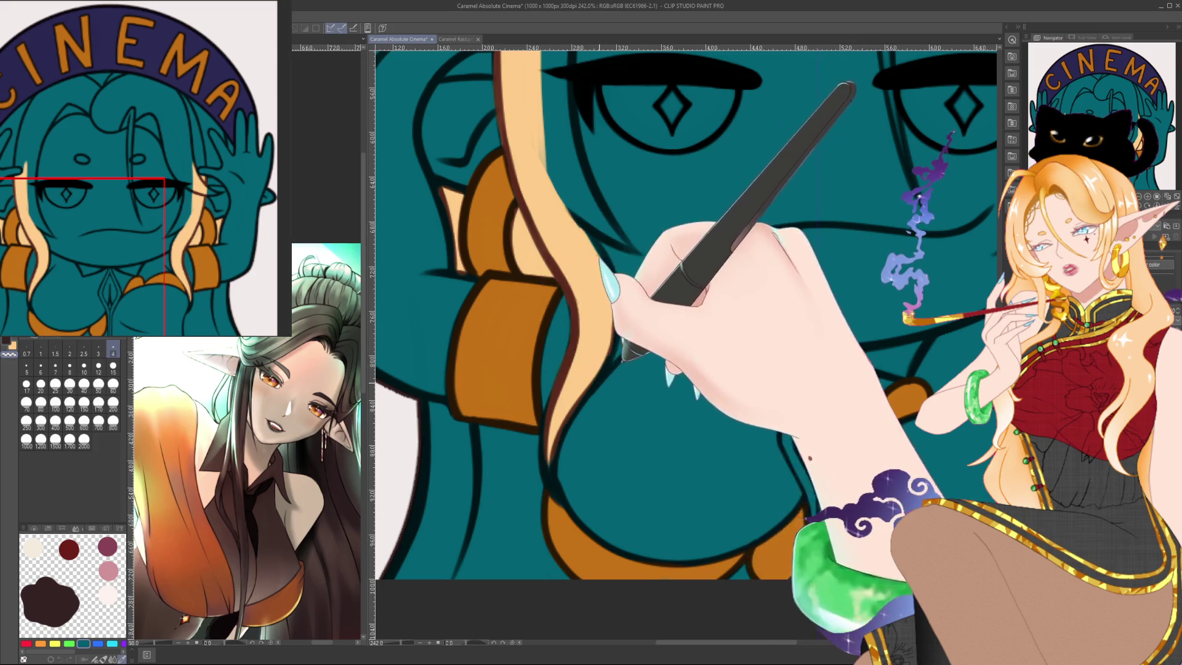
{"action": "scroll", "coordinate": [571, 316], "scroll_direction": "down", "scroll_amount": 3}
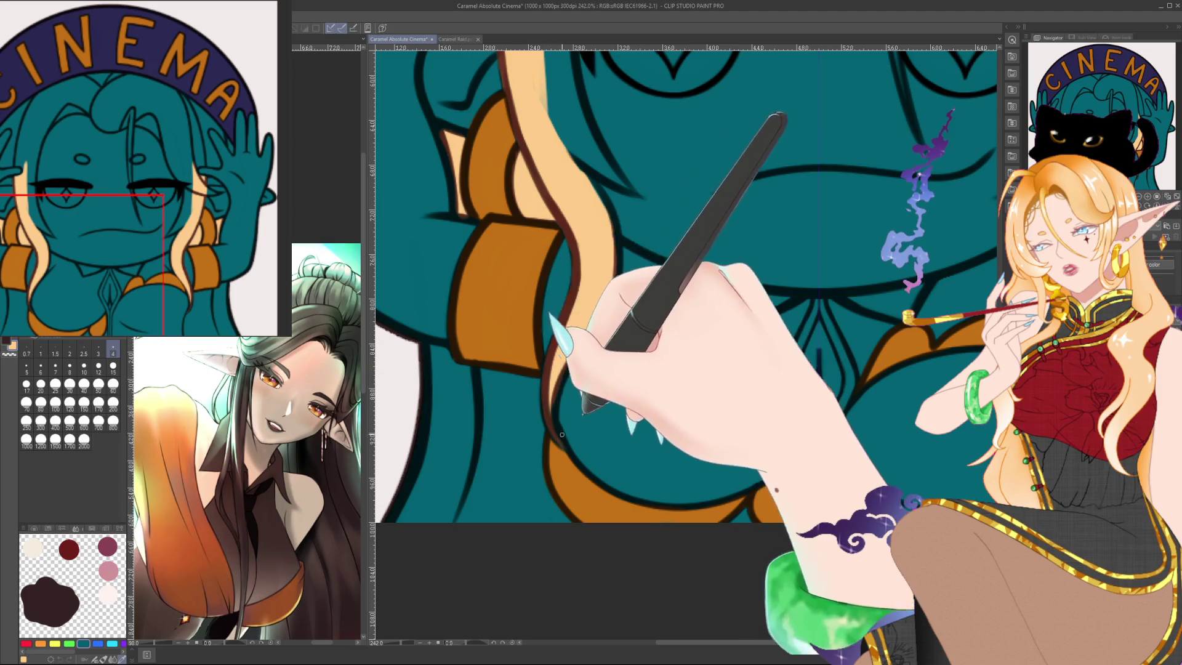
{"action": "left_click", "coordinate": [70, 368]}
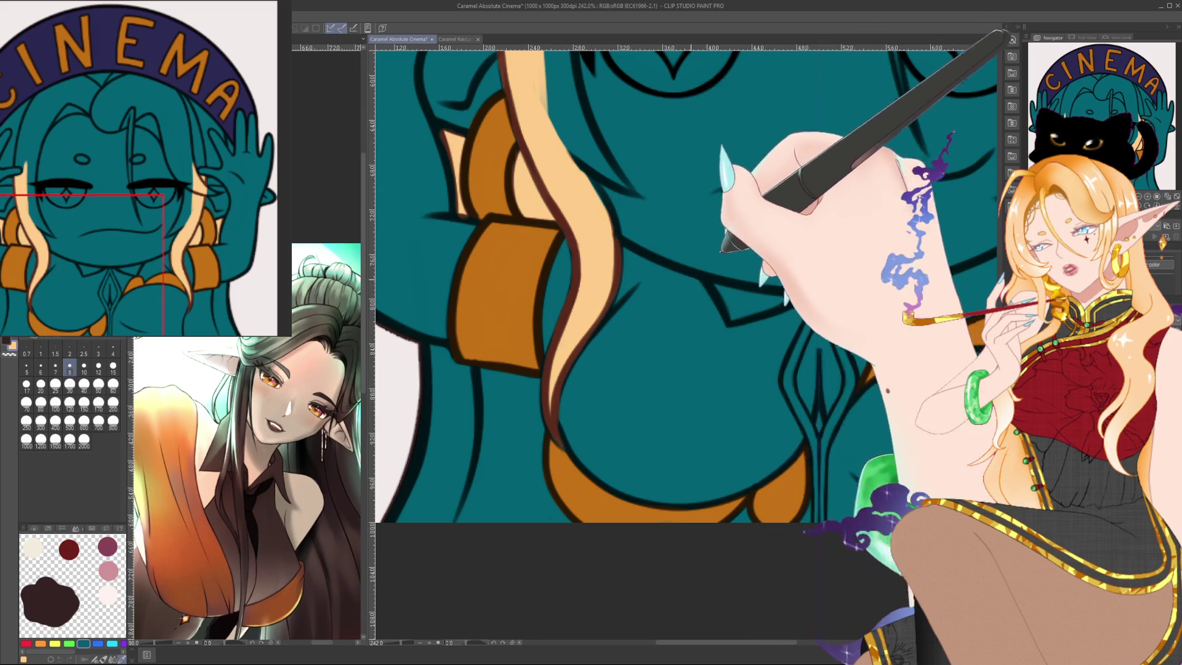
{"action": "left_click_drag", "start_coordinate": [621, 212], "coordinate": [777, 271]}
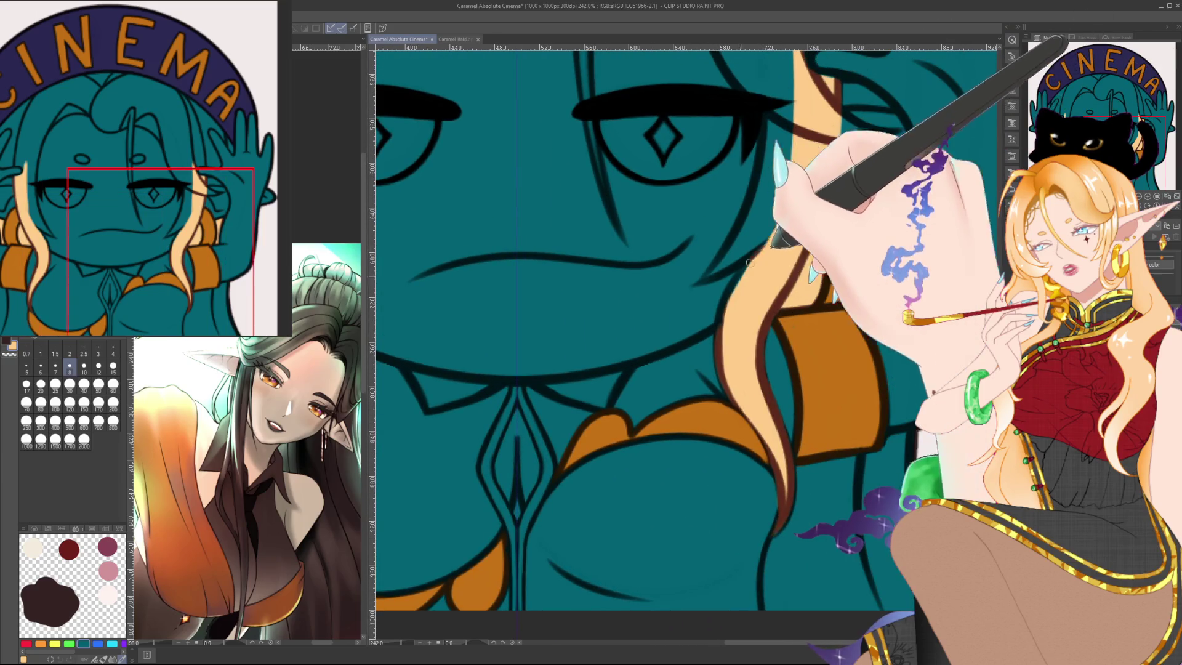
{"action": "left_click_drag", "start_coordinate": [719, 353], "coordinate": [664, 473]}
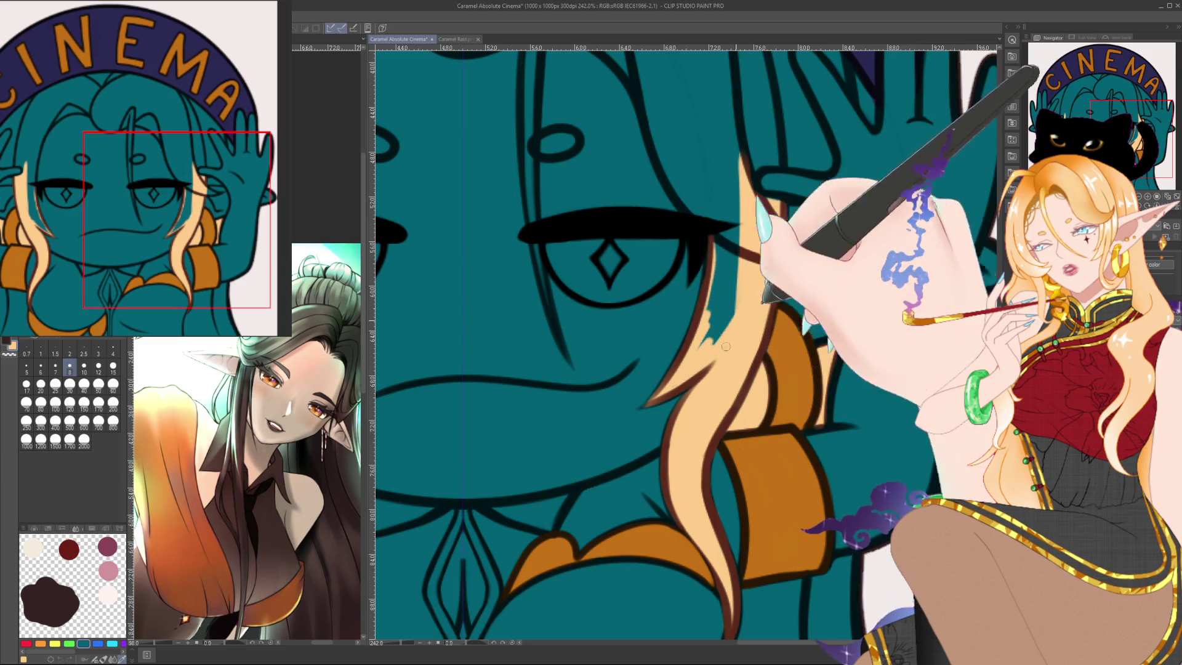
{"action": "left_click_drag", "start_coordinate": [745, 304], "coordinate": [654, 306]}
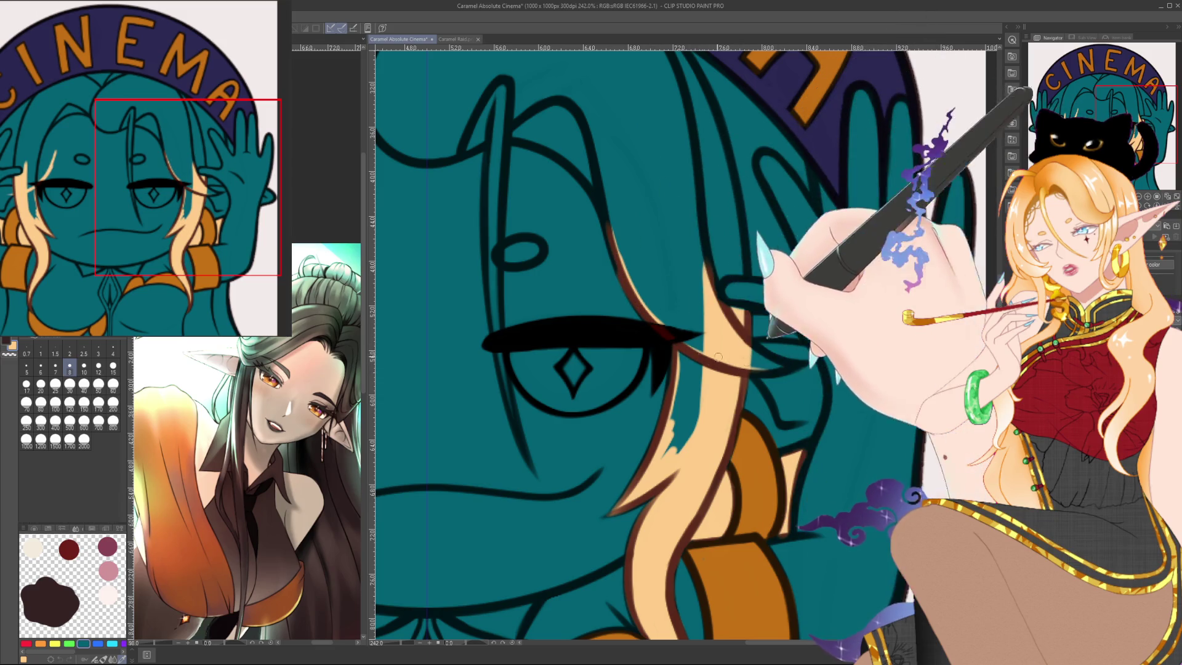
{"action": "scroll", "coordinate": [750, 360], "scroll_direction": "down", "scroll_amount": 2}
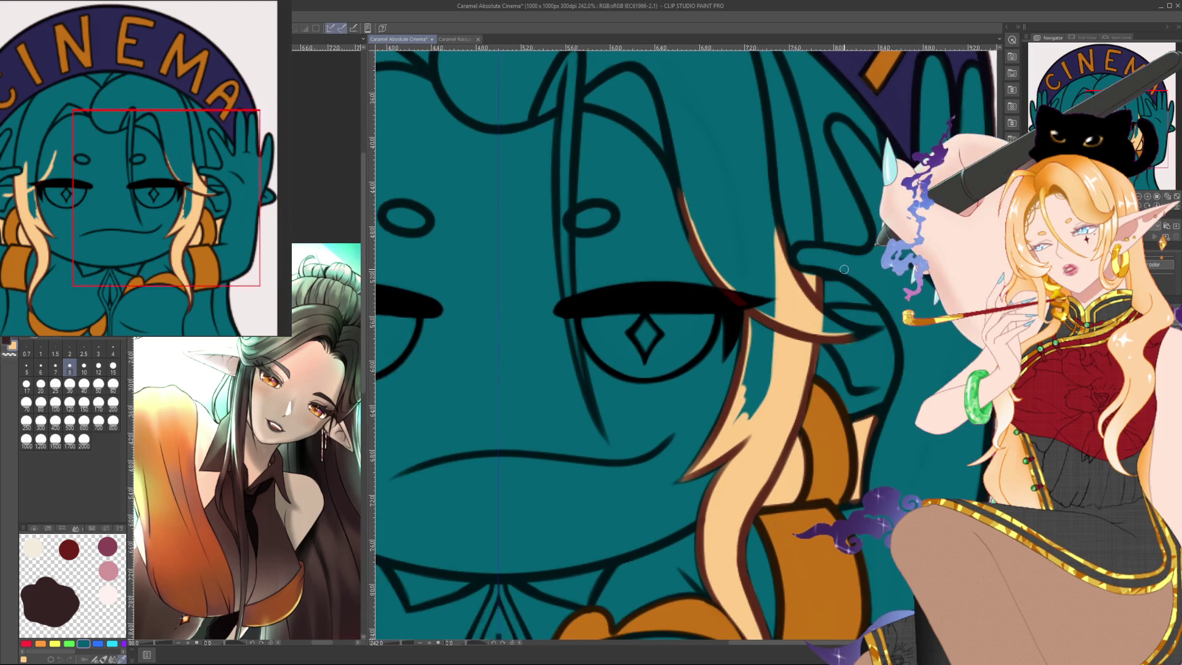
{"action": "scroll", "coordinate": [794, 271], "scroll_direction": "down", "scroll_amount": 2}
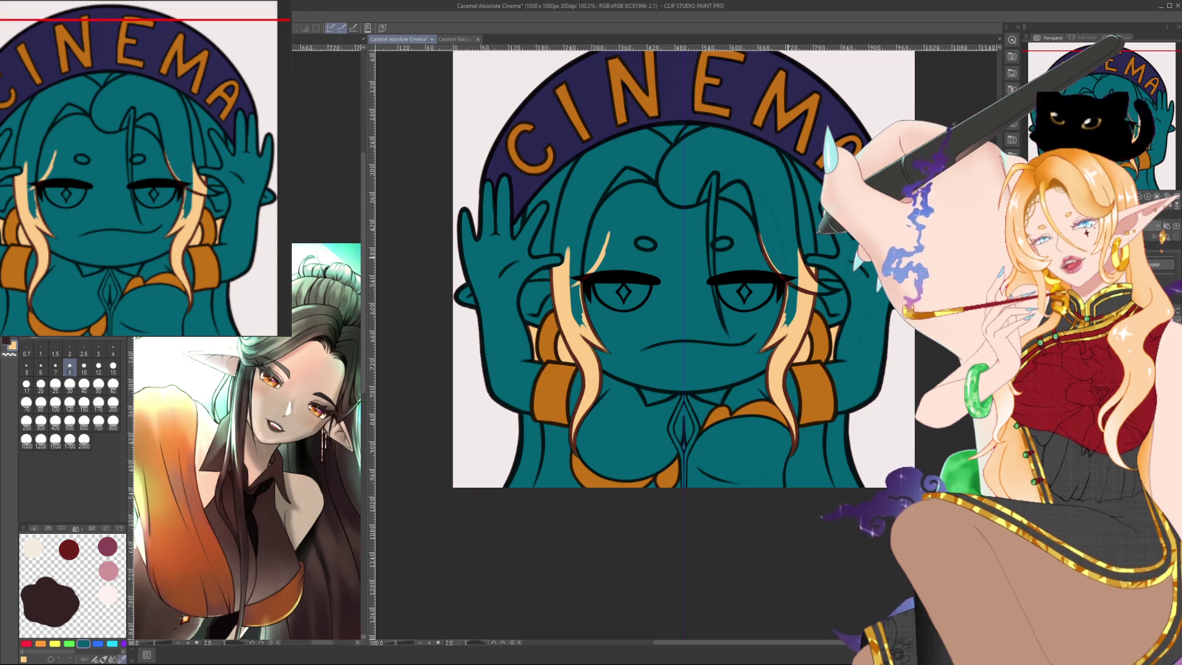
Zoom in and draw brown strand lines from beside the left eye up the head.
{"action": "scroll", "coordinate": [788, 258], "scroll_direction": "up", "scroll_amount": 2}
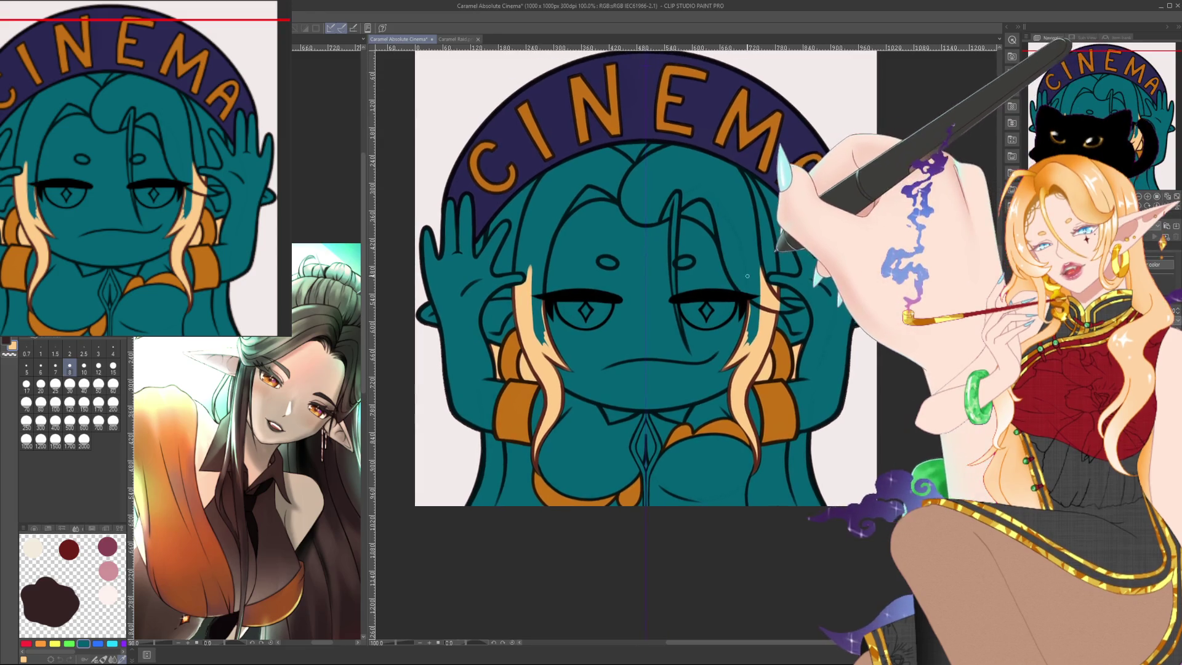
{"action": "scroll", "coordinate": [578, 283], "scroll_direction": "up", "scroll_amount": 1}
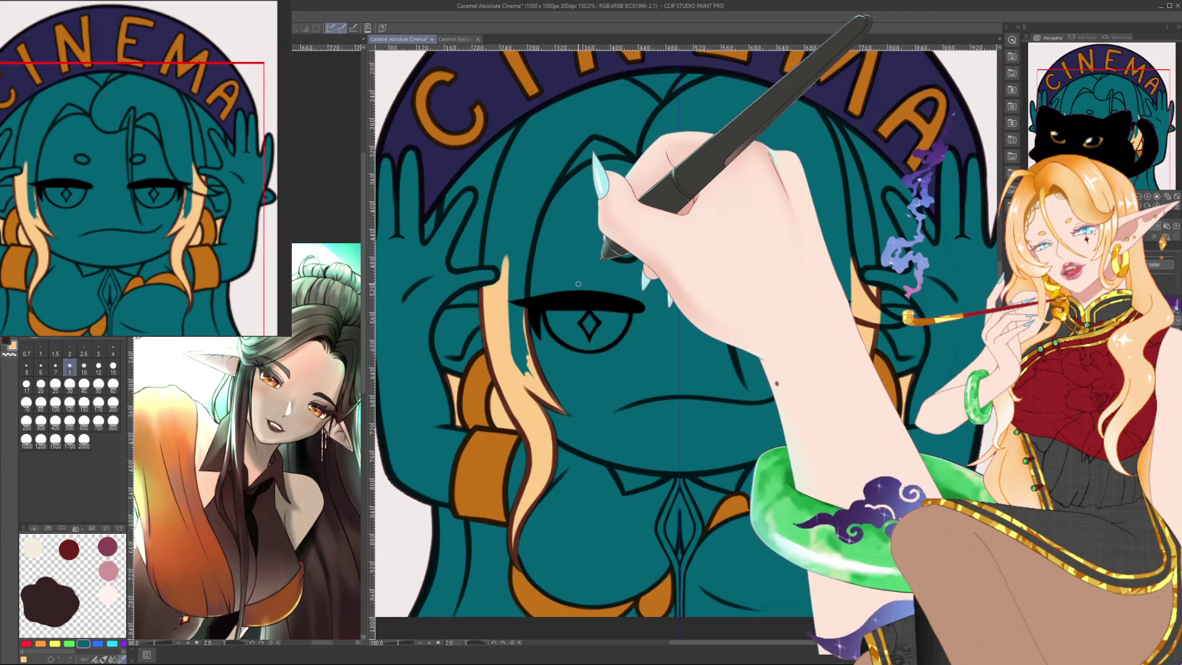
{"action": "scroll", "coordinate": [578, 284], "scroll_direction": "up", "scroll_amount": 1}
{"action": "left_click_drag", "start_coordinate": [510, 296], "coordinate": [547, 157]}
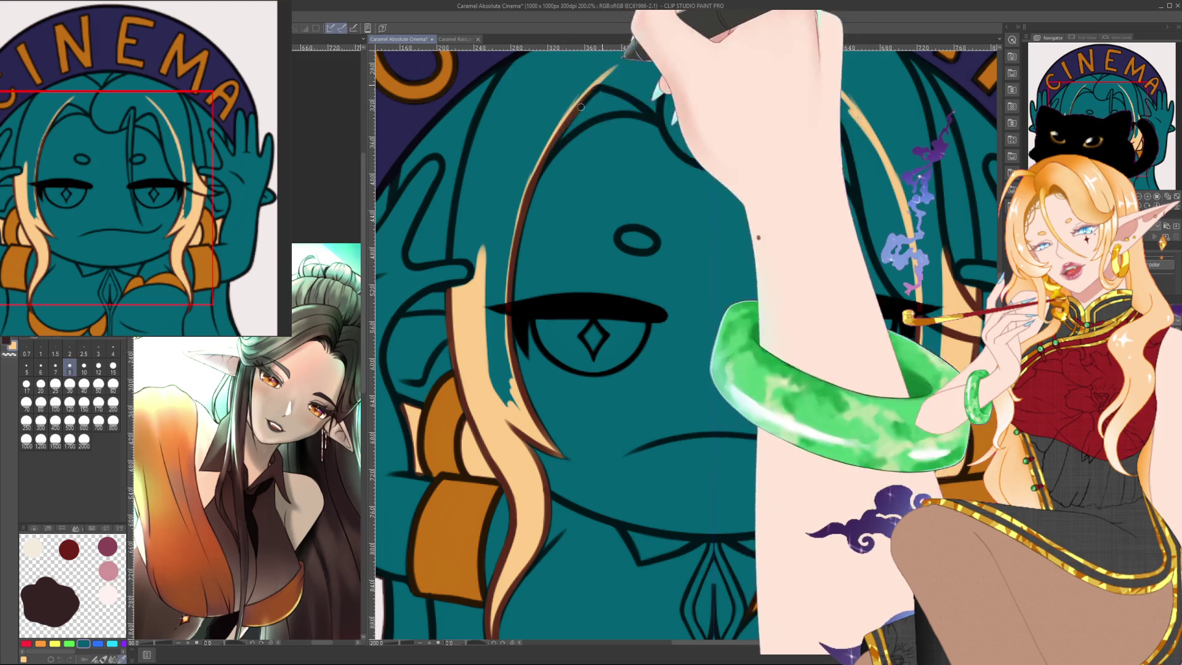
{"action": "left_click_drag", "start_coordinate": [533, 182], "coordinate": [616, 73]}
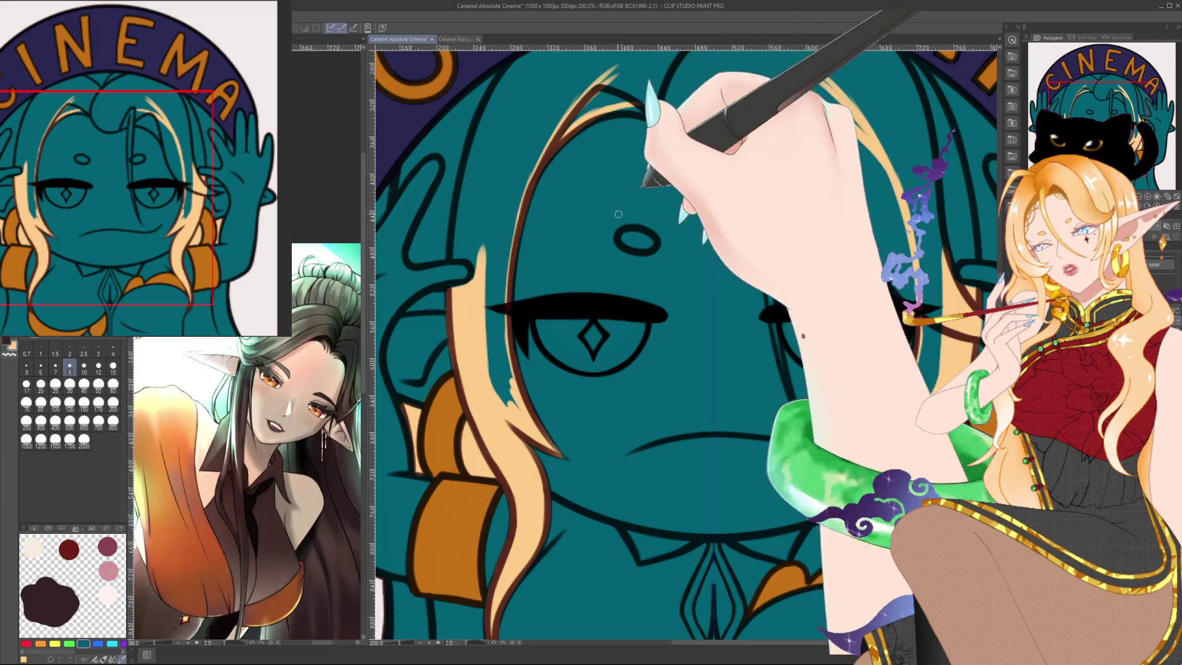
Bring the crown into view, adjust the brush size, and tilt then reset the canvas rotation.
{"action": "key", "text": "bracketright"}
{"action": "key", "text": "bracketright"}
{"action": "key", "text": "bracketright"}
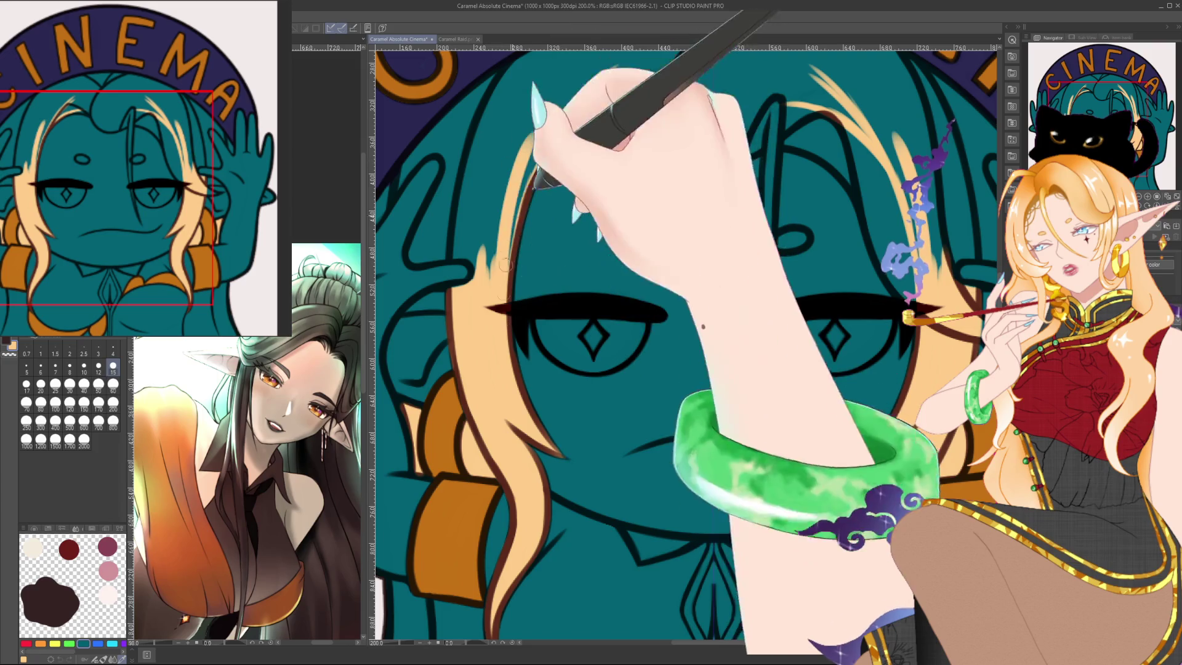
{"action": "left_click_drag", "start_coordinate": [621, 115], "coordinate": [583, 226]}
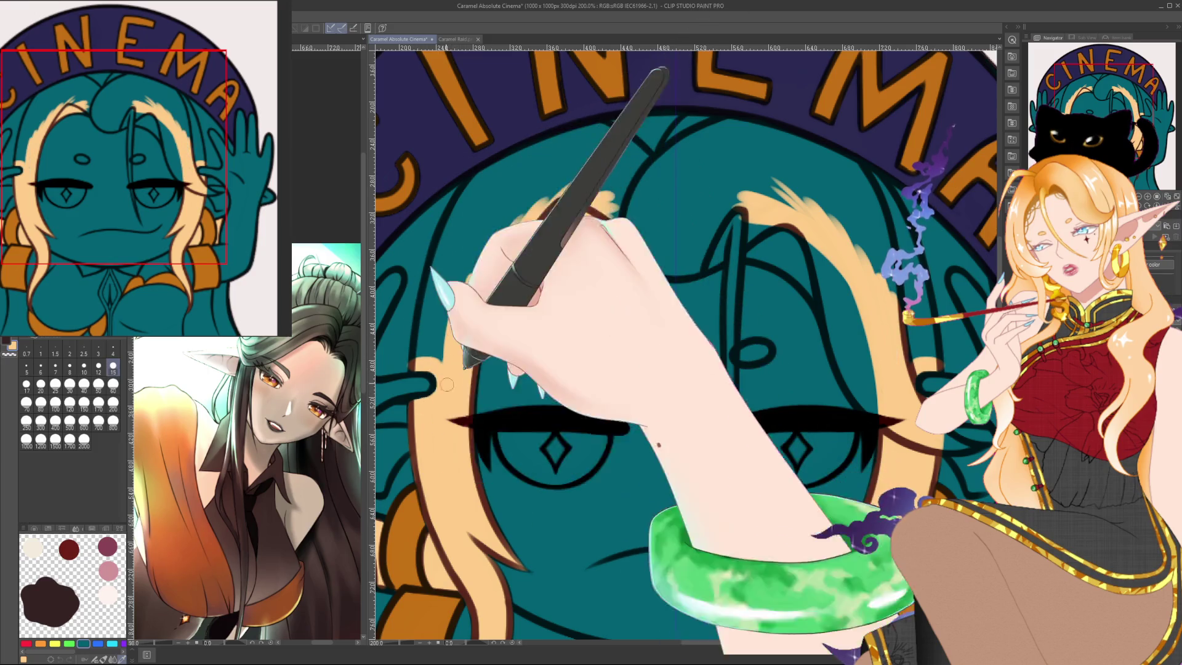
{"action": "scroll", "coordinate": [452, 397], "scroll_direction": "up", "scroll_amount": 2}
{"action": "key", "text": "bracketleft"}
{"action": "key", "text": "bracketleft"}
{"action": "key", "text": "bracketleft"}
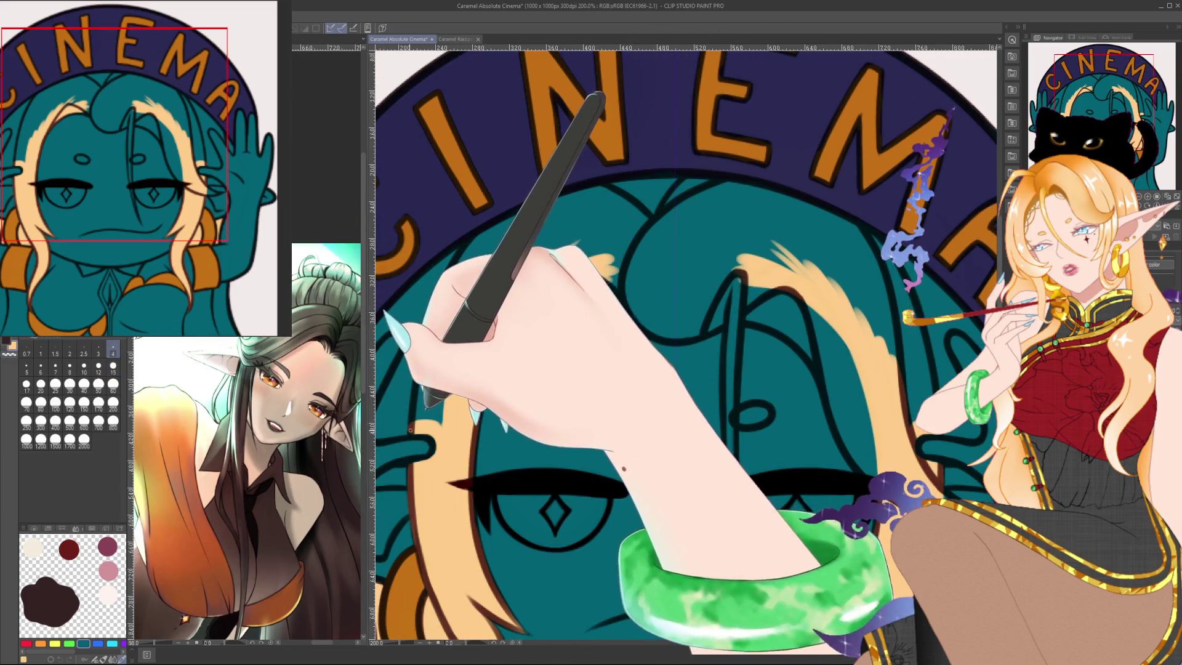
{"action": "key", "text": "bracketright"}
{"action": "key", "text": "bracketright"}
{"action": "key", "text": "bracketright"}
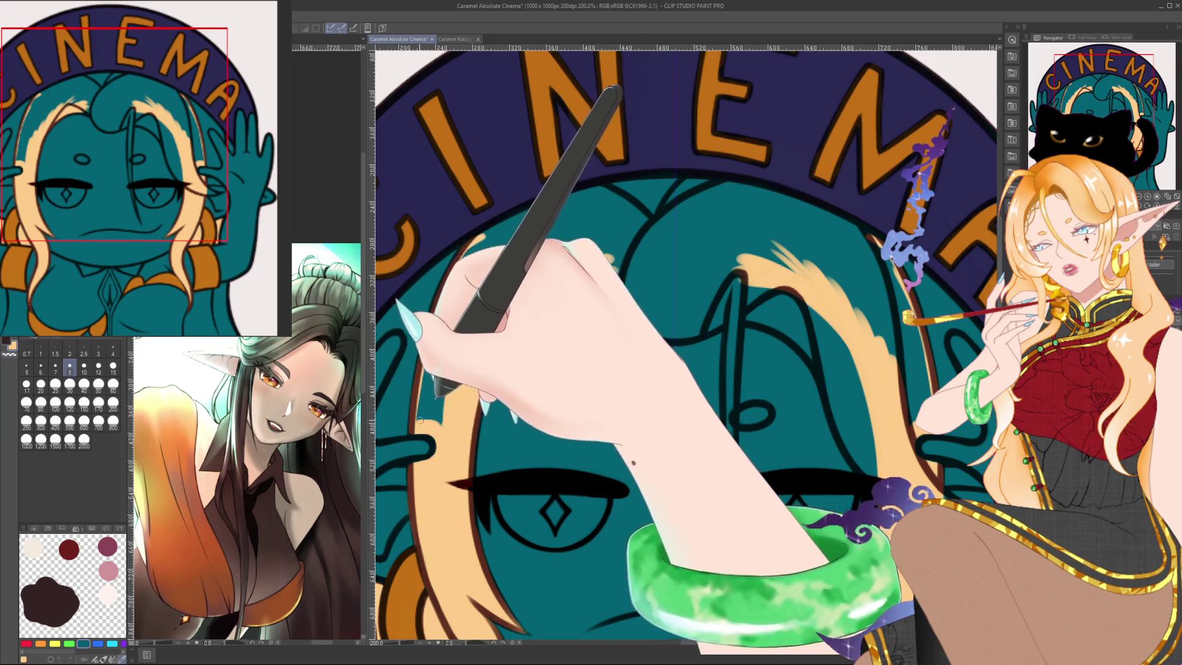
{"action": "left_click_drag", "start_coordinate": [417, 427], "coordinate": [599, 127]}
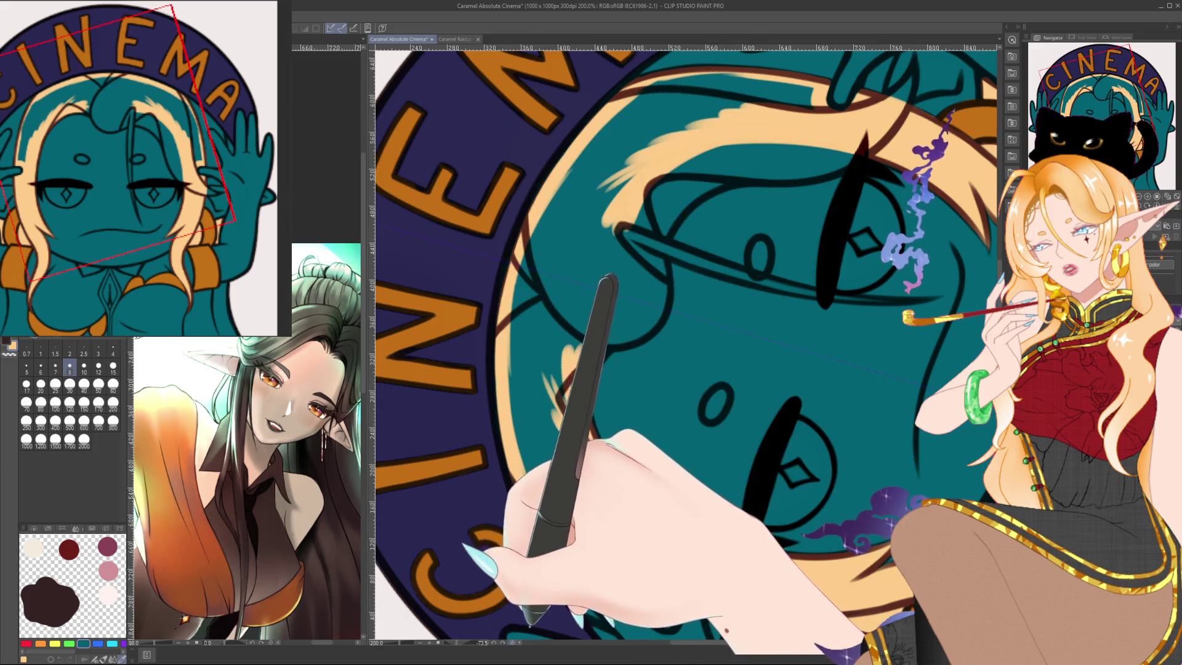
{"action": "key", "text": "ctrl+at"}
{"action": "key", "text": "bracketright"}
{"action": "key", "text": "bracketright"}
{"action": "key", "text": "bracketright"}
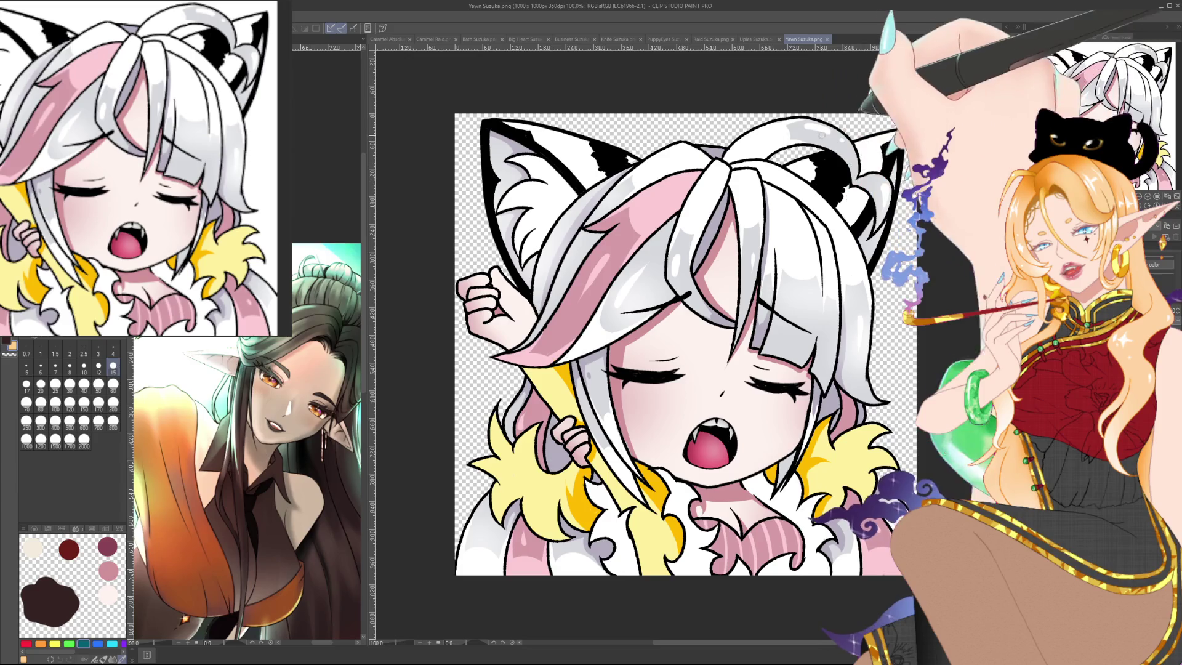
Browse the Upies, Raid, PuppyEyes, Knife, Business, Big Heart and Bath Suzuka emotes.
{"action": "left_click", "coordinate": [758, 39]}
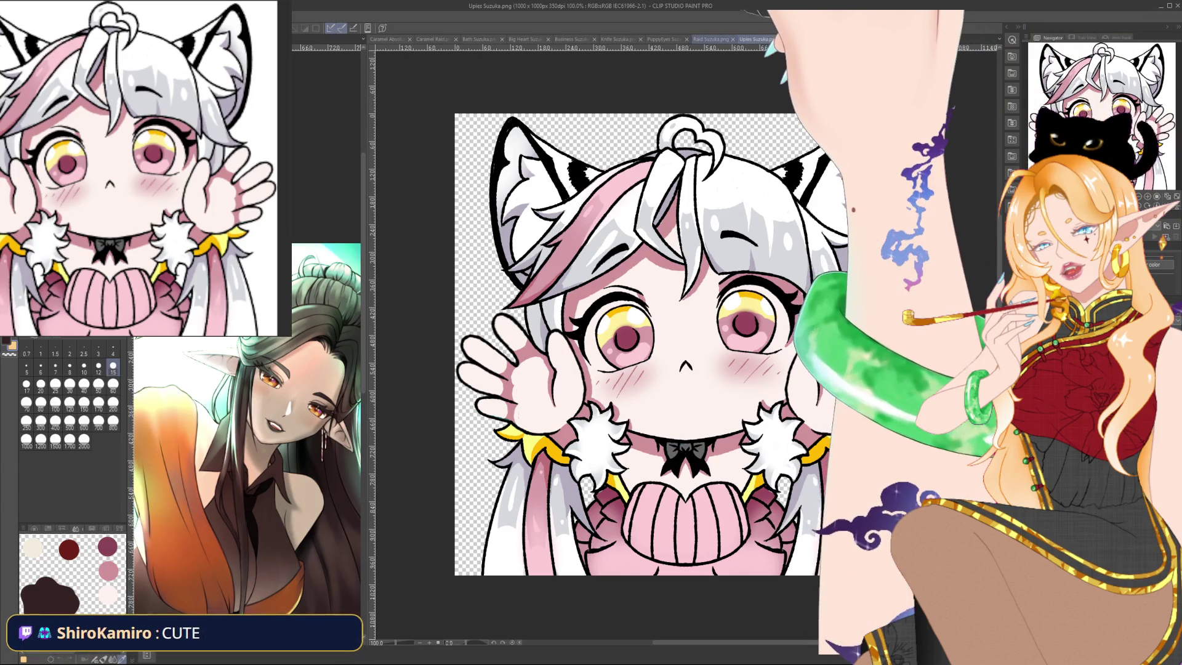
{"action": "left_click", "coordinate": [711, 39]}
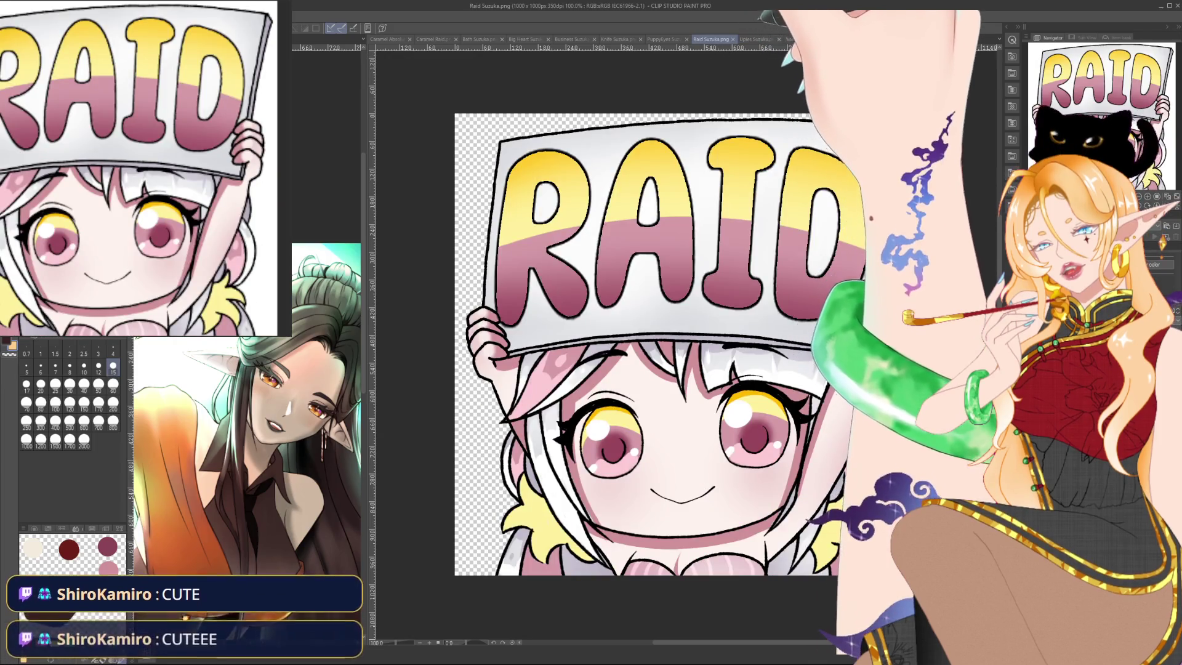
{"action": "left_click", "coordinate": [755, 39]}
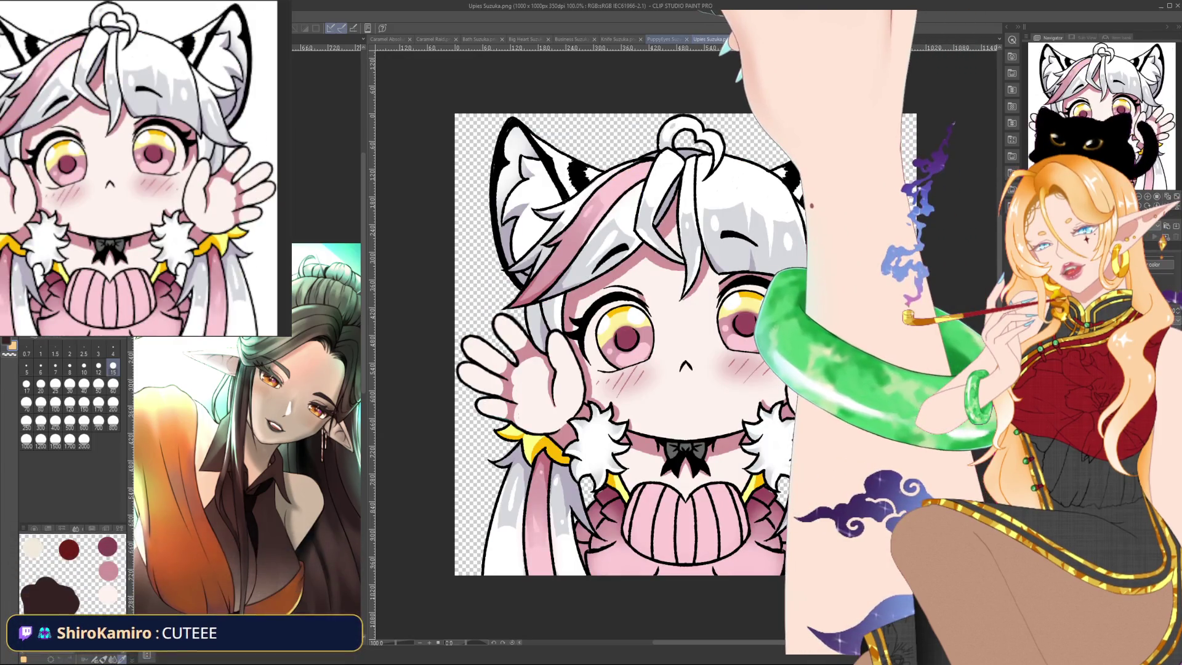
{"action": "left_click", "coordinate": [662, 39]}
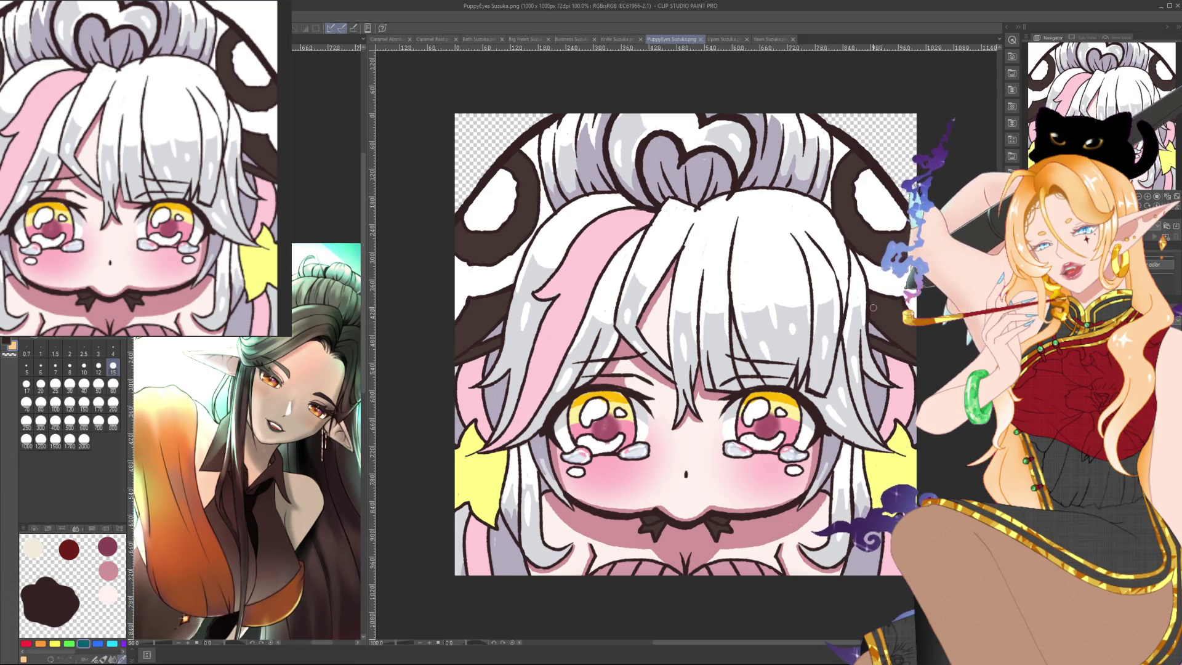
{"action": "scroll", "coordinate": [810, 248], "scroll_direction": "down", "scroll_amount": 1}
{"action": "scroll", "coordinate": [811, 241], "scroll_direction": "down", "scroll_amount": 2}
{"action": "scroll", "coordinate": [811, 241], "scroll_direction": "down", "scroll_amount": 2}
{"action": "scroll", "coordinate": [801, 234], "scroll_direction": "up", "scroll_amount": 3}
{"action": "scroll", "coordinate": [801, 234], "scroll_direction": "up", "scroll_amount": 3}
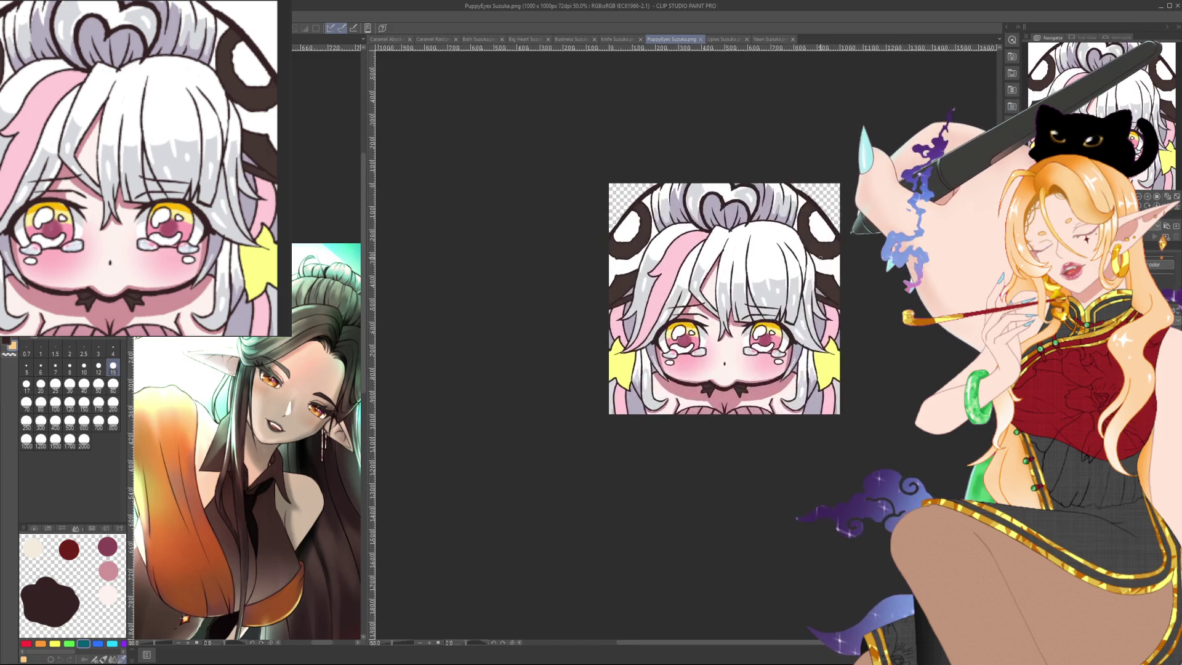
{"action": "scroll", "coordinate": [800, 234], "scroll_direction": "up", "scroll_amount": 3}
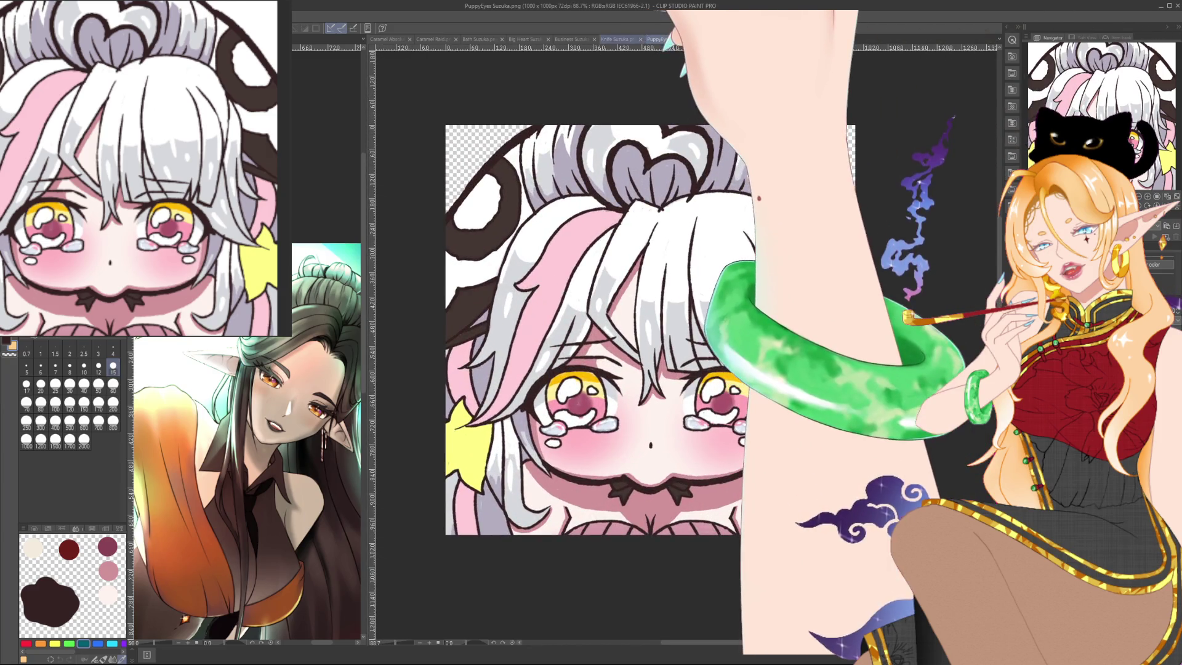
{"action": "key", "text": "ctrl+shift+Tab"}
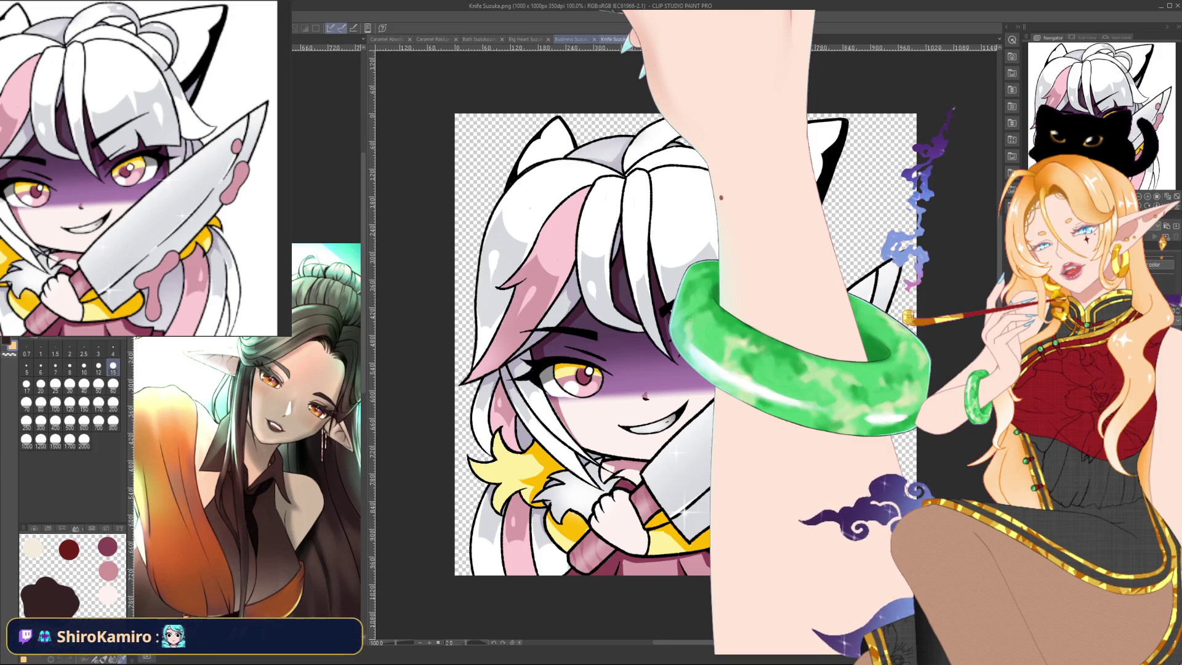
{"action": "left_click", "coordinate": [577, 39]}
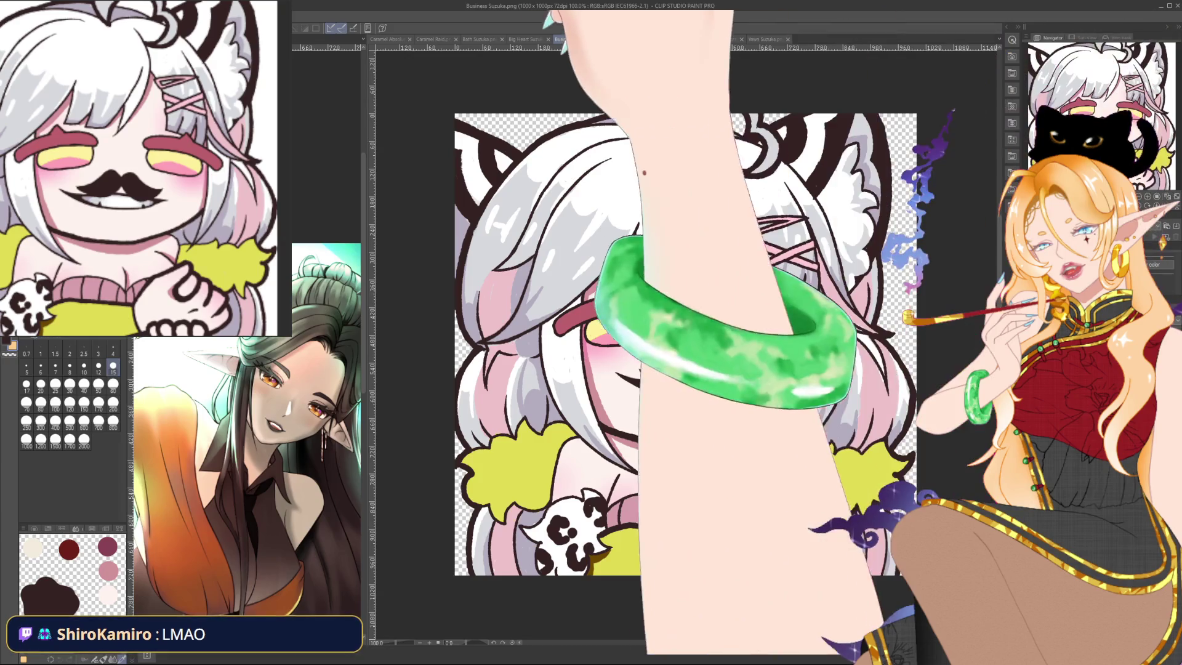
{"action": "key", "text": "ctrl+shift+Tab"}
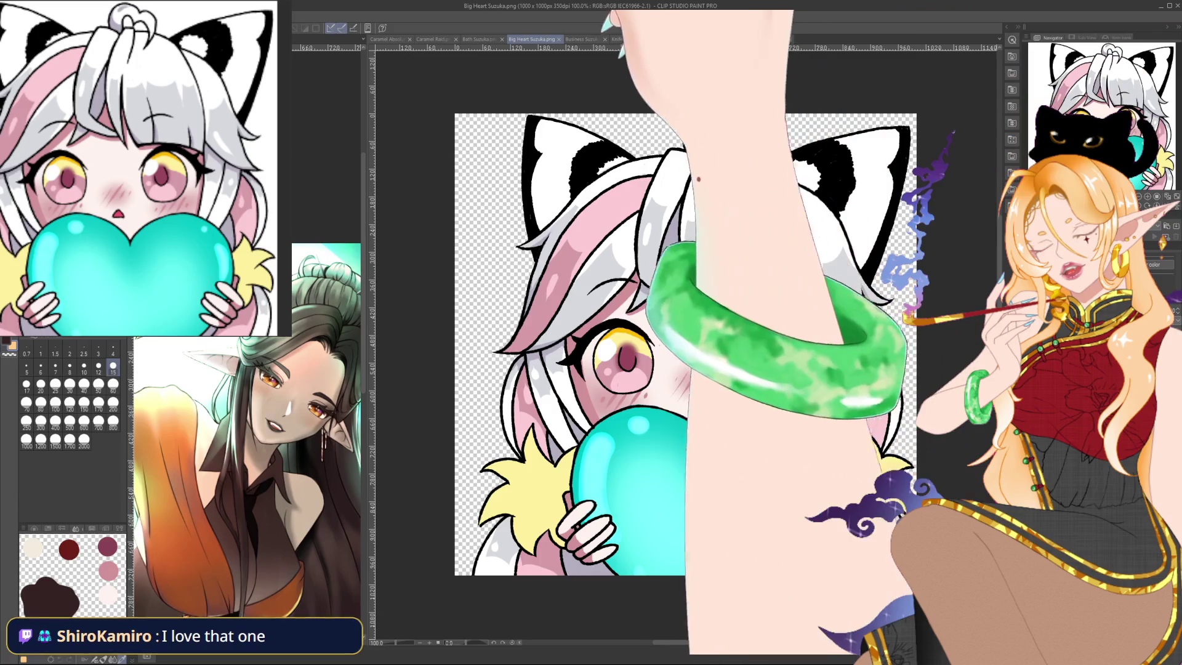
{"action": "key", "text": "ctrl+shift+Tab"}
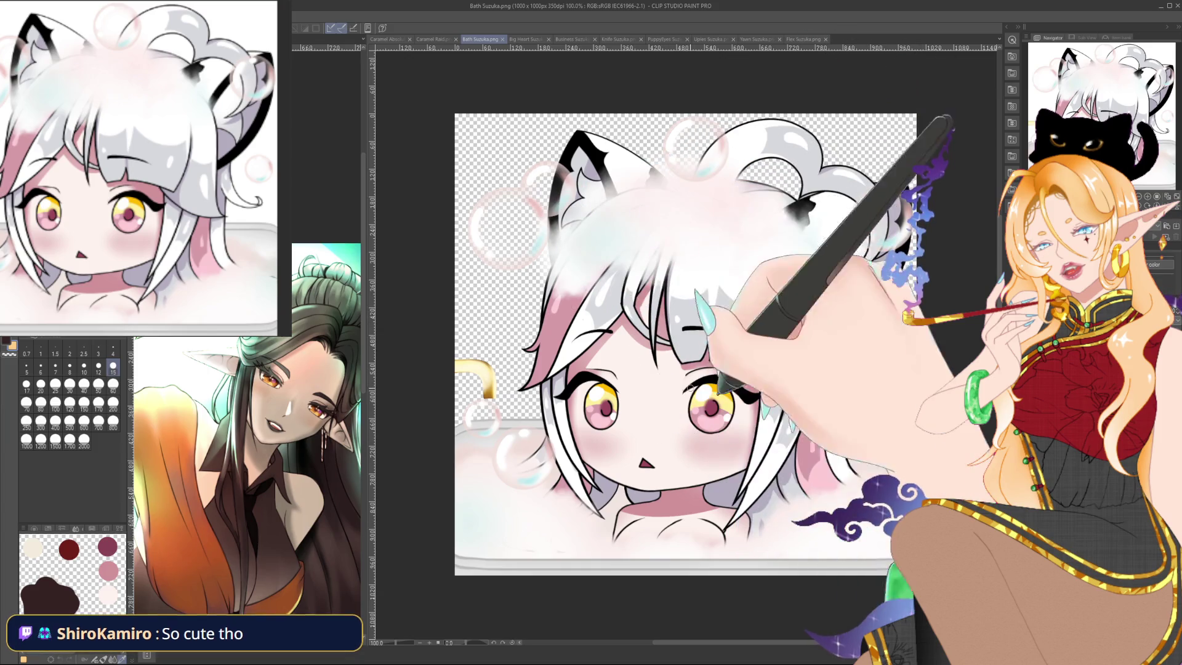
Step back from the Flex and Yawn emotes through the others to the Caramel Raid emote.
{"action": "left_click", "coordinate": [804, 38]}
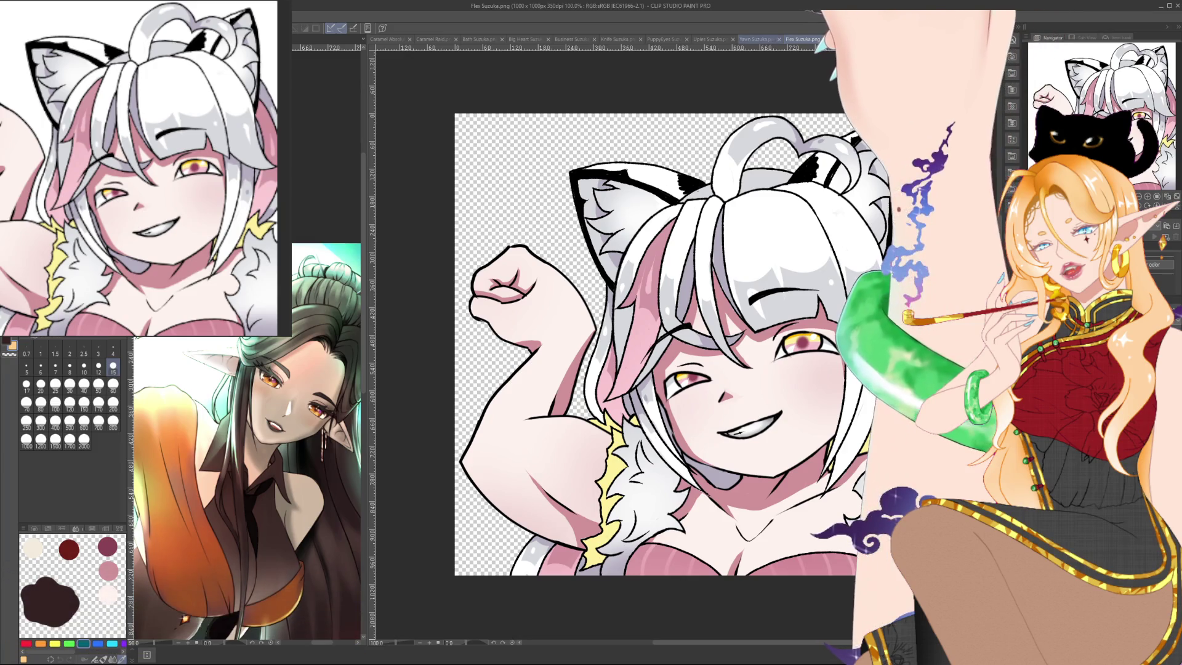
{"action": "left_click", "coordinate": [758, 39]}
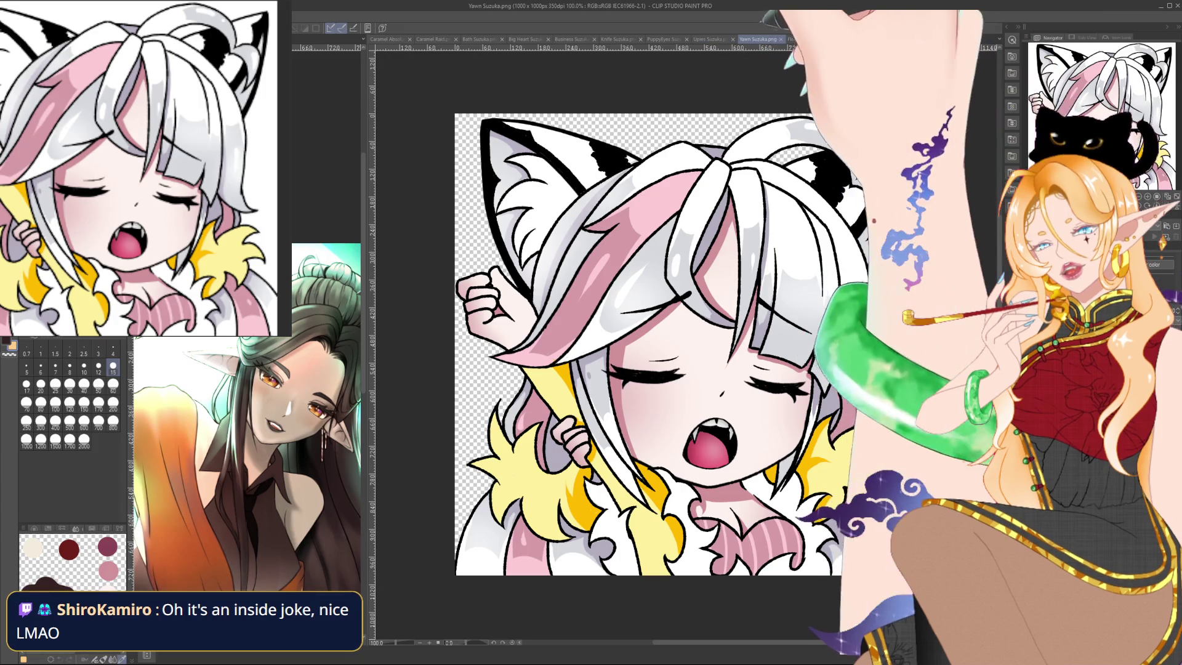
{"action": "left_click", "coordinate": [712, 39]}
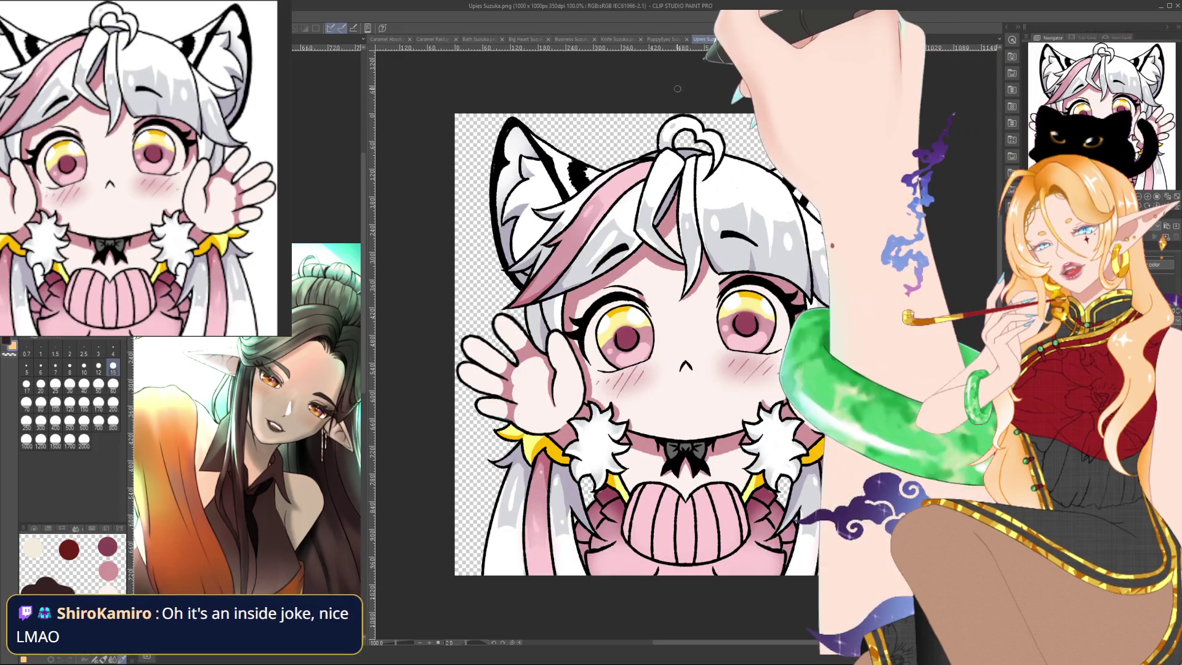
{"action": "key", "text": "ctrl+shift+Tab"}
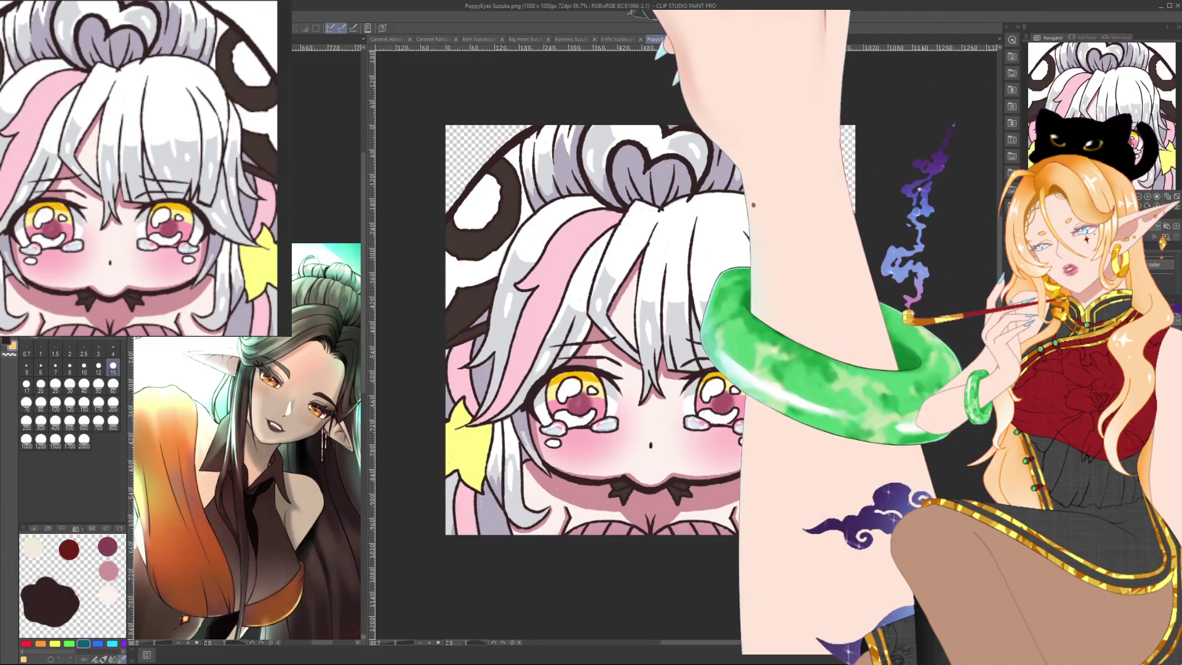
{"action": "key", "text": "ctrl+shift+Tab"}
{"action": "key", "text": "ctrl+shift+Tab"}
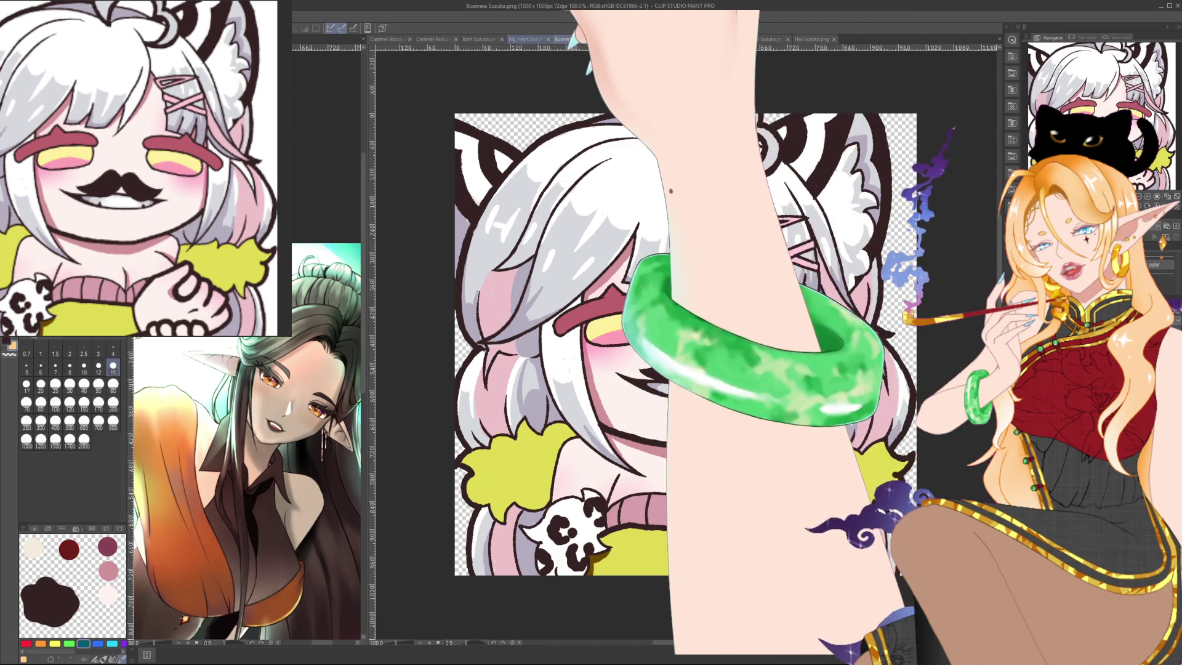
{"action": "key", "text": "ctrl+shift+Tab"}
{"action": "key", "text": "ctrl+shift+Tab"}
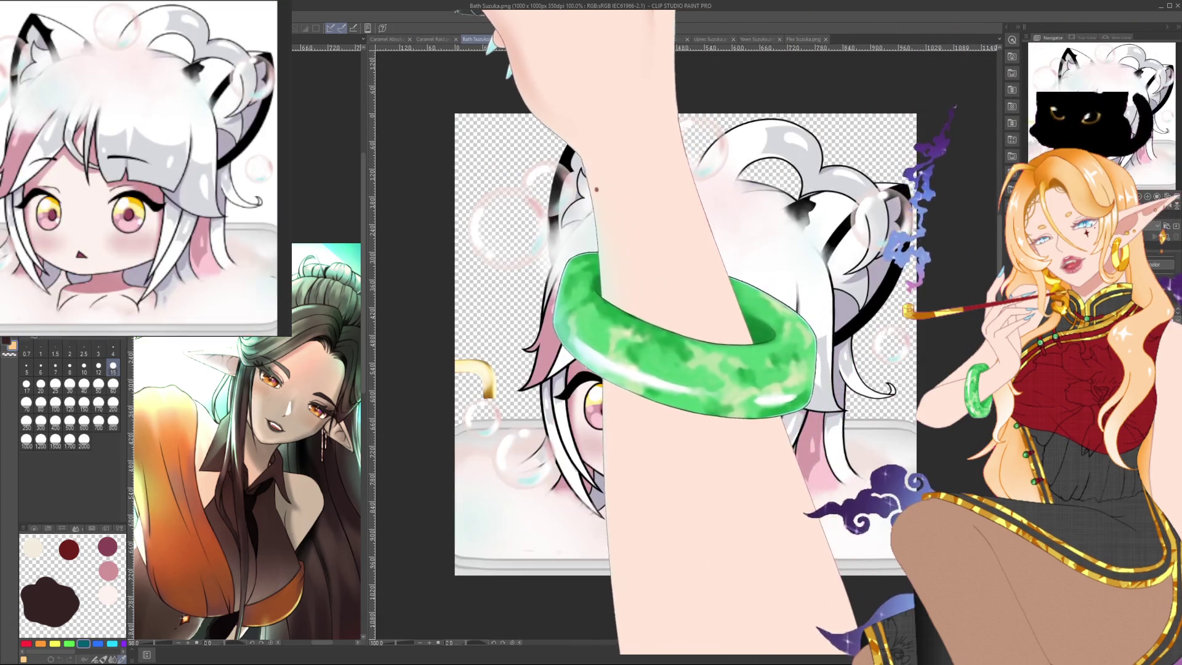
{"action": "key", "text": "ctrl+shift+Tab"}
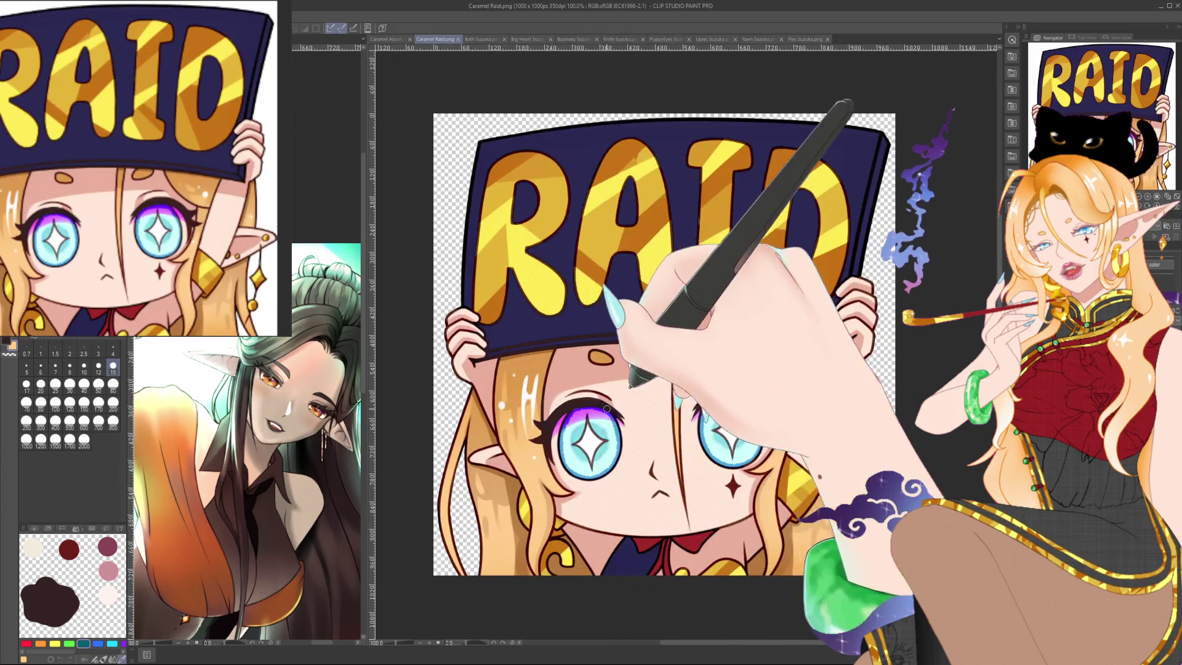
{"action": "key", "text": "ctrl+shift+Tab"}
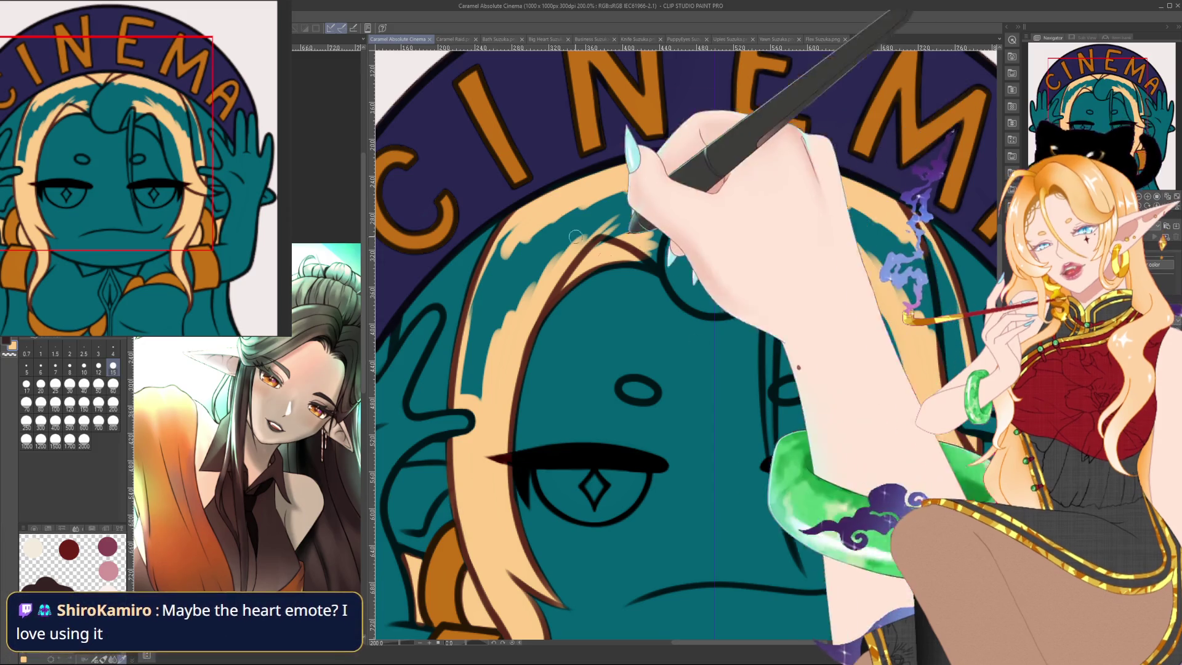
Cycle forward from Big Heart through Business, Knife, PuppyEyes and Upies to the Flex Suzuka emote.
{"action": "key", "text": "ctrl+Tab"}
{"action": "key", "text": "ctrl+Tab"}
{"action": "key", "text": "ctrl+Tab"}
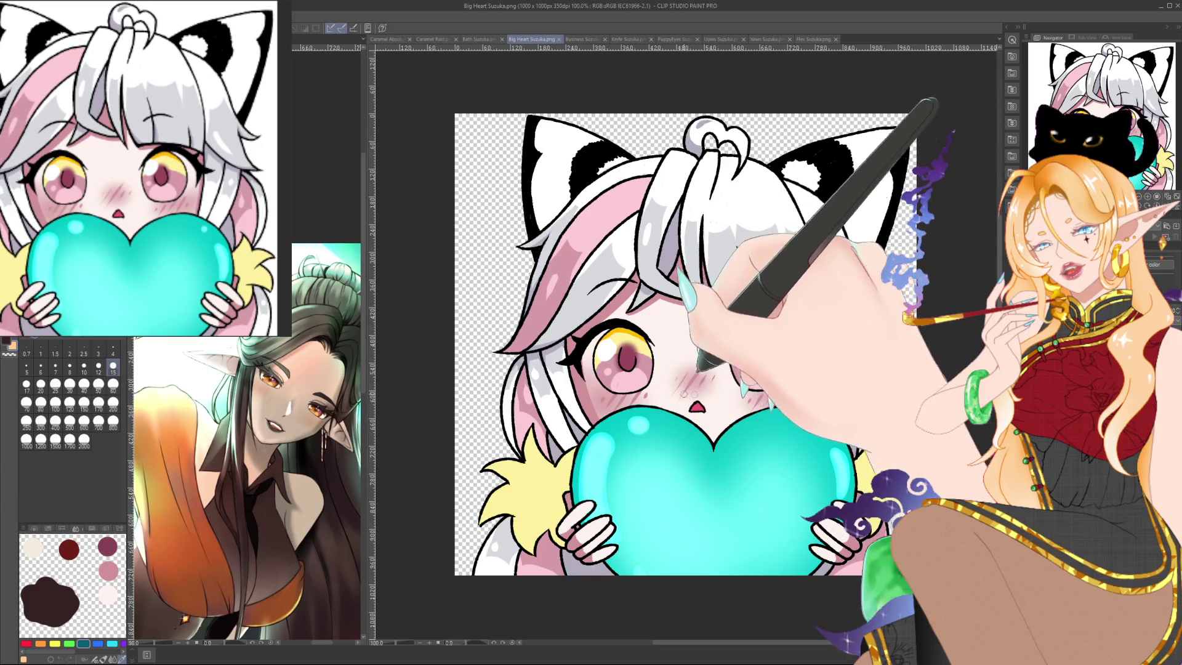
{"action": "scroll", "coordinate": [765, 337], "scroll_direction": "down", "scroll_amount": 5}
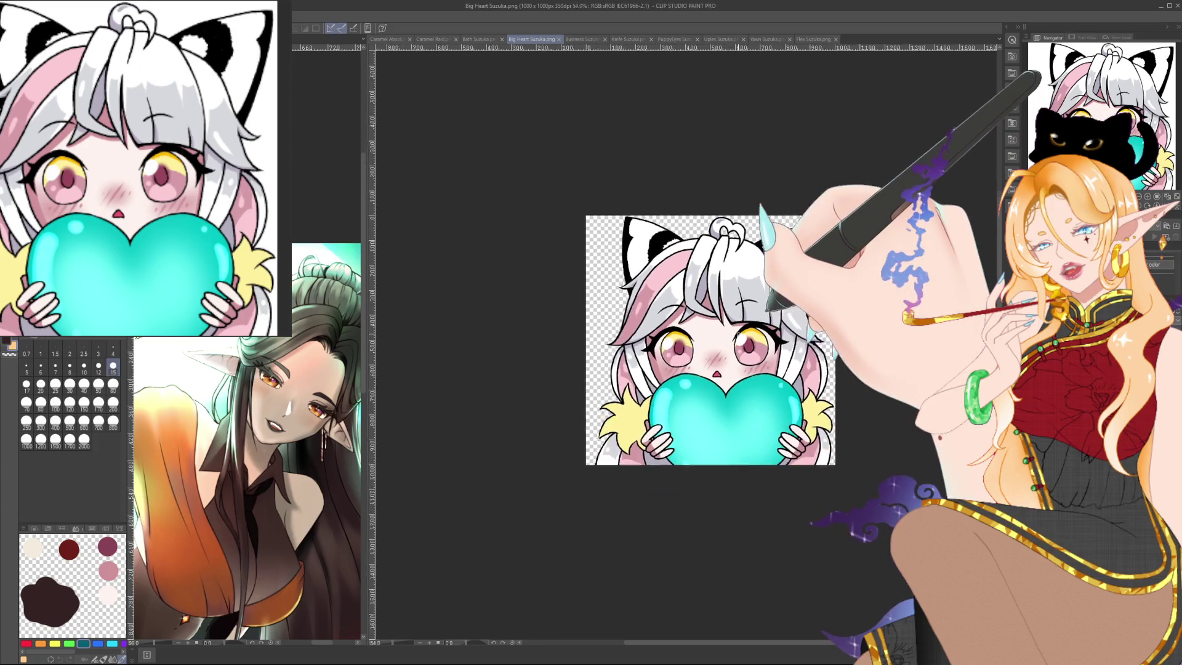
{"action": "scroll", "coordinate": [778, 338], "scroll_direction": "up", "scroll_amount": 5}
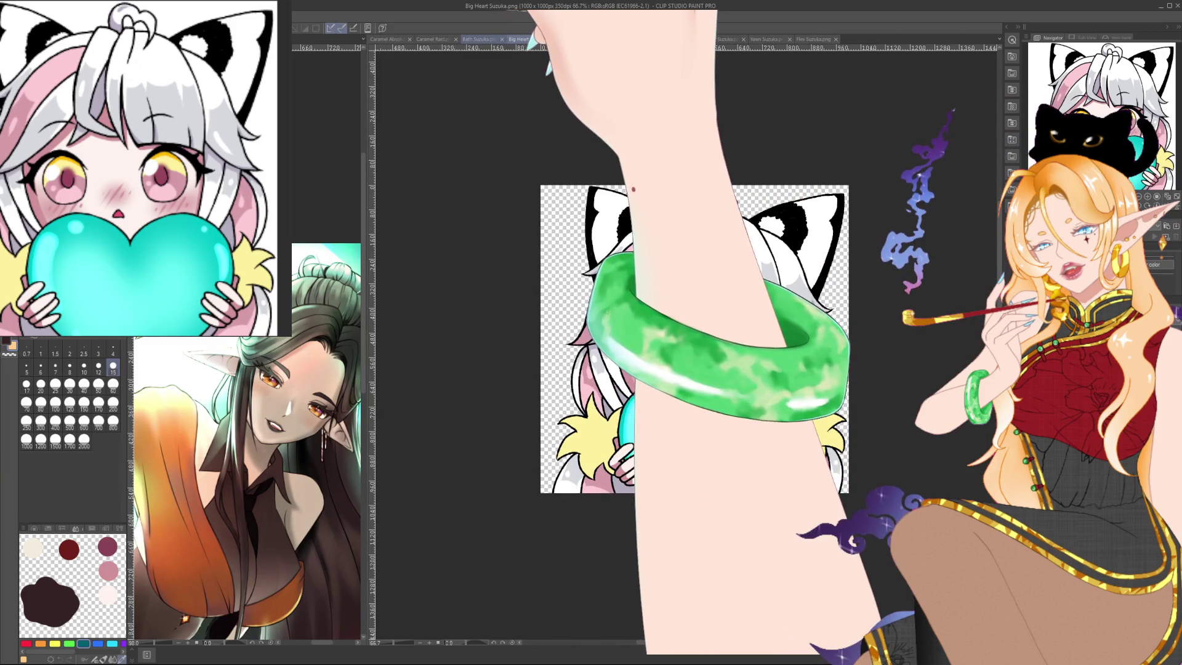
{"action": "key", "text": "ctrl+shift+Tab"}
{"action": "key", "text": "ctrl+Tab"}
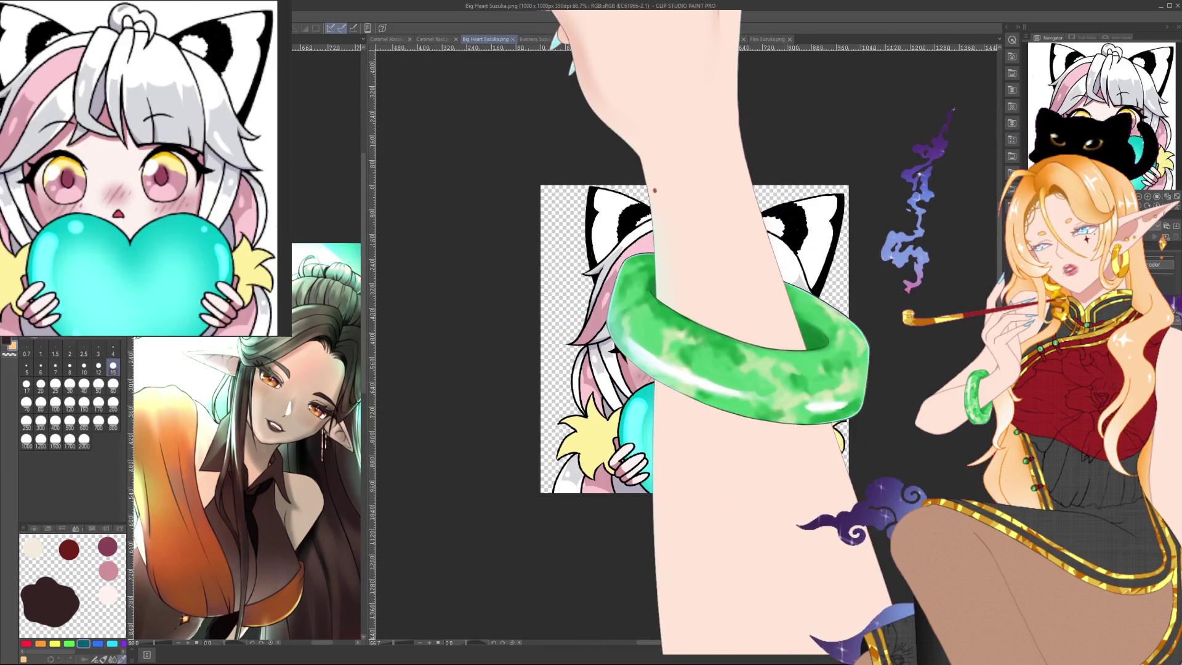
{"action": "key", "text": "ctrl+Tab"}
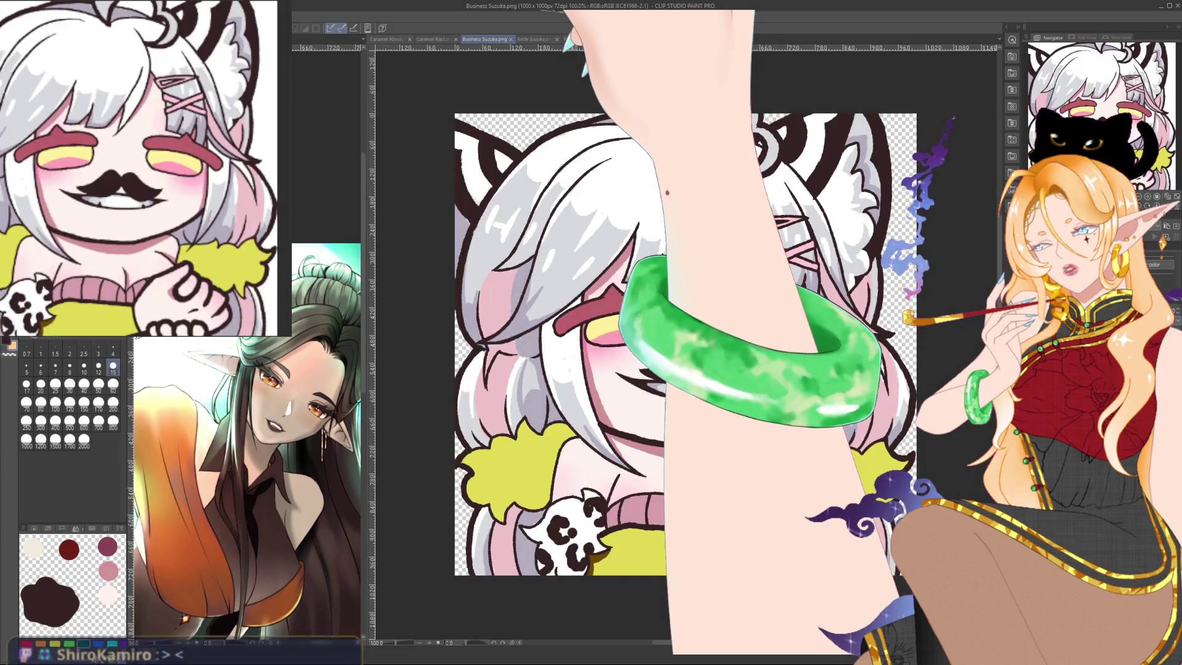
{"action": "key", "text": "ctrl+Tab"}
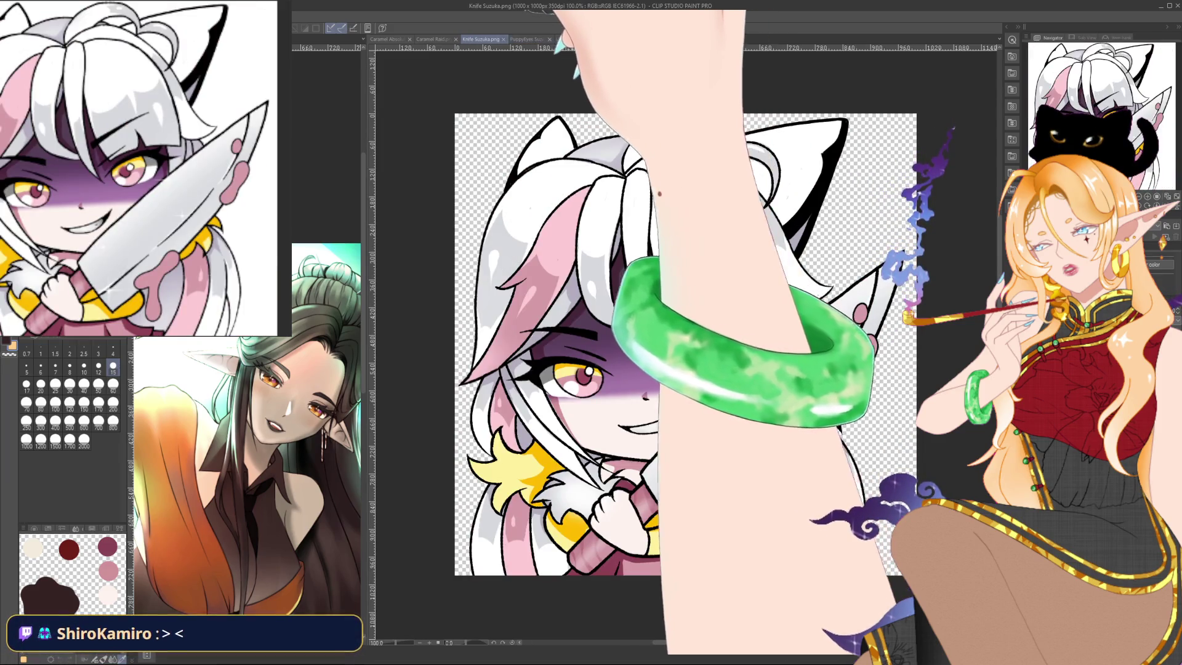
{"action": "key", "text": "ctrl+Tab"}
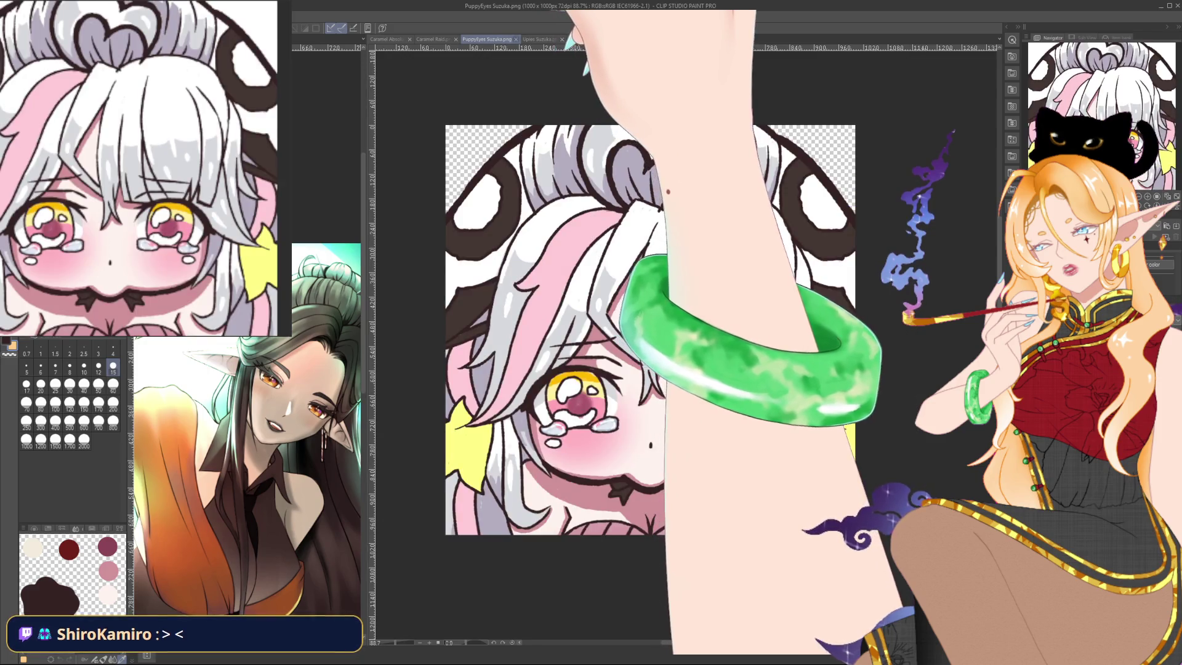
{"action": "key", "text": "ctrl+Tab"}
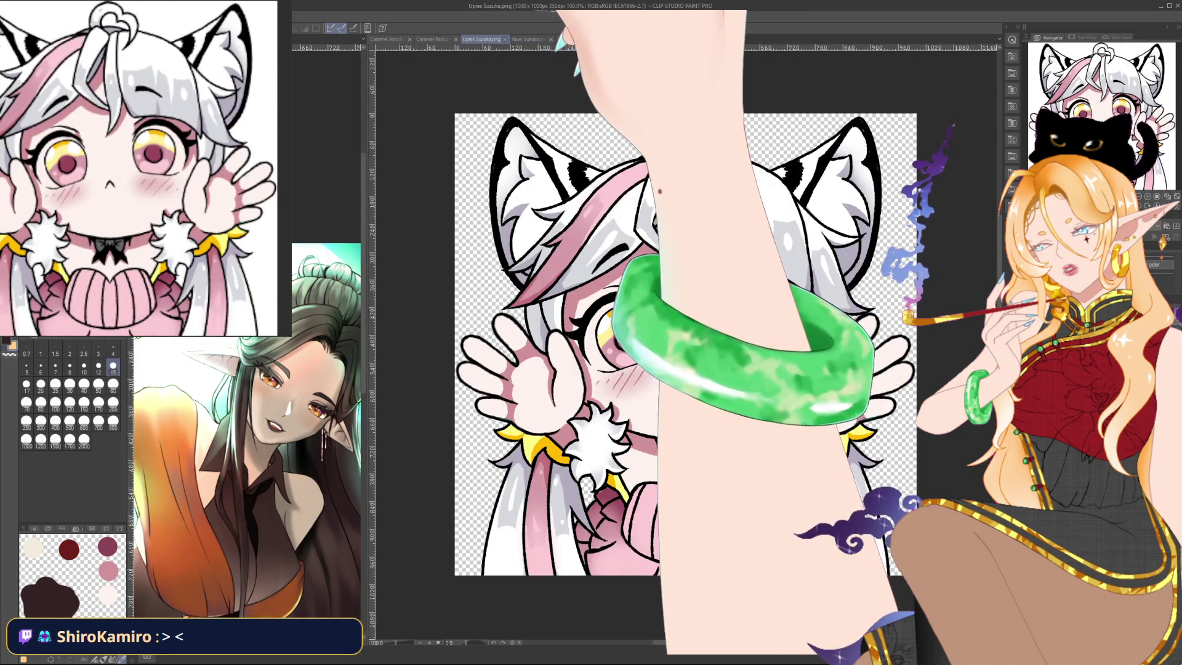
{"action": "key", "text": "ctrl+Tab"}
{"action": "key", "text": "ctrl+Tab"}
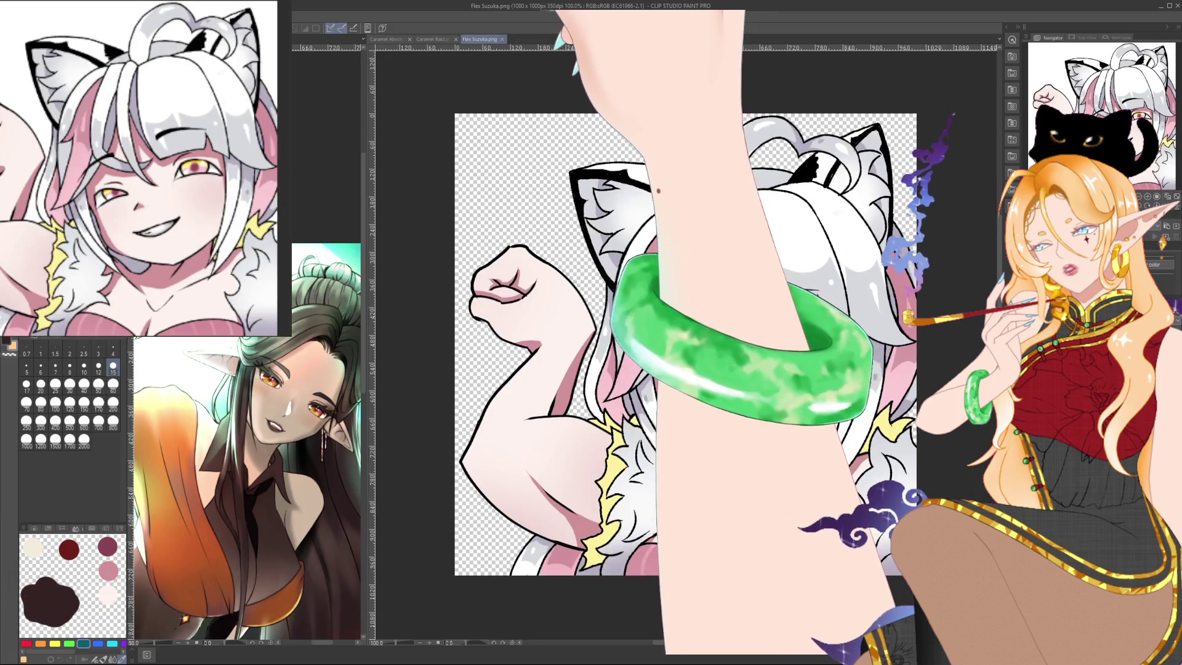
{"action": "key", "text": "ctrl+Tab"}
{"action": "key", "text": "ctrl+Tab"}
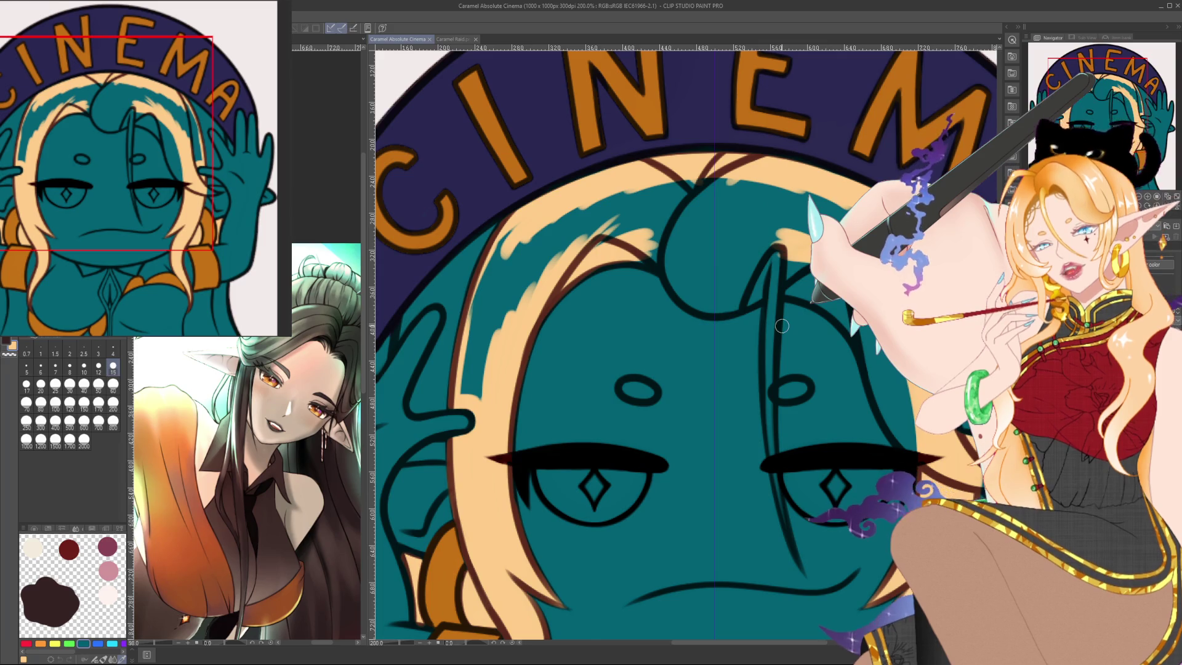
Paint blonde over the teal patches on the forehead and crown of the hair.
{"action": "mouse_move", "coordinate": [782, 325]}
{"action": "left_mouse_down"}
{"action": "mouse_move", "coordinate": [591, 266]}
{"action": "mouse_move", "coordinate": [667, 270]}
{"action": "left_mouse_up"}
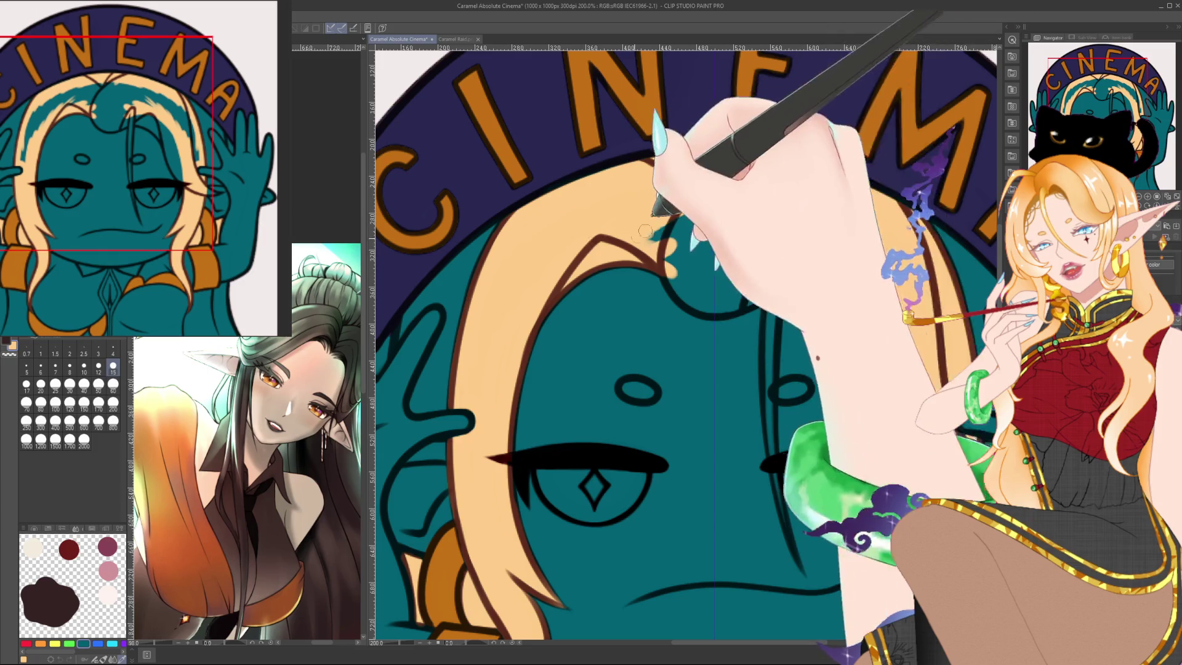
{"action": "mouse_move", "coordinate": [645, 231]}
{"action": "left_mouse_down"}
{"action": "mouse_move", "coordinate": [687, 260]}
{"action": "mouse_move", "coordinate": [709, 209]}
{"action": "mouse_move", "coordinate": [717, 249]}
{"action": "left_mouse_up"}
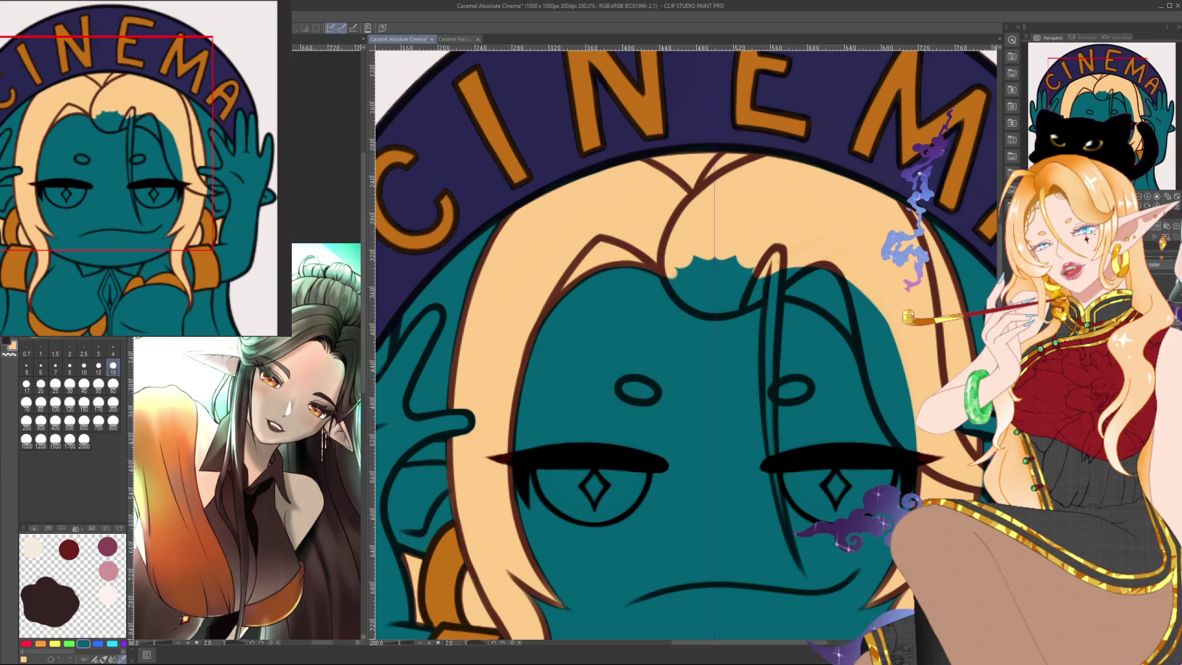
{"action": "left_click_drag", "start_coordinate": [934, 414], "coordinate": [906, 401]}
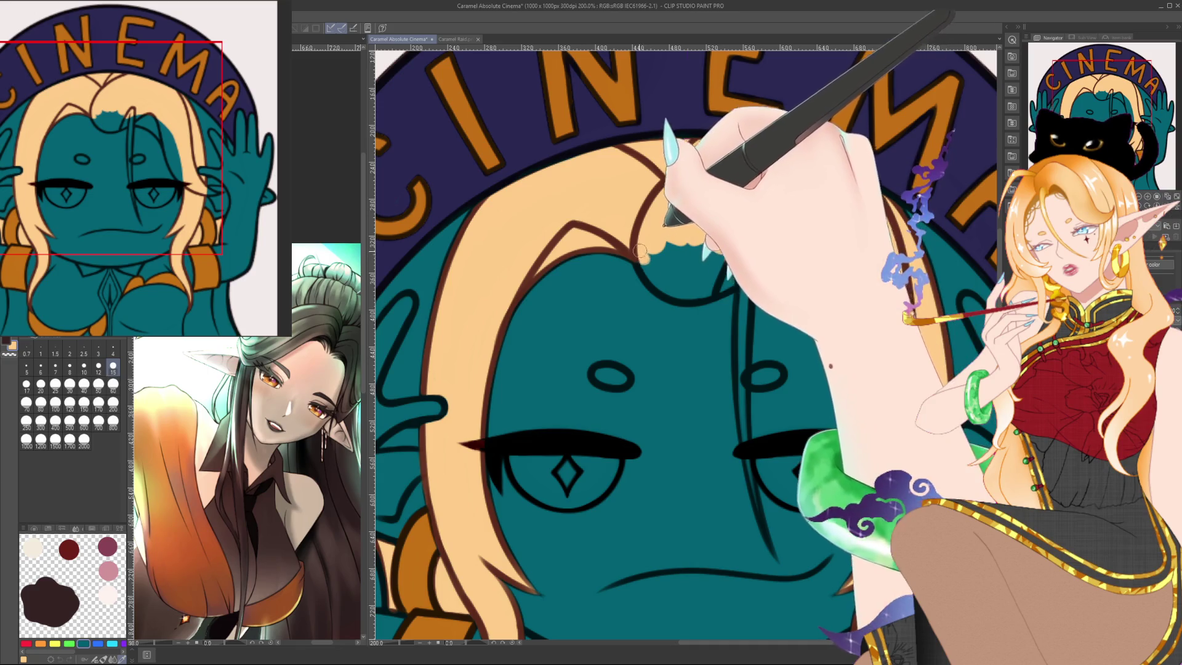
{"action": "mouse_move", "coordinate": [654, 271]}
{"action": "left_mouse_down"}
{"action": "mouse_move", "coordinate": [697, 299]}
{"action": "mouse_move", "coordinate": [730, 294]}
{"action": "mouse_move", "coordinate": [693, 299]}
{"action": "mouse_move", "coordinate": [714, 269]}
{"action": "left_mouse_up"}
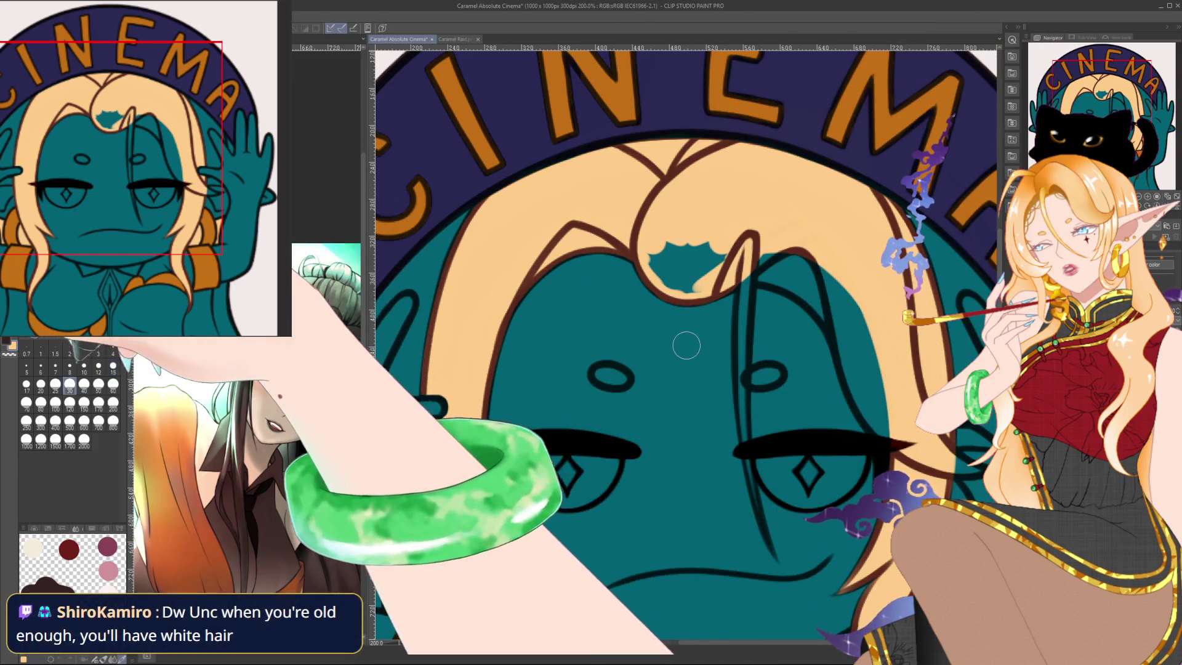
{"action": "mouse_move", "coordinate": [683, 265]}
{"action": "left_mouse_down"}
{"action": "mouse_move", "coordinate": [702, 273]}
{"action": "mouse_move", "coordinate": [721, 250]}
{"action": "mouse_move", "coordinate": [635, 241]}
{"action": "mouse_move", "coordinate": [608, 179]}
{"action": "left_mouse_up"}
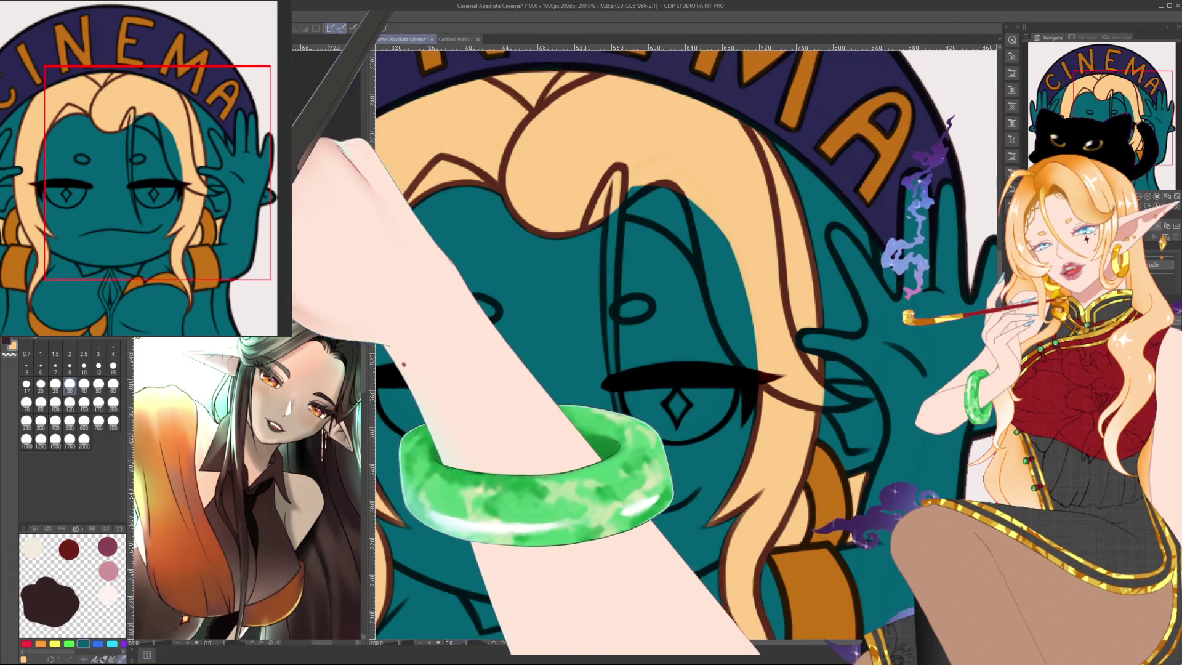
With small brush sizes, colour the face strand and forehead oval in the pale hair tone.
{"action": "left_click", "coordinate": [112, 367]}
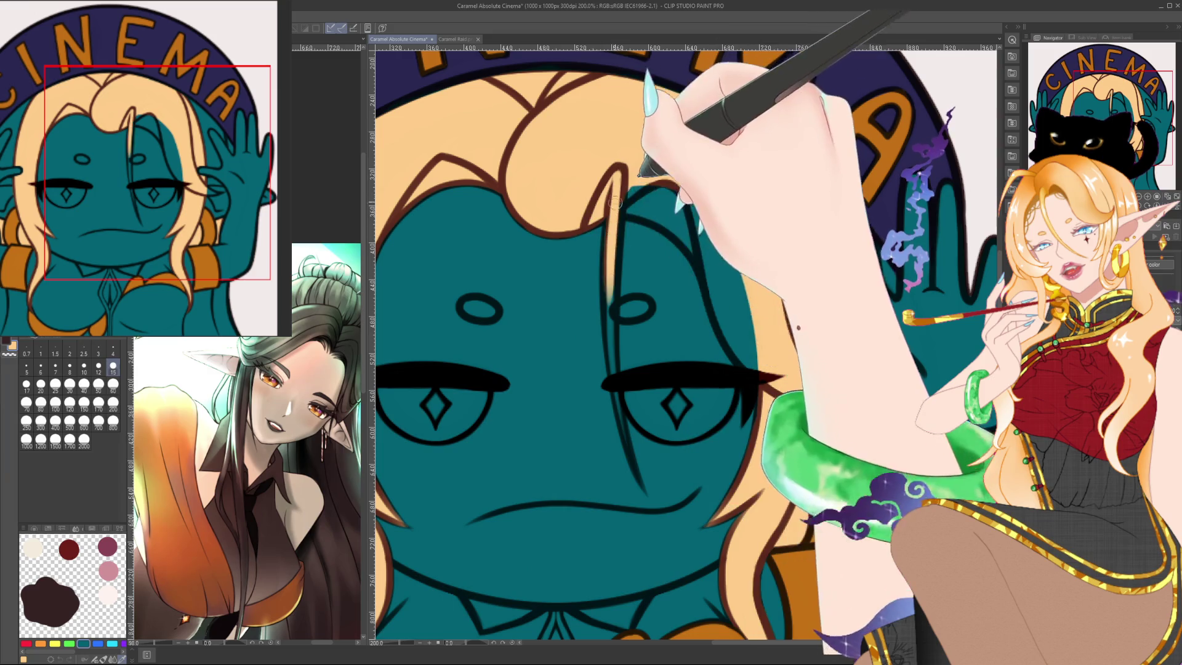
{"action": "left_click_drag", "start_coordinate": [614, 193], "coordinate": [609, 330]}
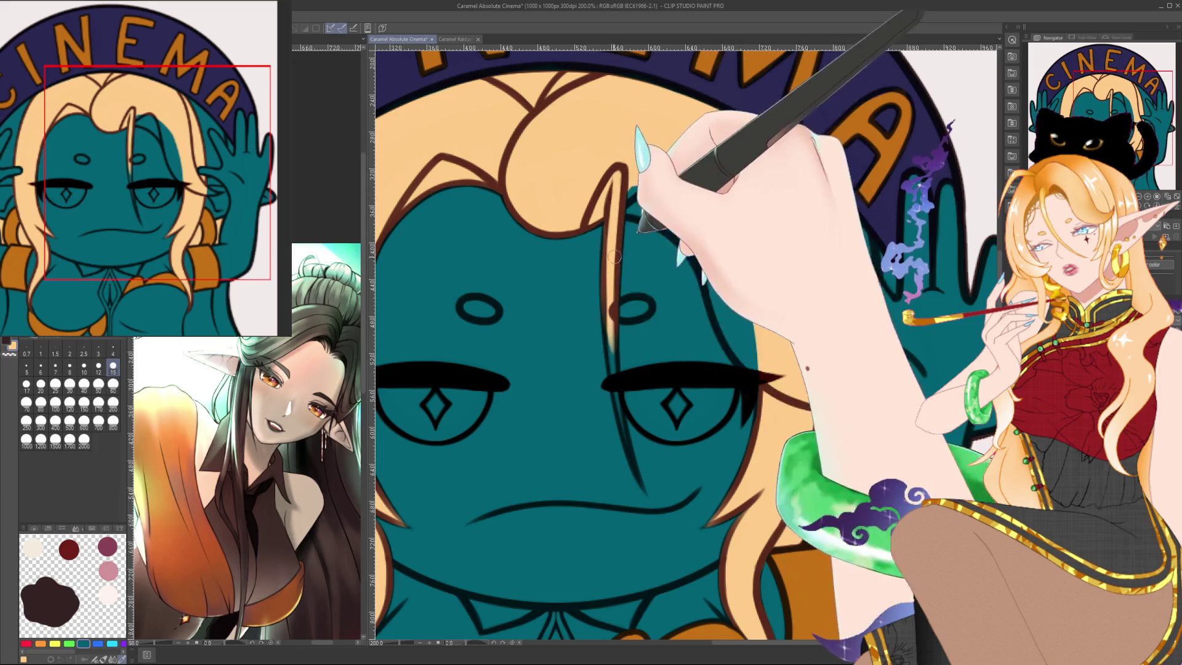
{"action": "left_click", "coordinate": [41, 368]}
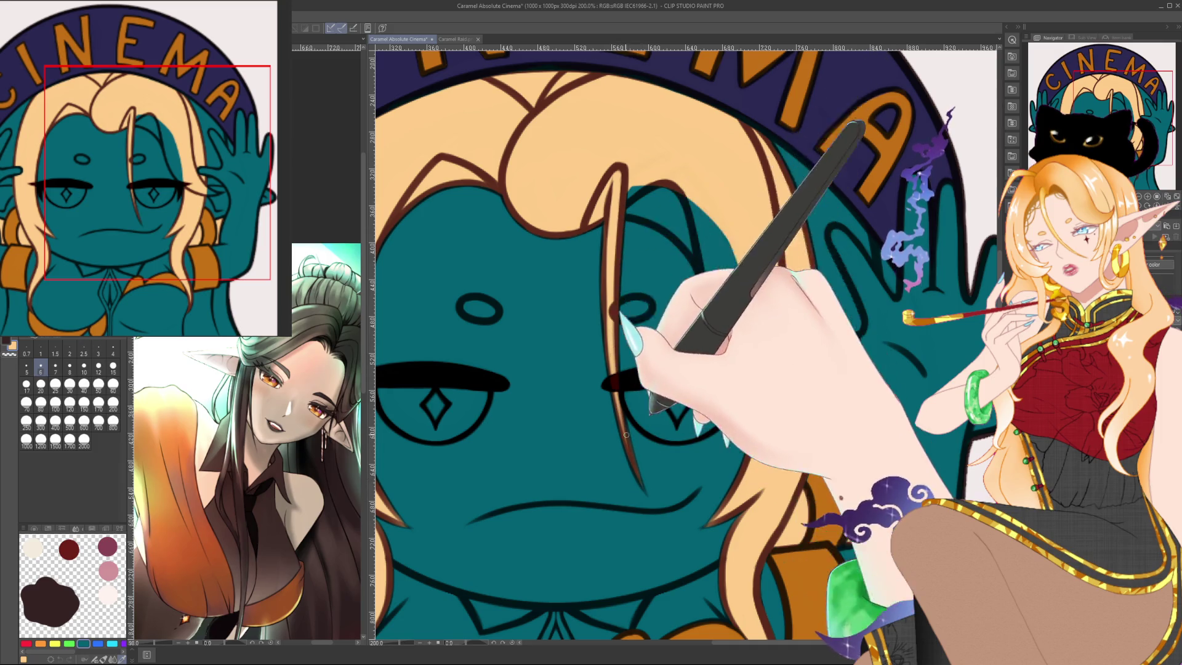
{"action": "left_click", "coordinate": [113, 367]}
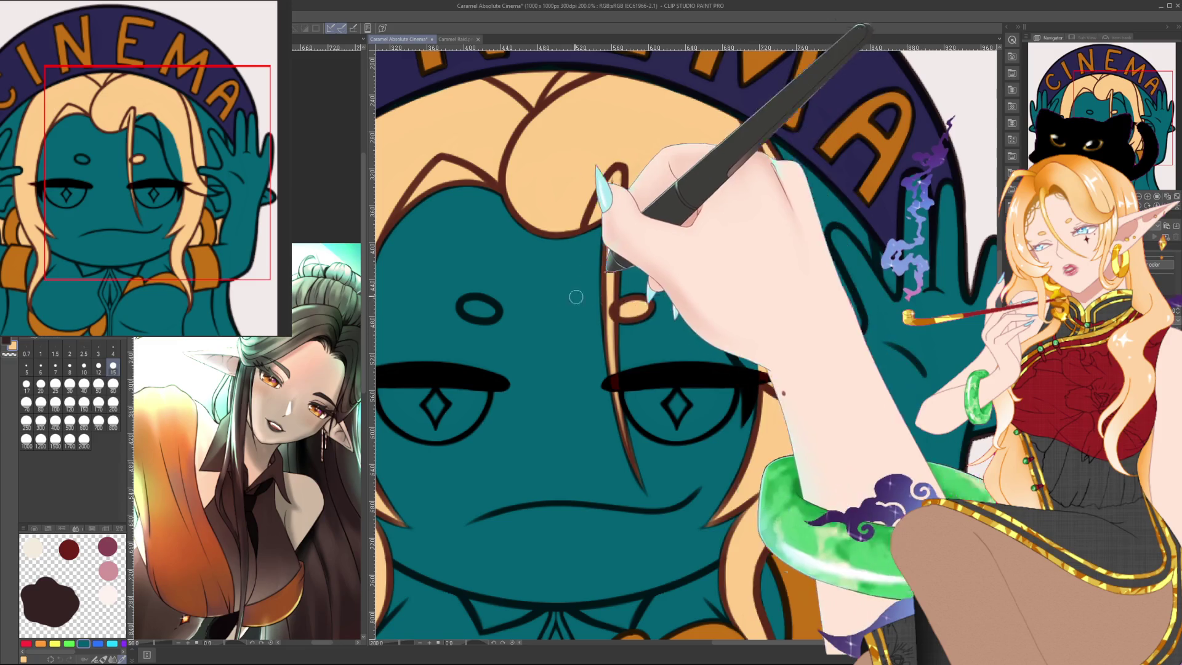
{"action": "mouse_move", "coordinate": [483, 304]}
{"action": "left_mouse_down"}
{"action": "mouse_move", "coordinate": [468, 311]}
{"action": "mouse_move", "coordinate": [490, 308]}
{"action": "left_mouse_up"}
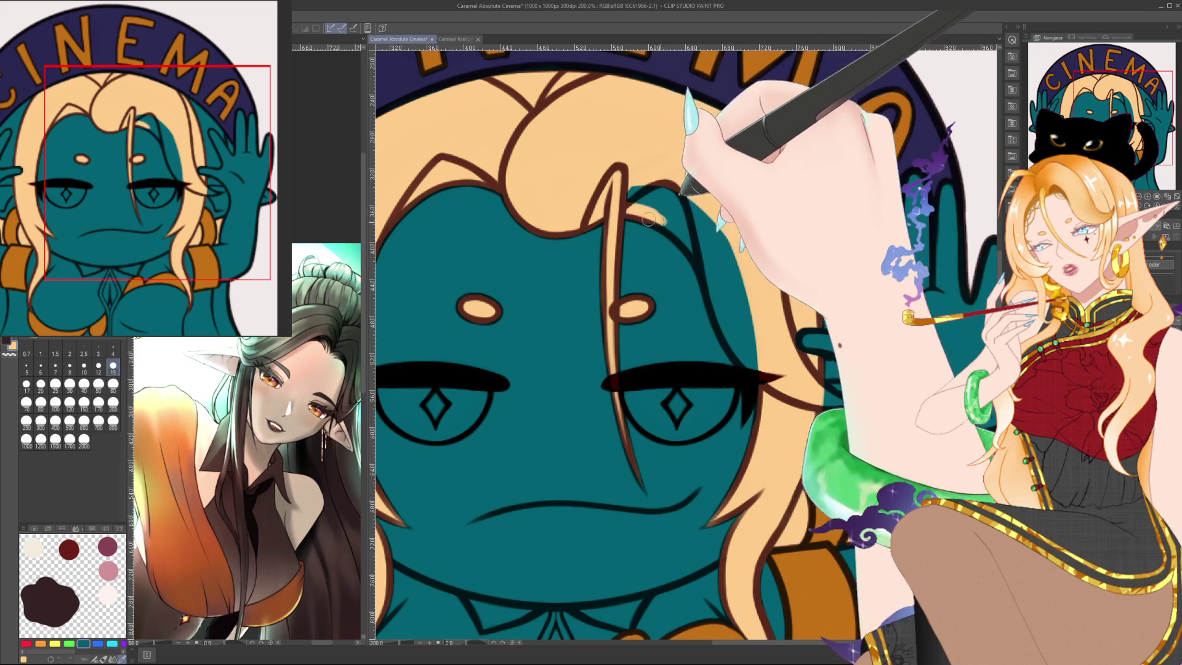
{"action": "mouse_move", "coordinate": [648, 220]}
{"action": "left_mouse_down"}
{"action": "mouse_move", "coordinate": [704, 263]}
{"action": "mouse_move", "coordinate": [745, 363]}
{"action": "left_mouse_up"}
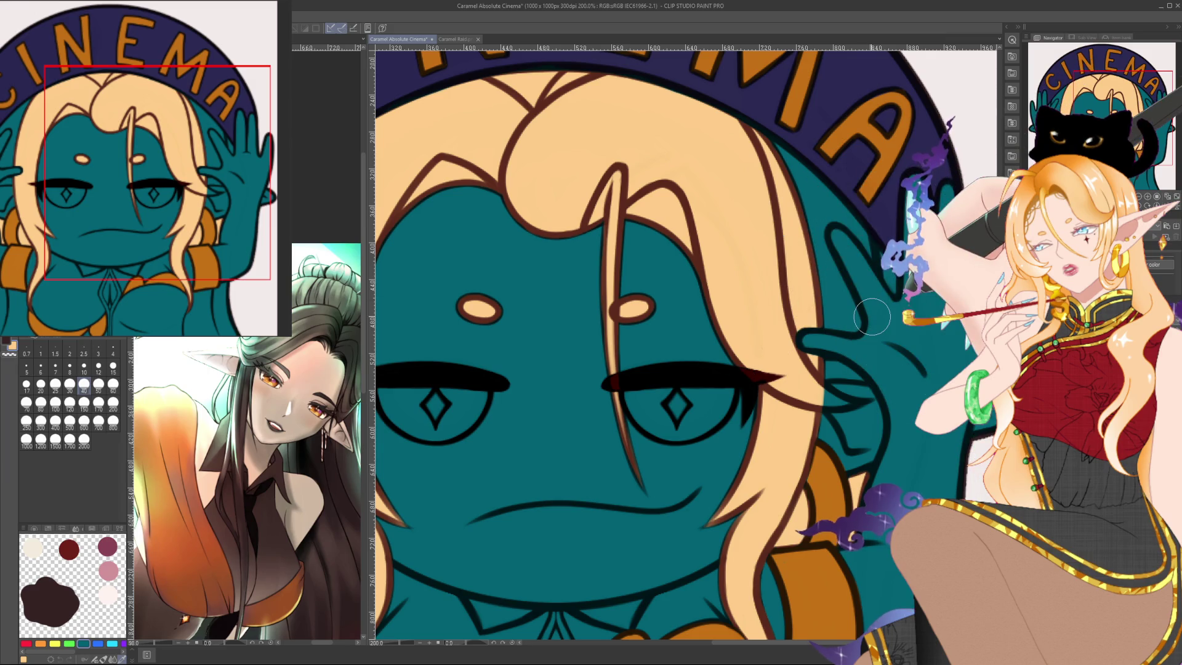
{"action": "scroll", "coordinate": [872, 317], "scroll_direction": "down", "scroll_amount": 3}
{"action": "scroll", "coordinate": [850, 321], "scroll_direction": "up", "scroll_amount": 1}
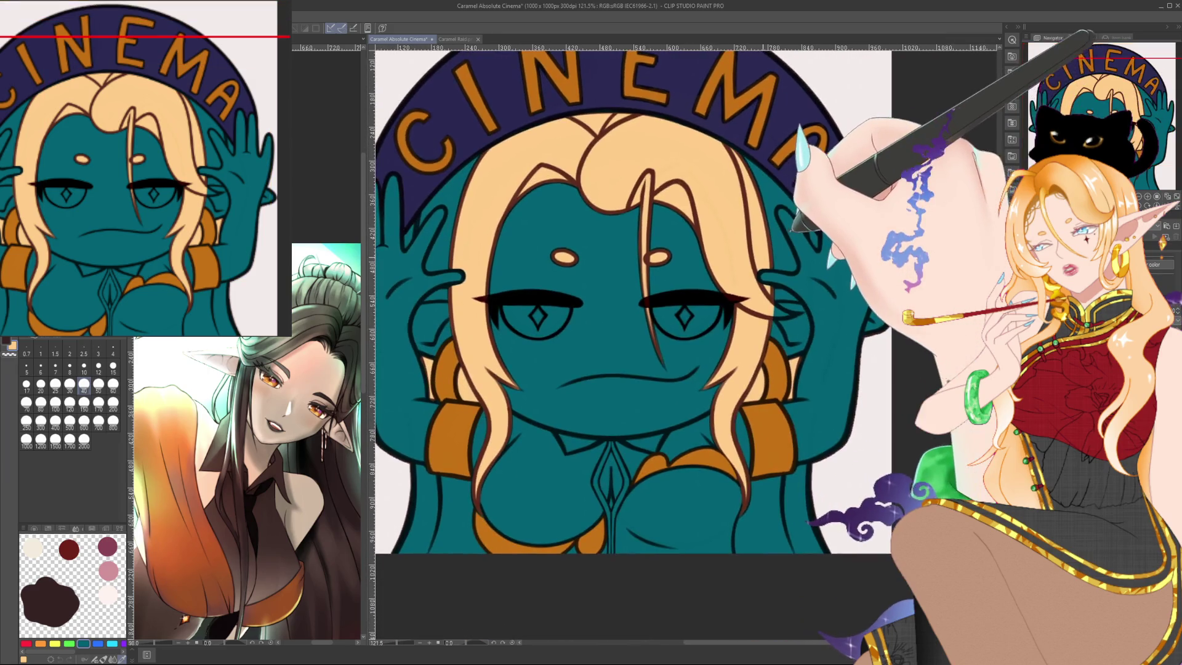
{"action": "scroll", "coordinate": [829, 326], "scroll_direction": "up", "scroll_amount": 1}
{"action": "scroll", "coordinate": [829, 326], "scroll_direction": "up", "scroll_amount": 1}
{"action": "key", "text": "bracketleft"}
{"action": "key", "text": "bracketleft"}
{"action": "key", "text": "bracketleft"}
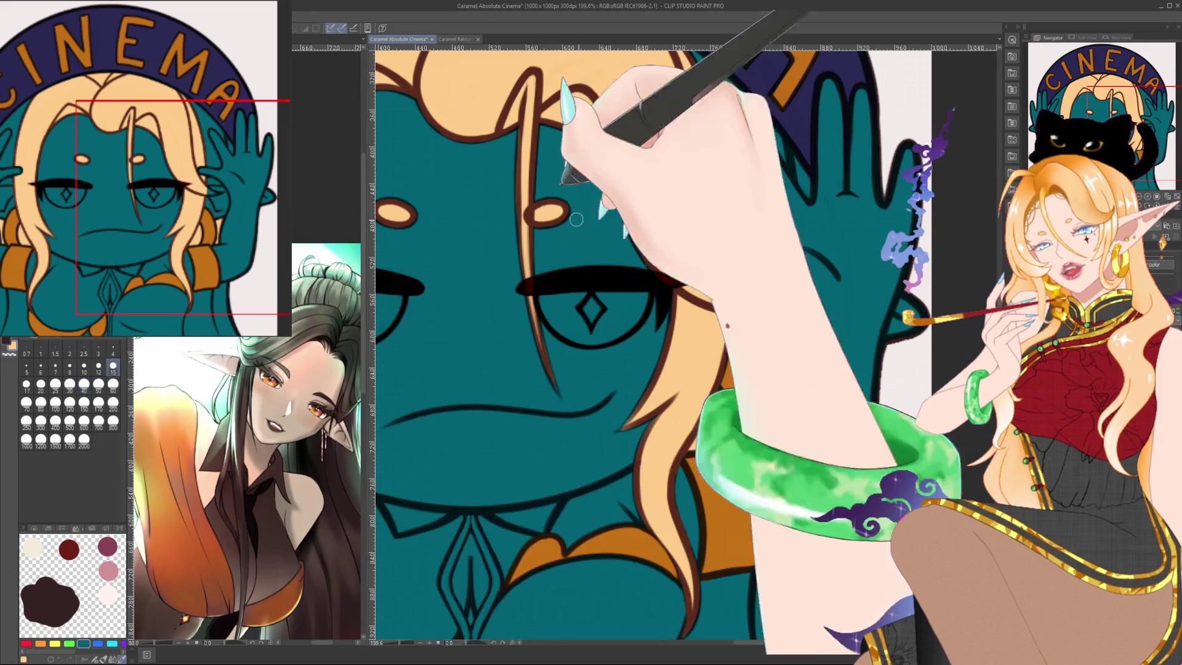
{"action": "scroll", "coordinate": [875, 245], "scroll_direction": "up", "scroll_amount": 3}
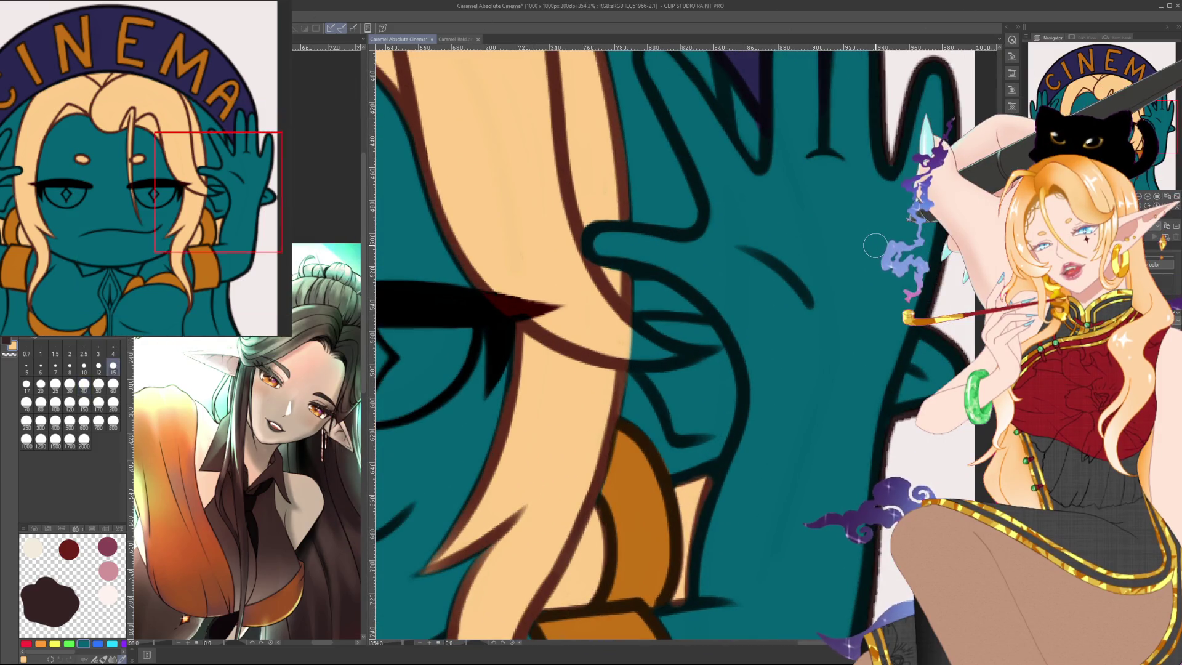
{"action": "key", "text": "bracketleft"}
{"action": "key", "text": "bracketleft"}
{"action": "key", "text": "bracketleft"}
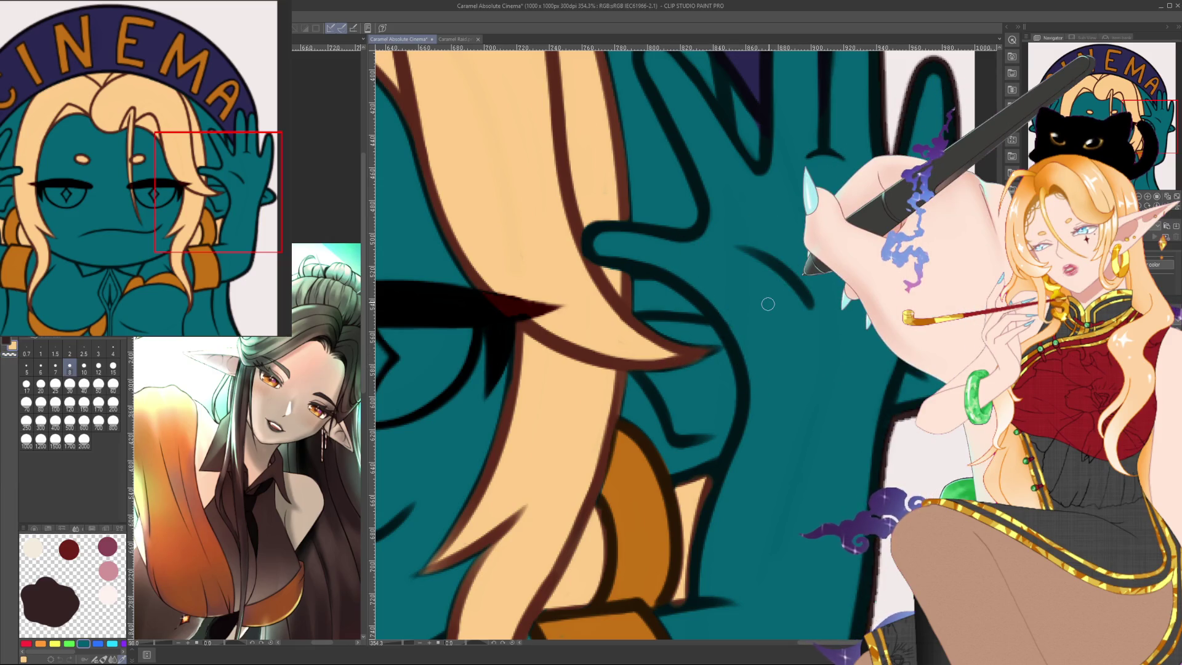
{"action": "scroll", "coordinate": [768, 304], "scroll_direction": "down", "scroll_amount": 2}
{"action": "scroll", "coordinate": [767, 308], "scroll_direction": "down", "scroll_amount": 2}
{"action": "scroll", "coordinate": [767, 313], "scroll_direction": "down", "scroll_amount": 2}
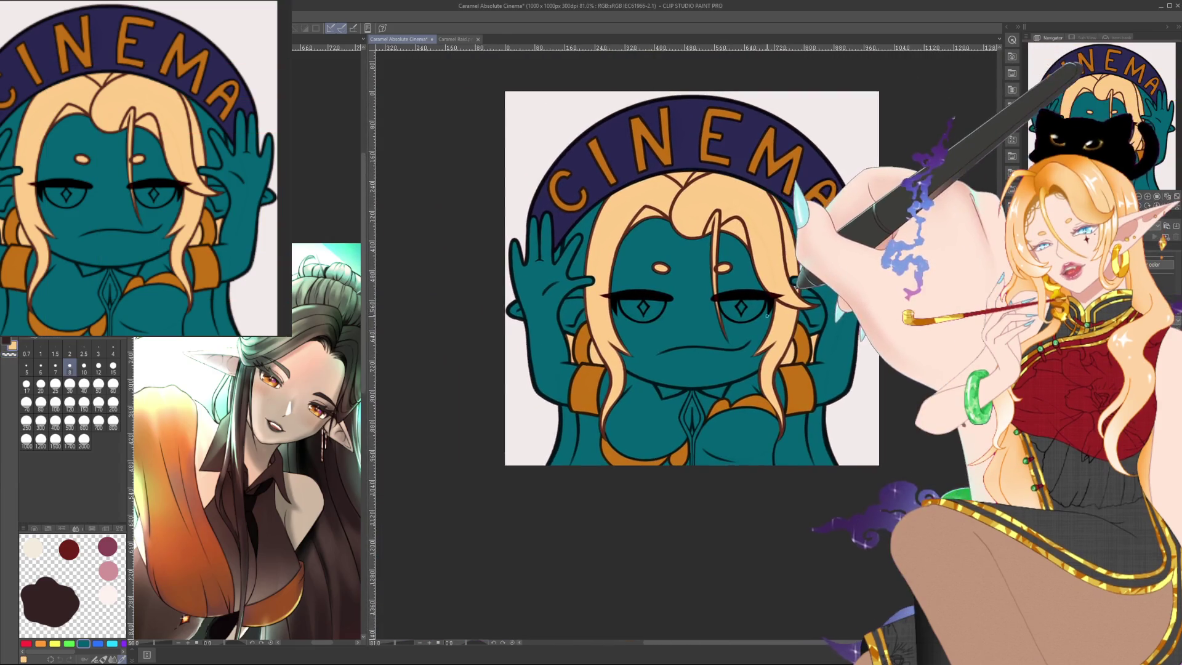
{"action": "scroll", "coordinate": [767, 315], "scroll_direction": "up", "scroll_amount": 1}
{"action": "scroll", "coordinate": [765, 308], "scroll_direction": "up", "scroll_amount": 1}
{"action": "scroll", "coordinate": [762, 303], "scroll_direction": "up", "scroll_amount": 1}
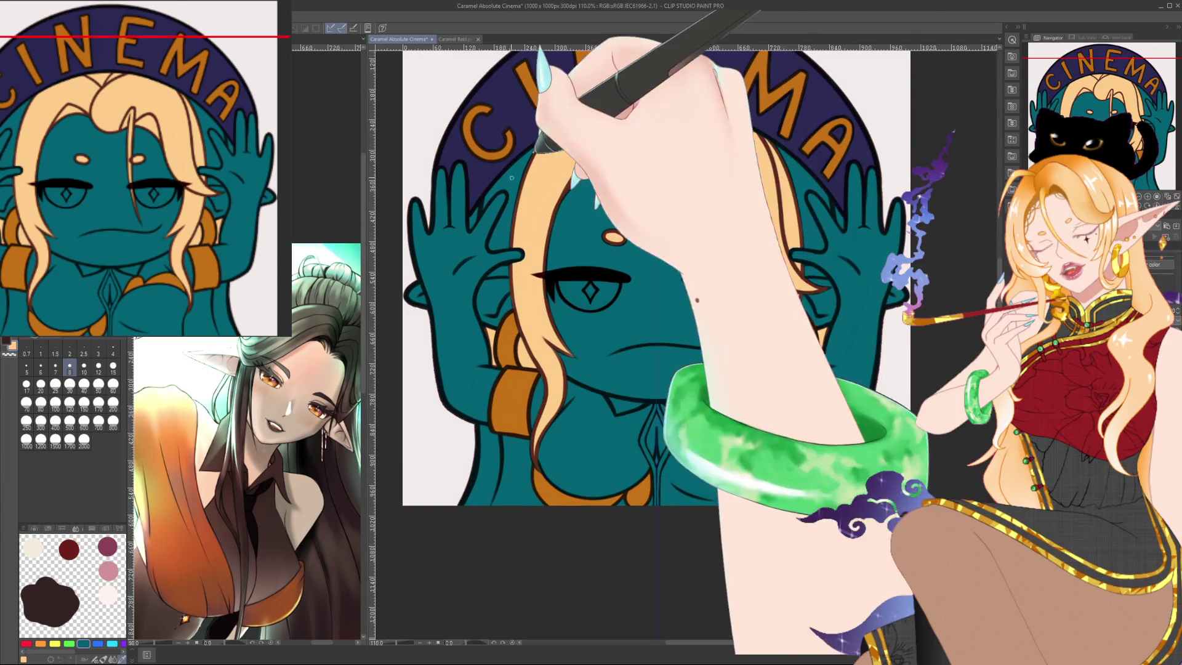
{"action": "scroll", "coordinate": [542, 162], "scroll_direction": "down", "scroll_amount": 1}
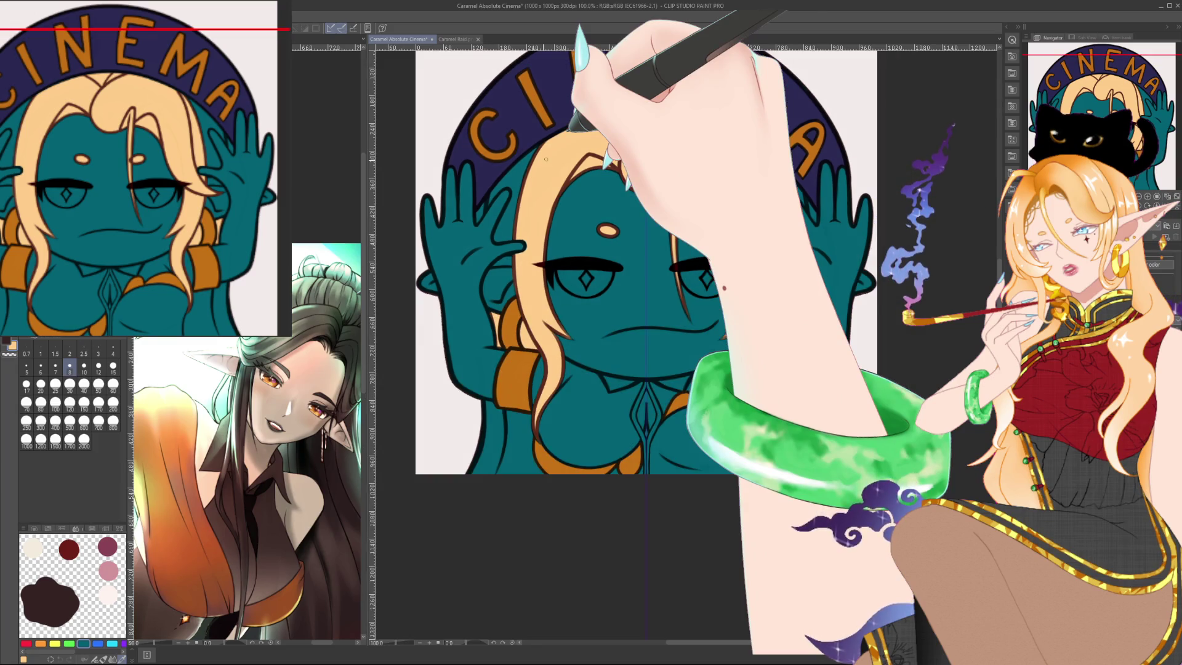
{"action": "scroll", "coordinate": [544, 159], "scroll_direction": "down", "scroll_amount": 1}
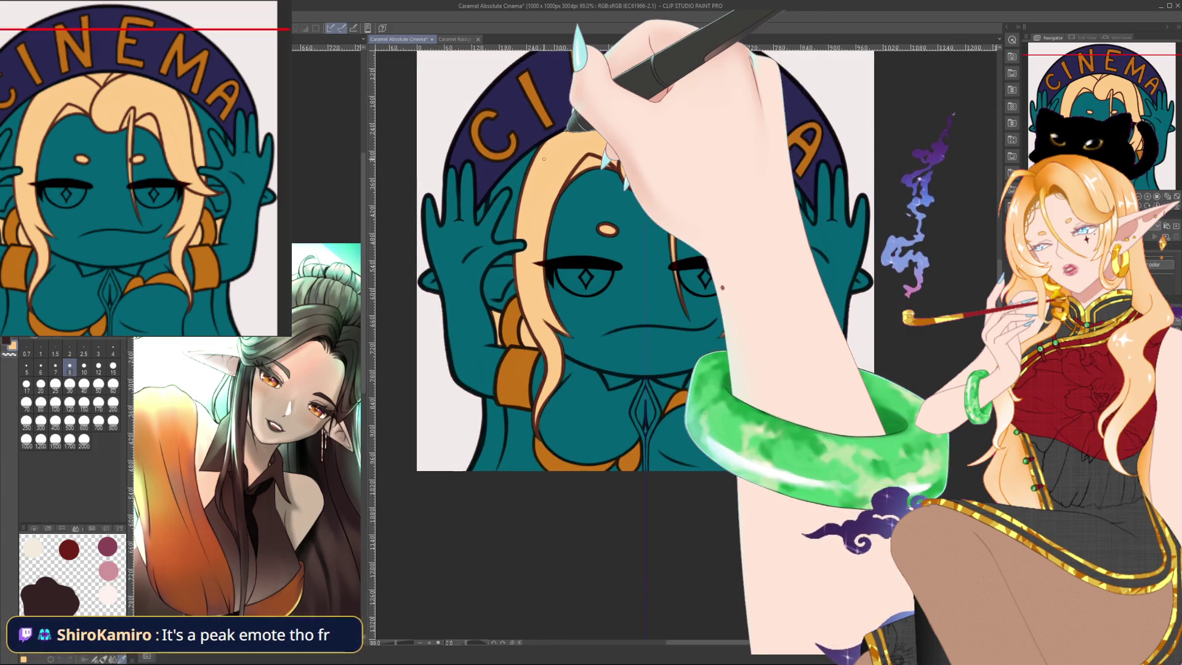
{"action": "scroll", "coordinate": [545, 159], "scroll_direction": "down", "scroll_amount": 1}
{"action": "scroll", "coordinate": [536, 159], "scroll_direction": "down", "scroll_amount": 3}
{"action": "scroll", "coordinate": [534, 158], "scroll_direction": "up", "scroll_amount": 2}
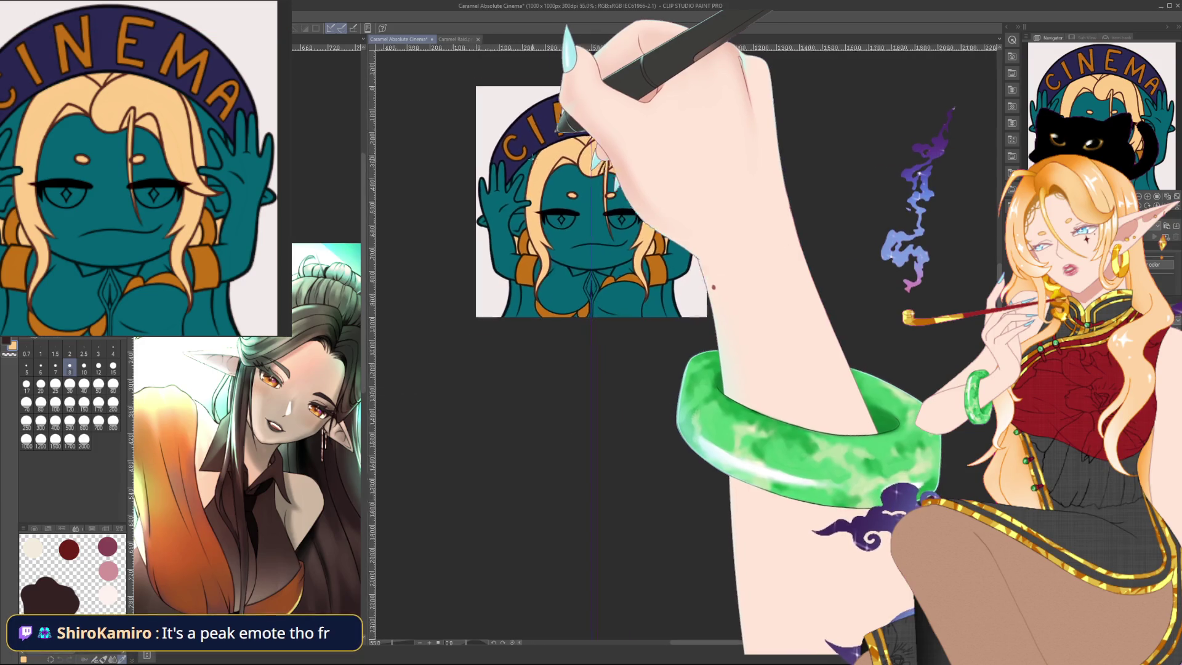
{"action": "scroll", "coordinate": [533, 162], "scroll_direction": "up", "scroll_amount": 4}
{"action": "scroll", "coordinate": [531, 168], "scroll_direction": "up", "scroll_amount": 3}
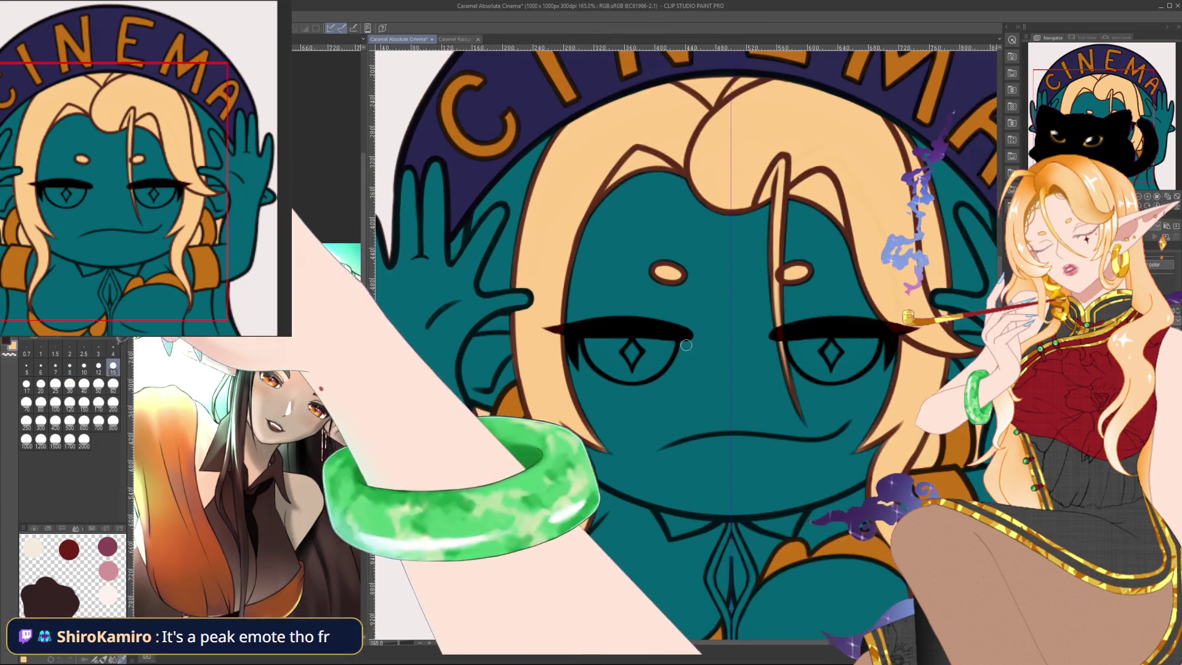
Zoom around the face while trying large, medium and fine brush sizes for the eyelid lines.
{"action": "key", "text": "bracketright"}
{"action": "key", "text": "bracketright"}
{"action": "key", "text": "bracketright"}
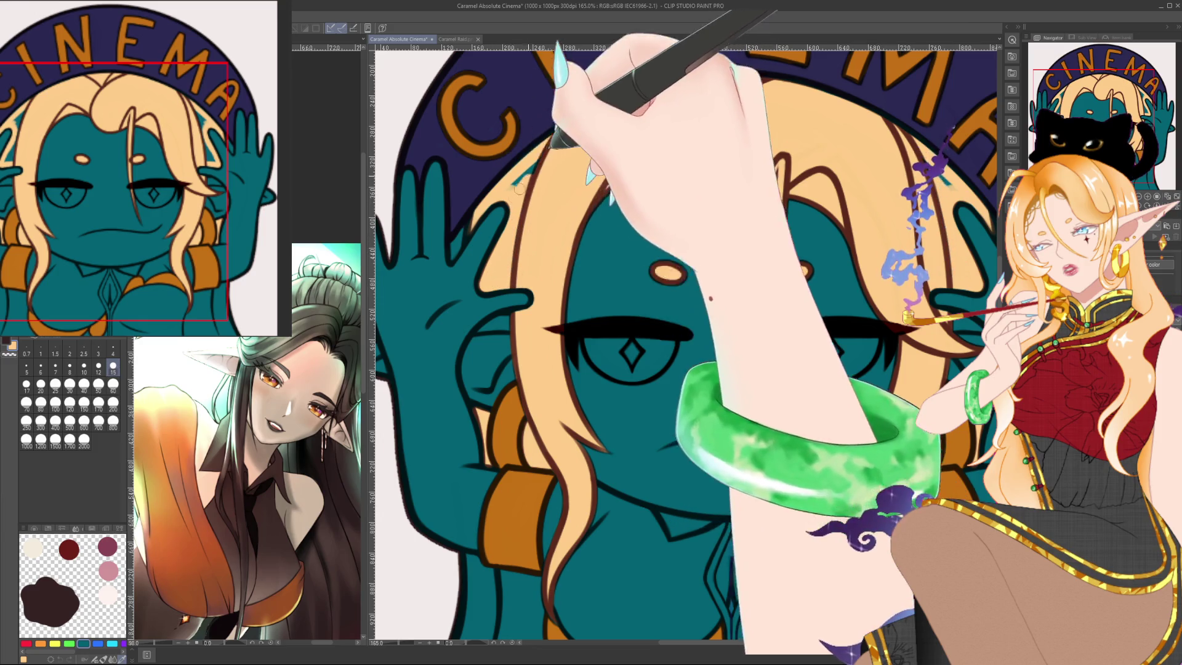
{"action": "scroll", "coordinate": [687, 345], "scroll_direction": "down", "scroll_amount": 1}
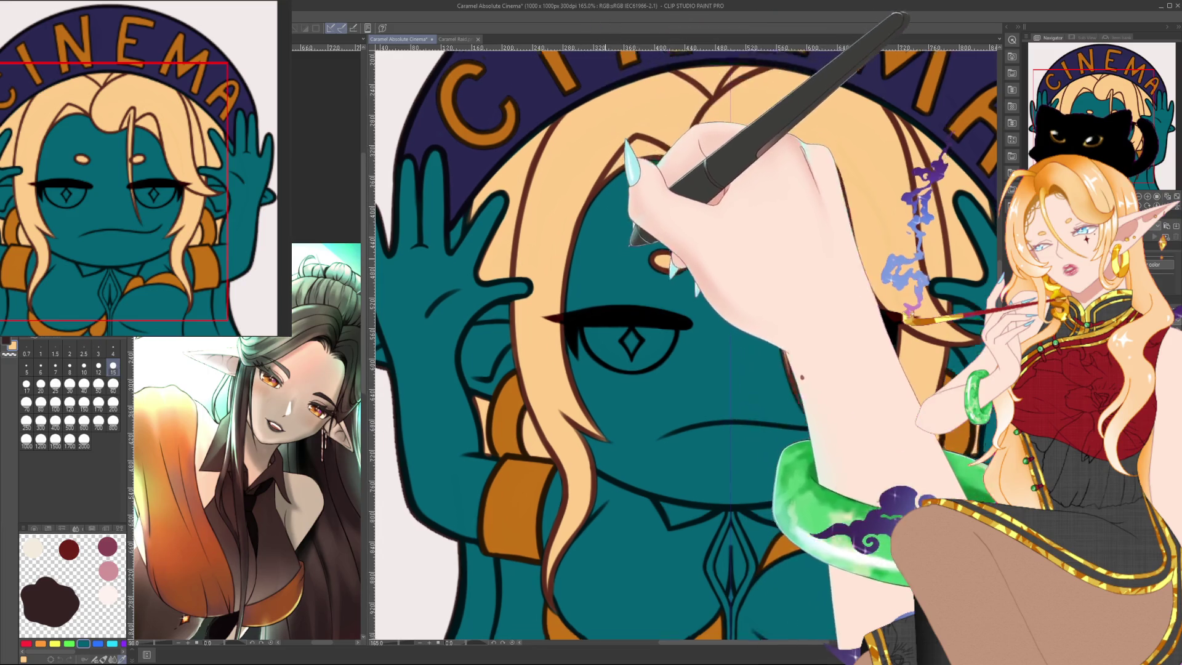
{"action": "scroll", "coordinate": [452, 334], "scroll_direction": "down", "scroll_amount": 3}
{"action": "scroll", "coordinate": [452, 334], "scroll_direction": "down", "scroll_amount": 3}
{"action": "scroll", "coordinate": [452, 334], "scroll_direction": "down", "scroll_amount": 3}
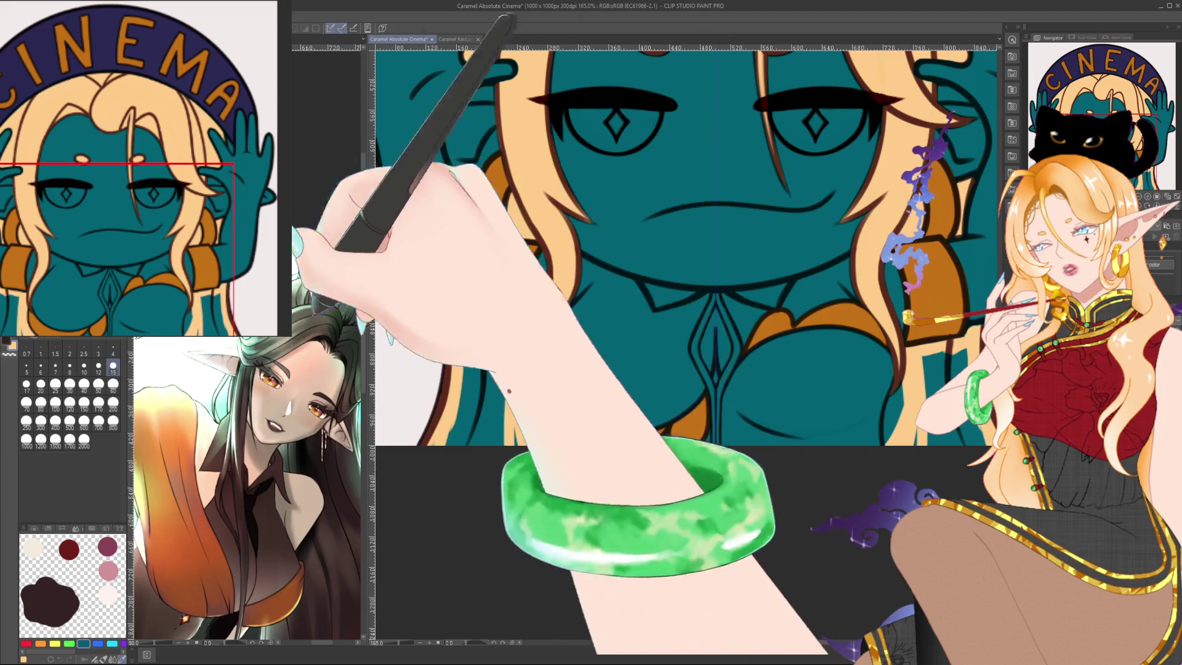
{"action": "left_click", "coordinate": [113, 386]}
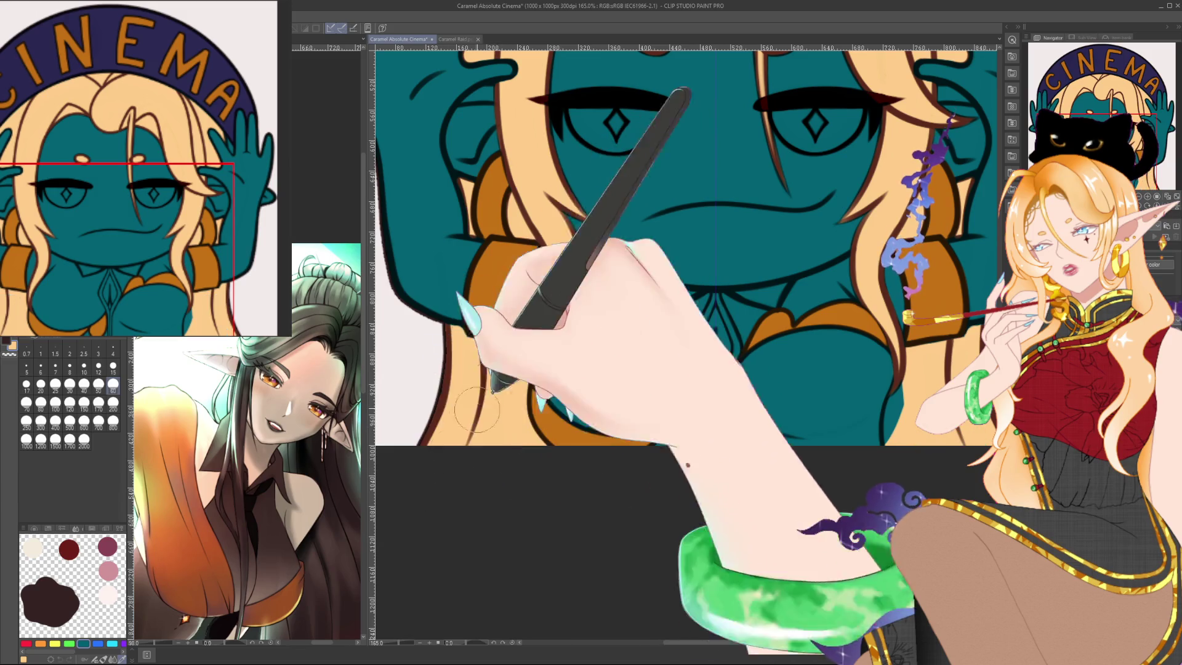
{"action": "key", "text": "bracketleft"}
{"action": "key", "text": "bracketleft"}
{"action": "key", "text": "bracketleft"}
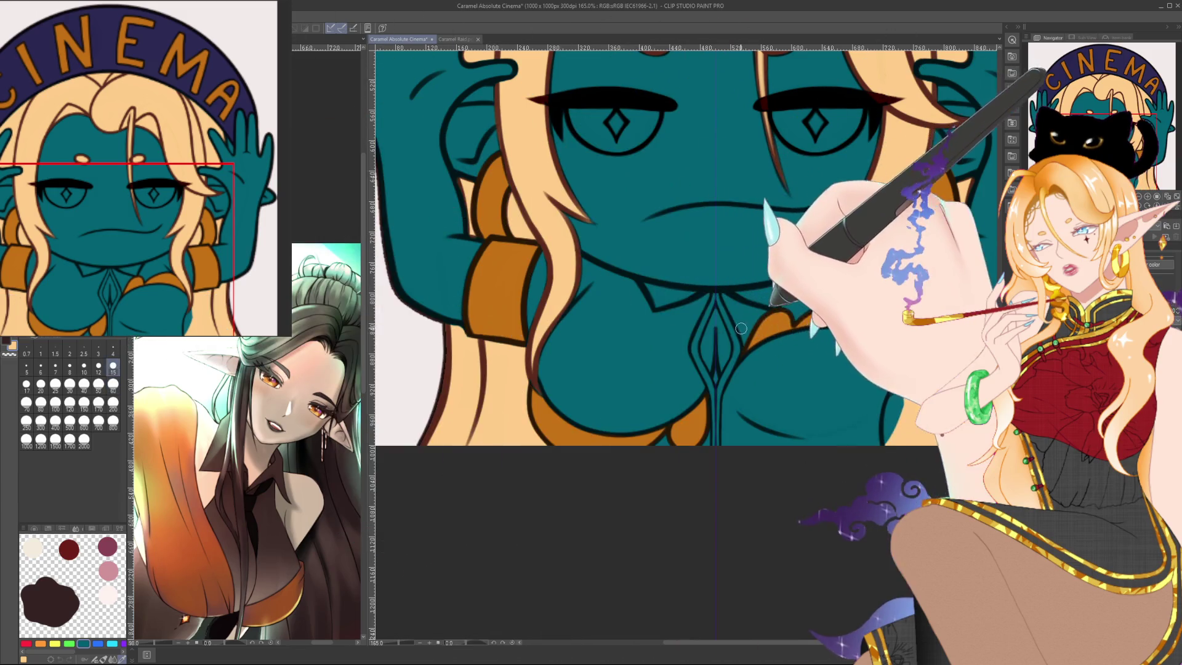
{"action": "scroll", "coordinate": [683, 246], "scroll_direction": "up", "scroll_amount": 1}
{"action": "scroll", "coordinate": [684, 259], "scroll_direction": "up", "scroll_amount": 2}
{"action": "scroll", "coordinate": [684, 258], "scroll_direction": "up", "scroll_amount": 2}
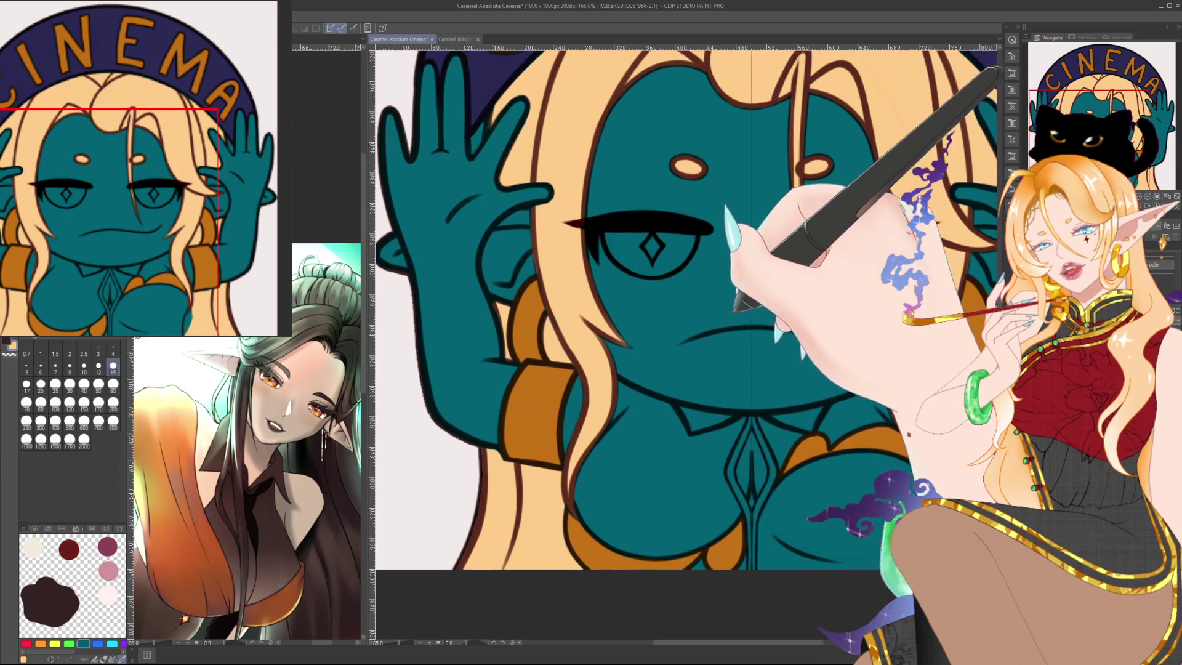
{"action": "scroll", "coordinate": [503, 215], "scroll_direction": "up", "scroll_amount": 1}
{"action": "scroll", "coordinate": [503, 214], "scroll_direction": "up", "scroll_amount": 1}
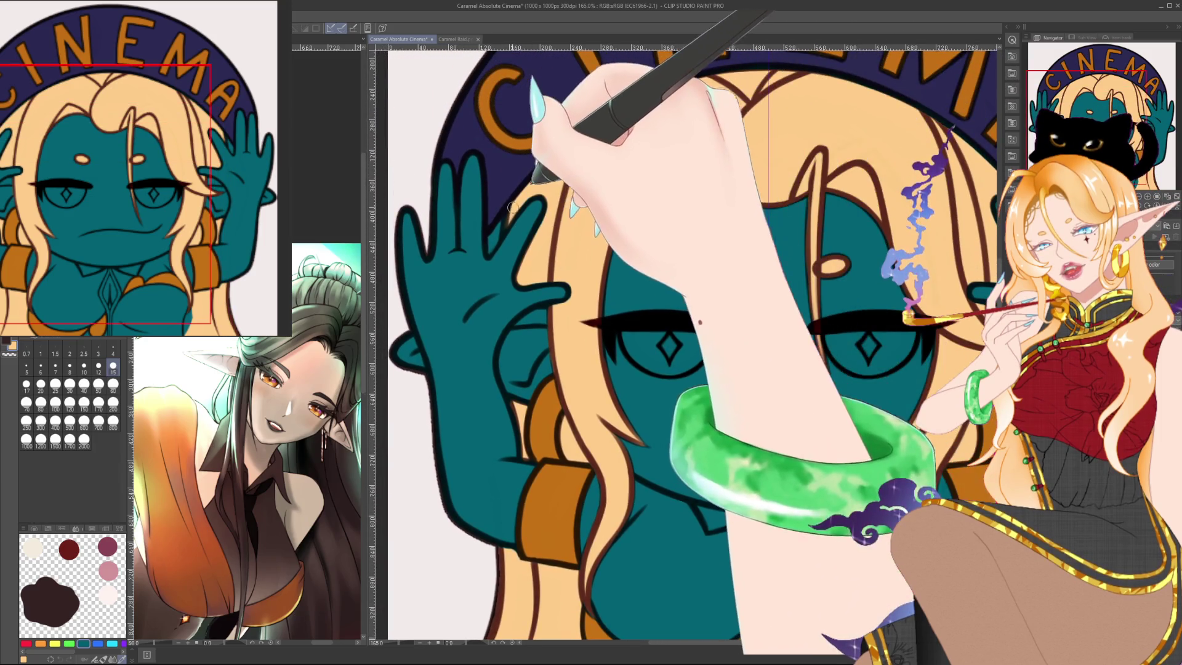
{"action": "left_click", "coordinate": [41, 368]}
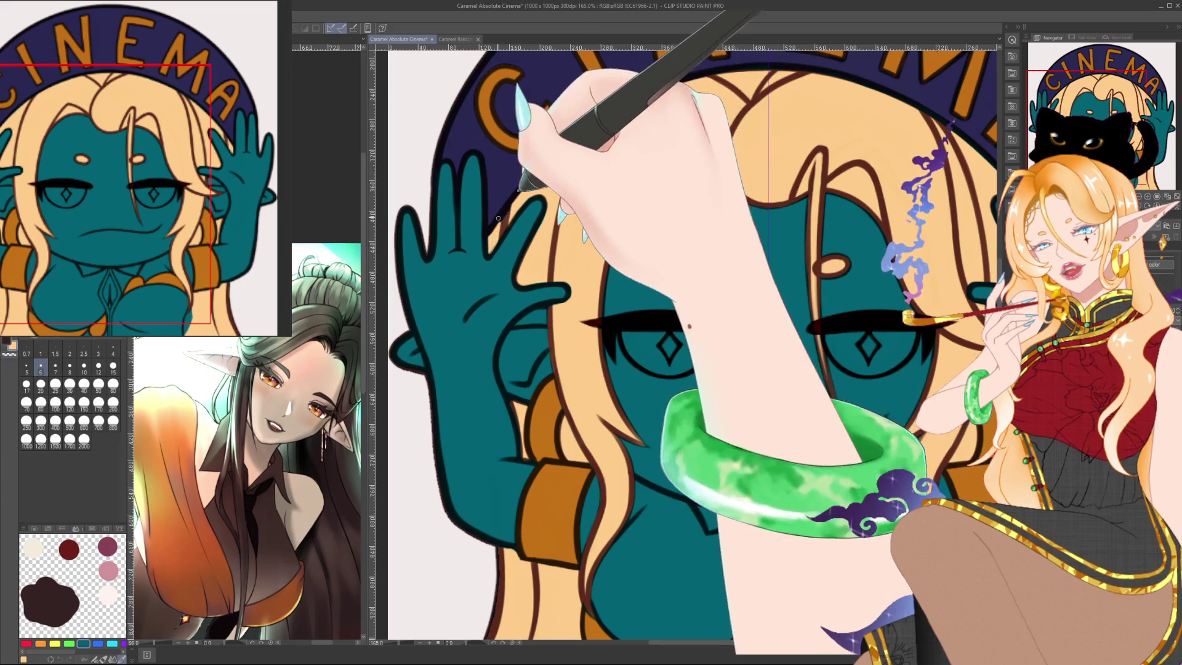
{"action": "scroll", "coordinate": [534, 165], "scroll_direction": "down", "scroll_amount": 3}
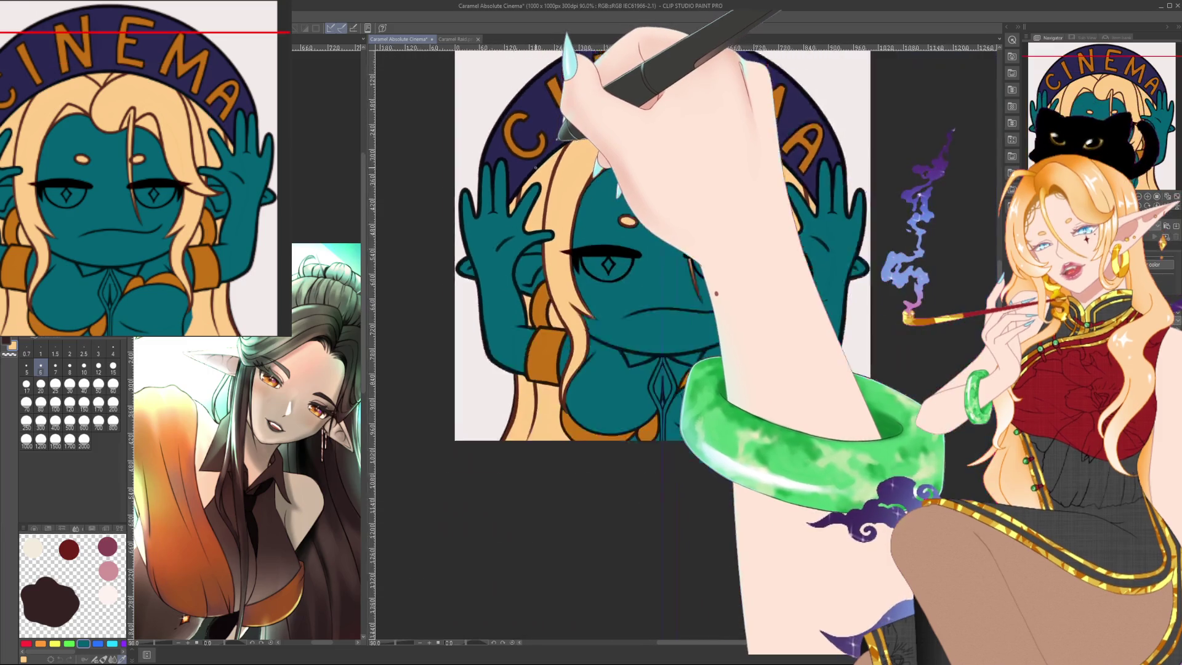
{"action": "scroll", "coordinate": [534, 165], "scroll_direction": "down", "scroll_amount": 1}
{"action": "scroll", "coordinate": [534, 165], "scroll_direction": "down", "scroll_amount": 1}
{"action": "scroll", "coordinate": [534, 165], "scroll_direction": "down", "scroll_amount": 1}
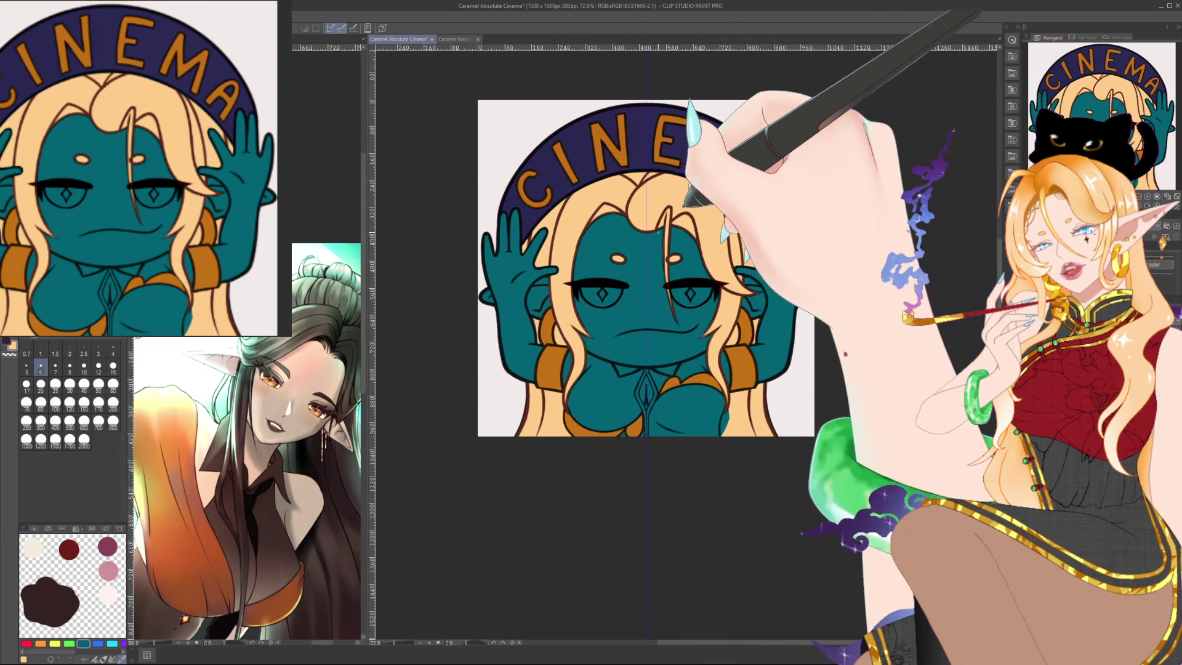
{"action": "scroll", "coordinate": [699, 340], "scroll_direction": "up", "scroll_amount": 1}
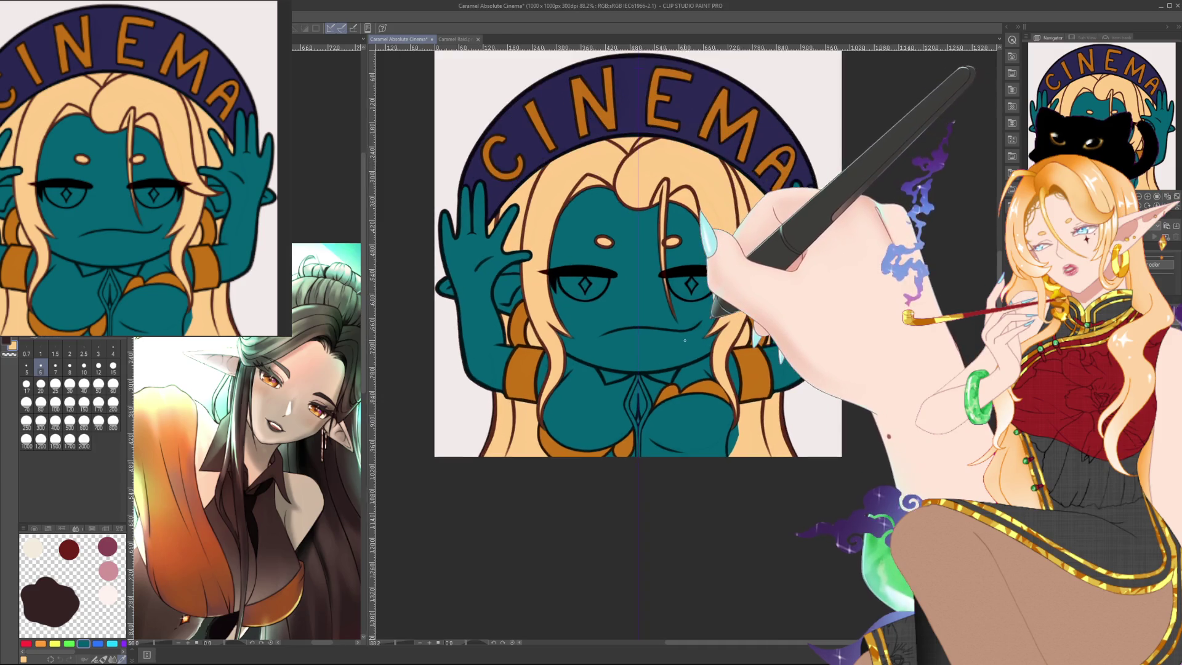
{"action": "scroll", "coordinate": [696, 342], "scroll_direction": "up", "scroll_amount": 1}
{"action": "scroll", "coordinate": [692, 346], "scroll_direction": "up", "scroll_amount": 1}
{"action": "scroll", "coordinate": [687, 350], "scroll_direction": "up", "scroll_amount": 1}
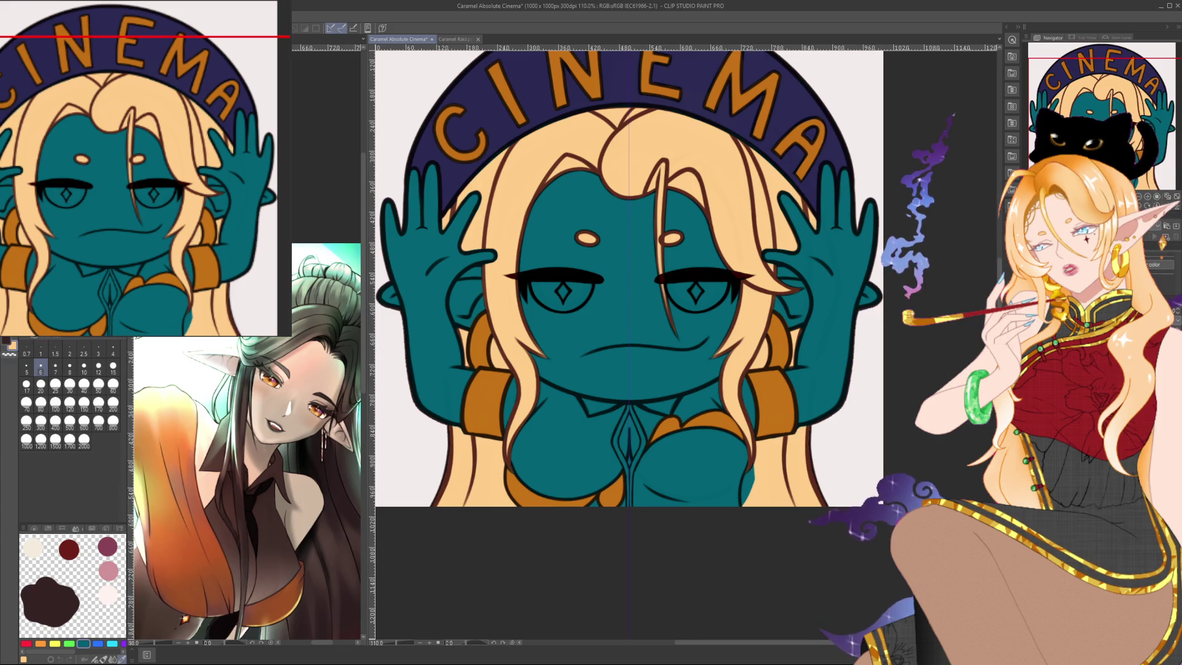
Settle on a fine brush size and frame the eyes and face up close for touch-ups.
{"action": "key", "text": "bracketright"}
{"action": "key", "text": "bracketright"}
{"action": "key", "text": "bracketright"}
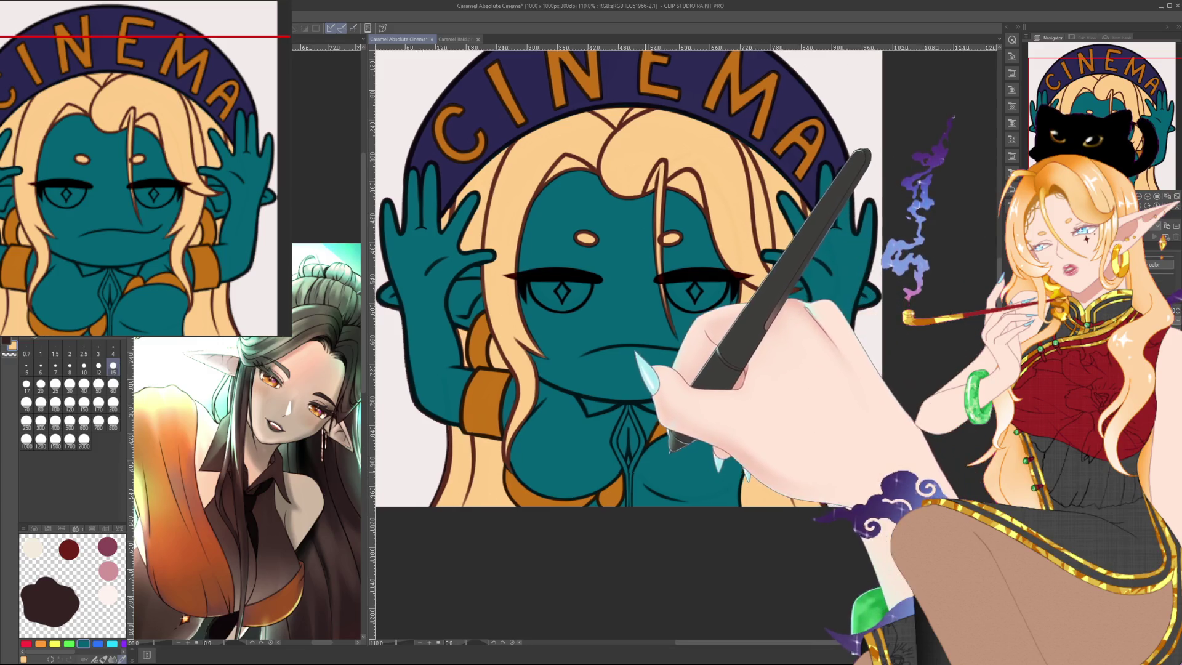
{"action": "scroll", "coordinate": [765, 446], "scroll_direction": "up", "scroll_amount": 1}
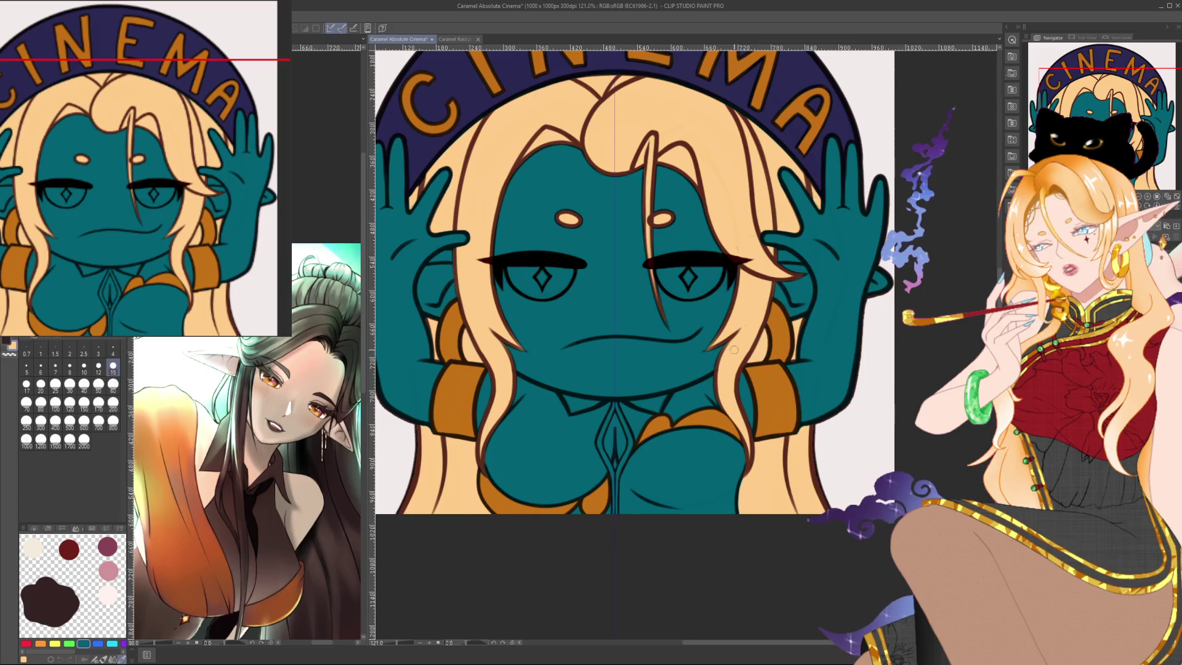
{"action": "left_click", "coordinate": [112, 349]}
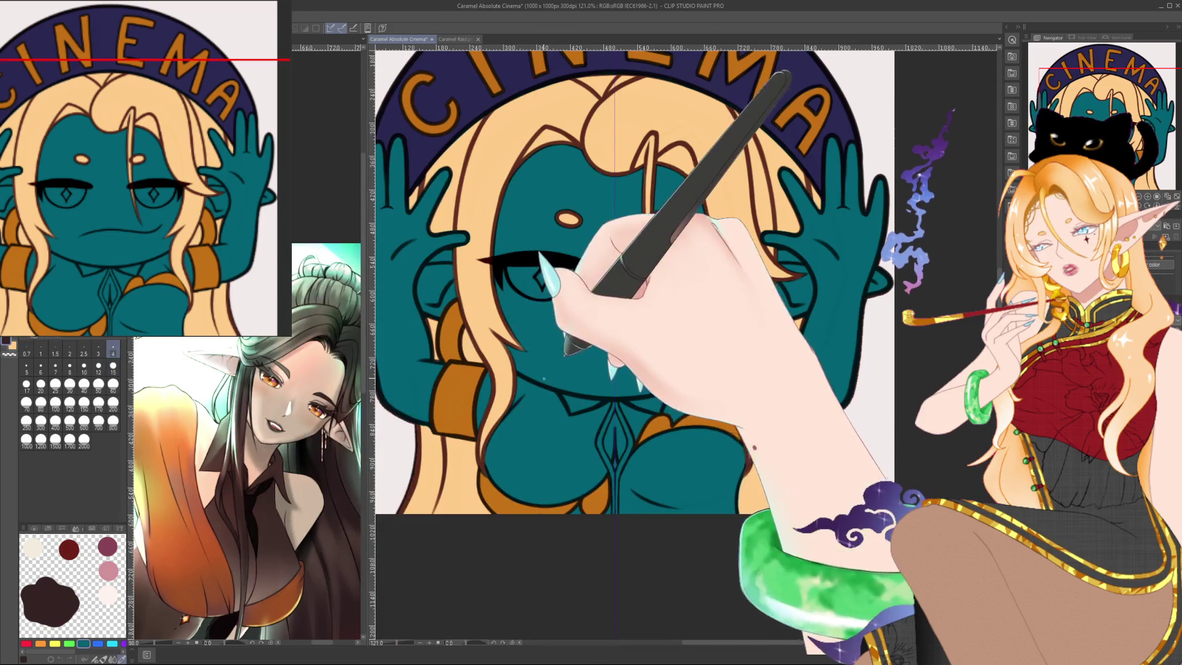
{"action": "left_click", "coordinate": [69, 369]}
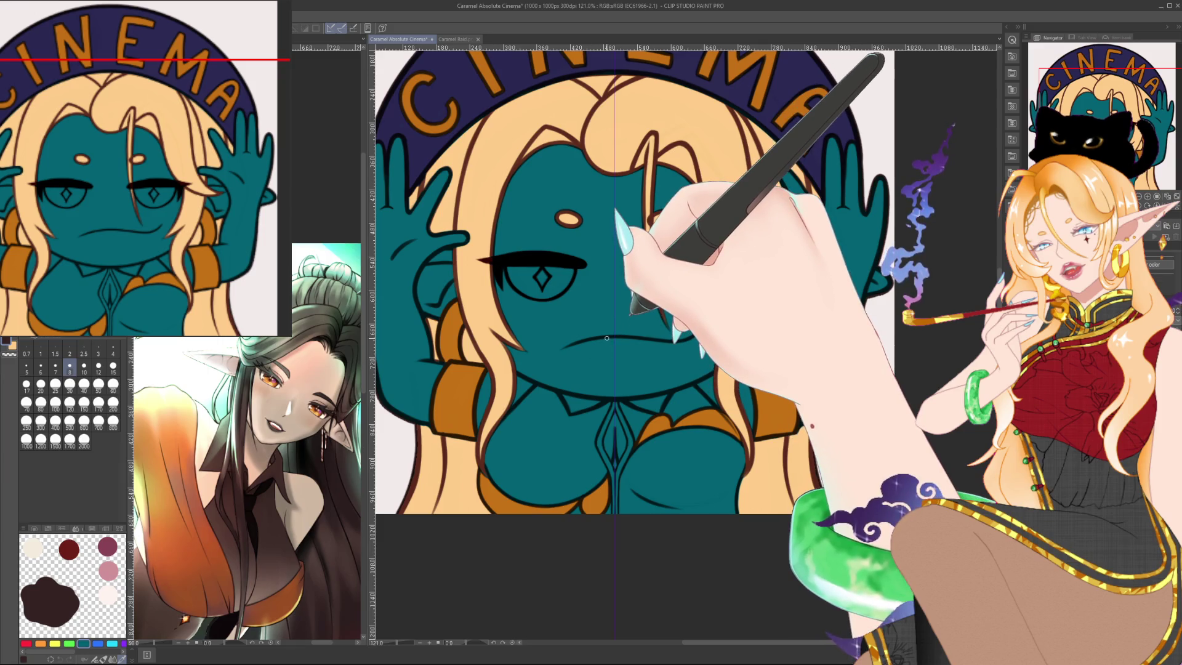
{"action": "scroll", "coordinate": [664, 336], "scroll_direction": "up", "scroll_amount": 2}
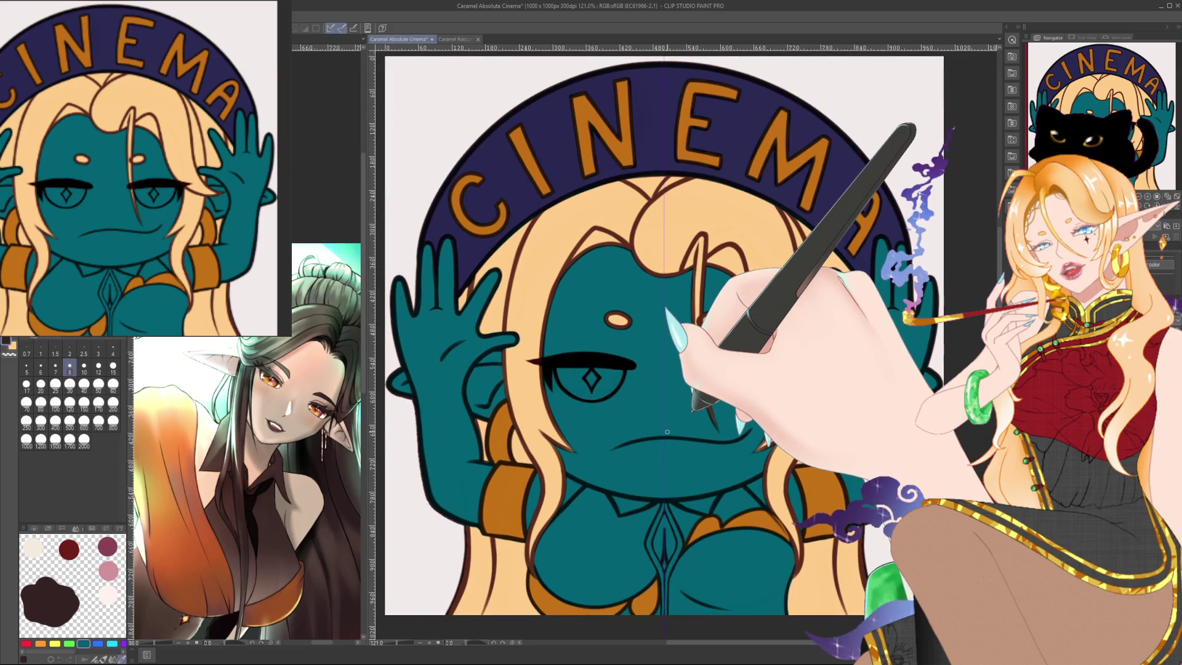
{"action": "scroll", "coordinate": [667, 415], "scroll_direction": "down", "scroll_amount": 1}
{"action": "left_click_drag", "start_coordinate": [668, 415], "coordinate": [662, 401]}
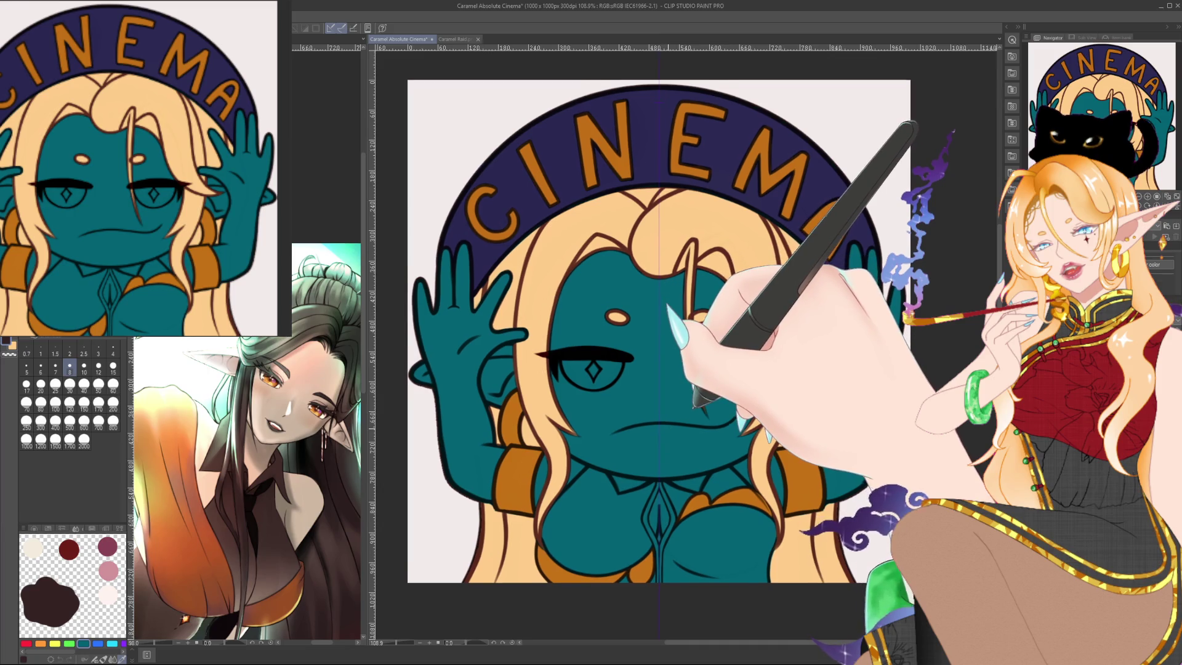
{"action": "scroll", "coordinate": [664, 402], "scroll_direction": "down", "scroll_amount": 1}
{"action": "scroll", "coordinate": [667, 403], "scroll_direction": "up", "scroll_amount": 1}
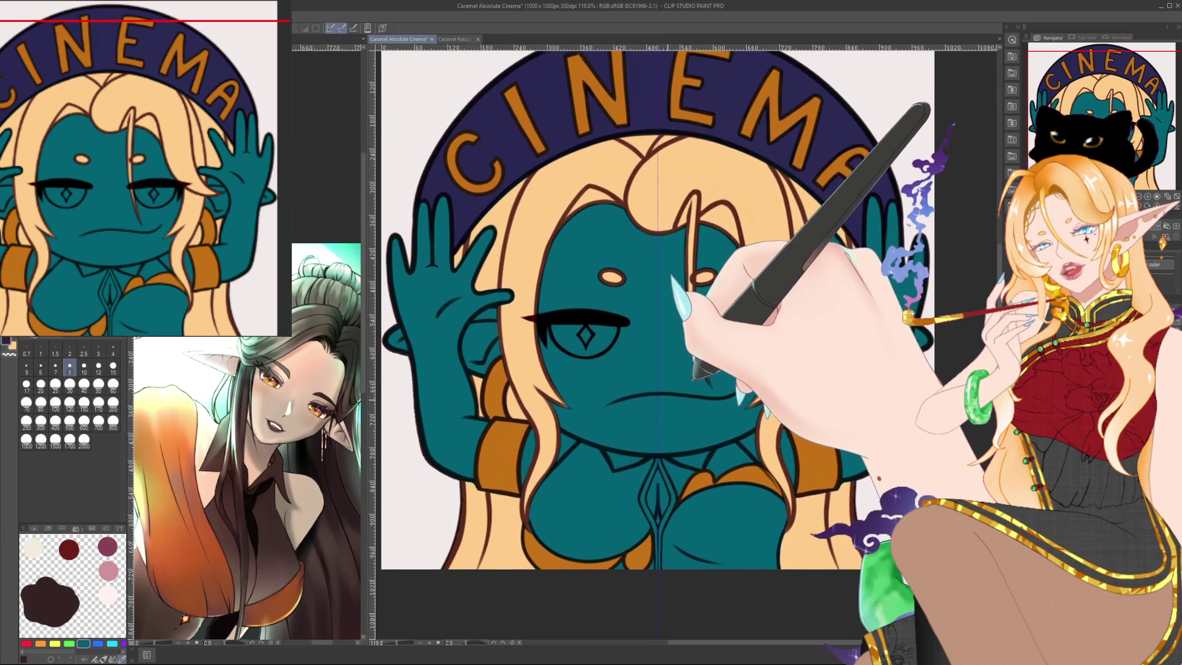
{"action": "scroll", "coordinate": [667, 404], "scroll_direction": "down", "scroll_amount": 1}
{"action": "scroll", "coordinate": [667, 403], "scroll_direction": "down", "scroll_amount": 1}
{"action": "scroll", "coordinate": [681, 483], "scroll_direction": "up", "scroll_amount": 2}
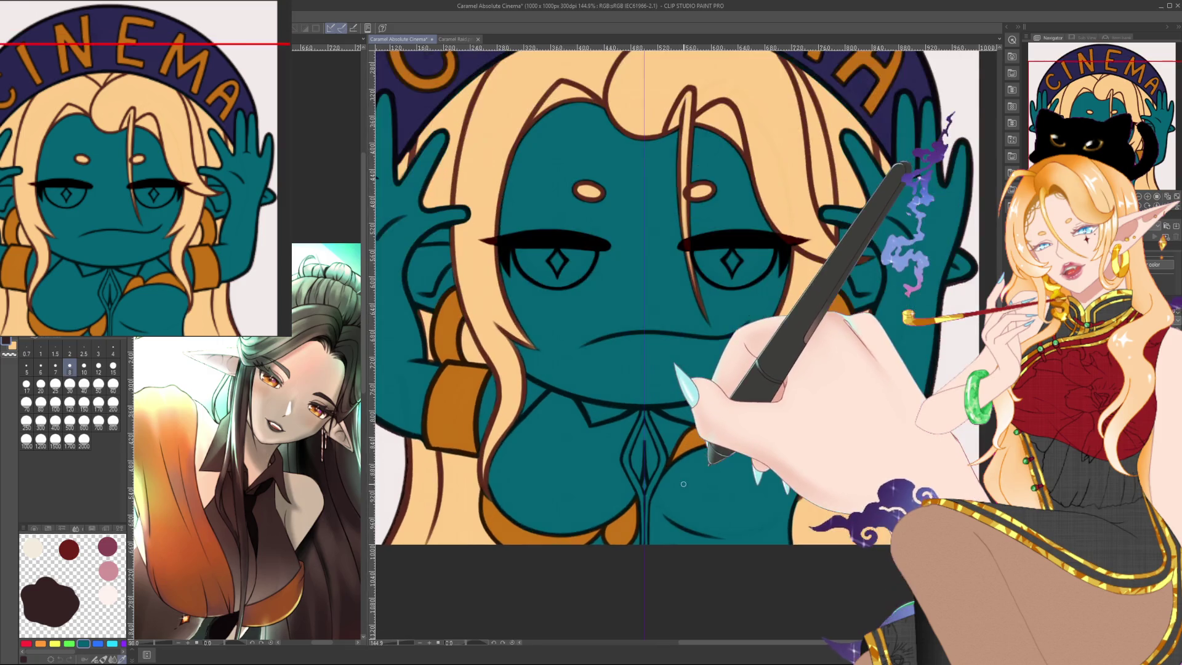
{"action": "scroll", "coordinate": [681, 483], "scroll_direction": "up", "scroll_amount": 1}
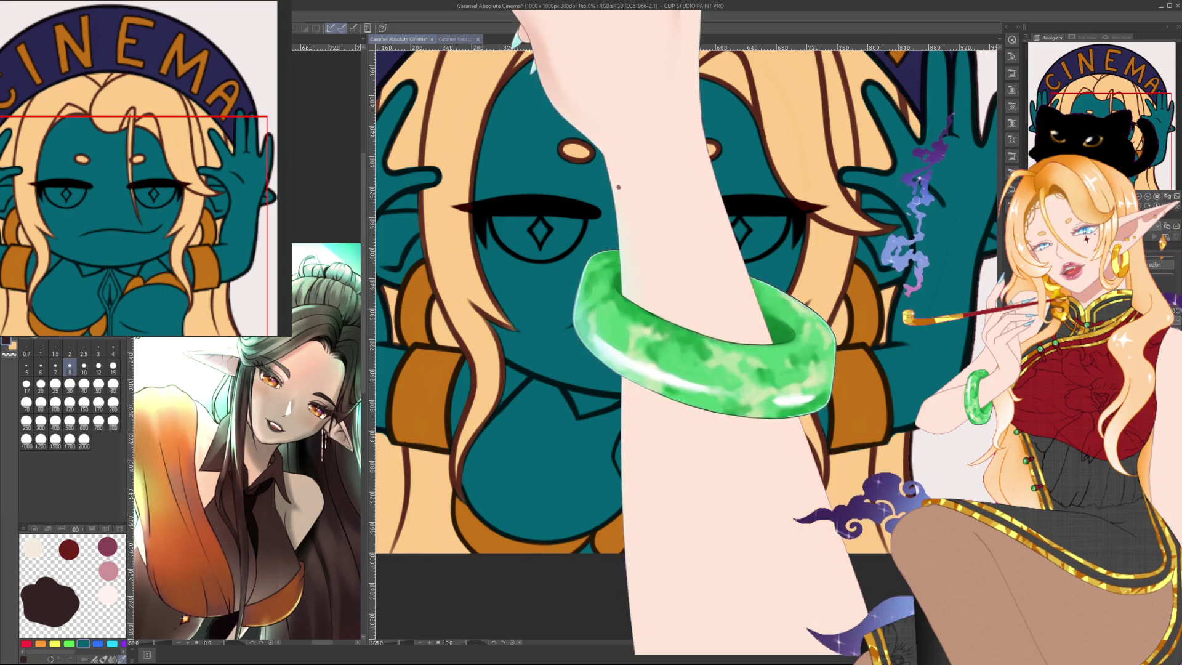
Check the Raid emote for reference, then paint both sides of the red collar.
{"action": "left_click", "coordinate": [456, 39]}
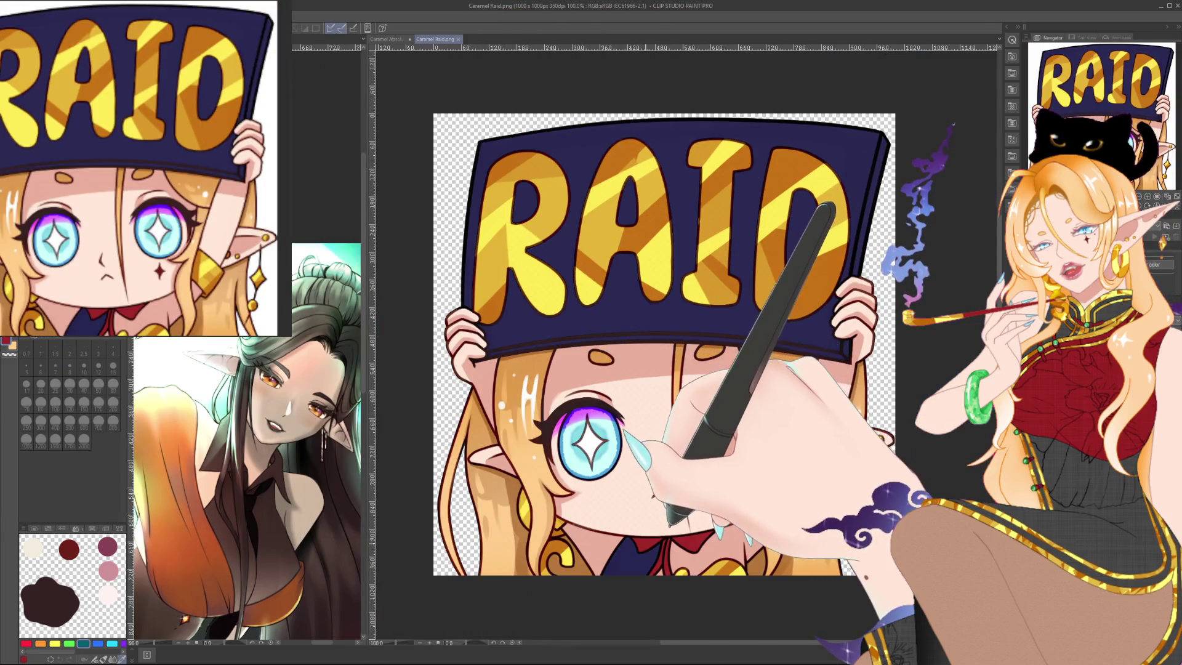
{"action": "left_click", "coordinate": [386, 38]}
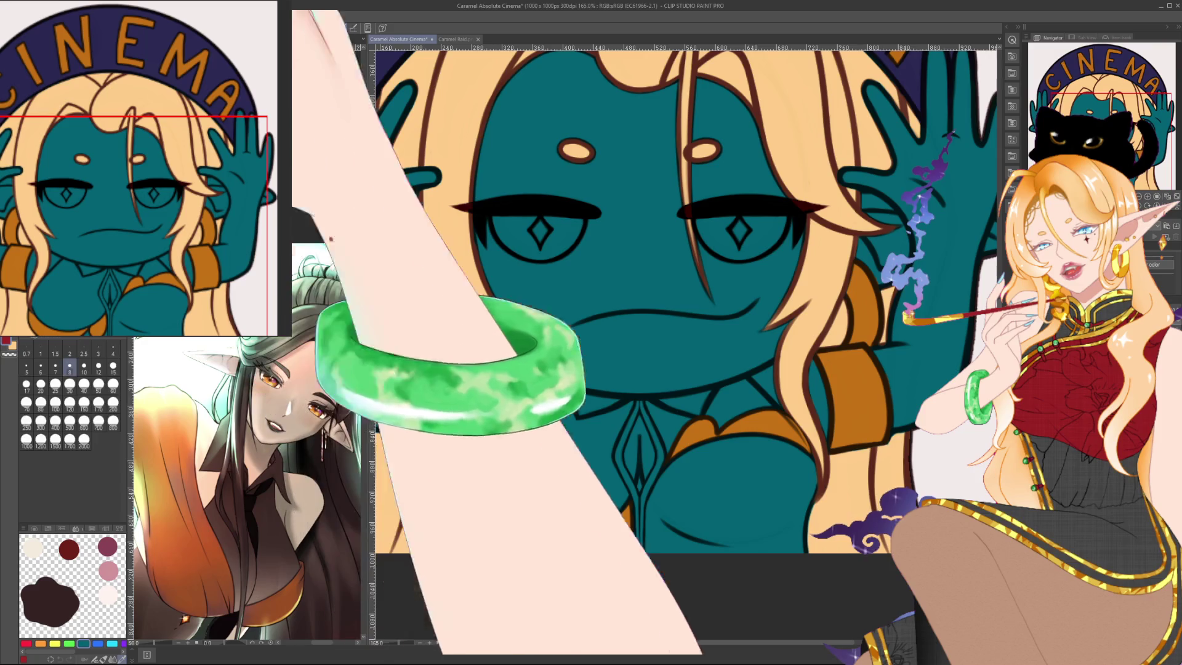
{"action": "key", "text": "bracketright"}
{"action": "key", "text": "bracketright"}
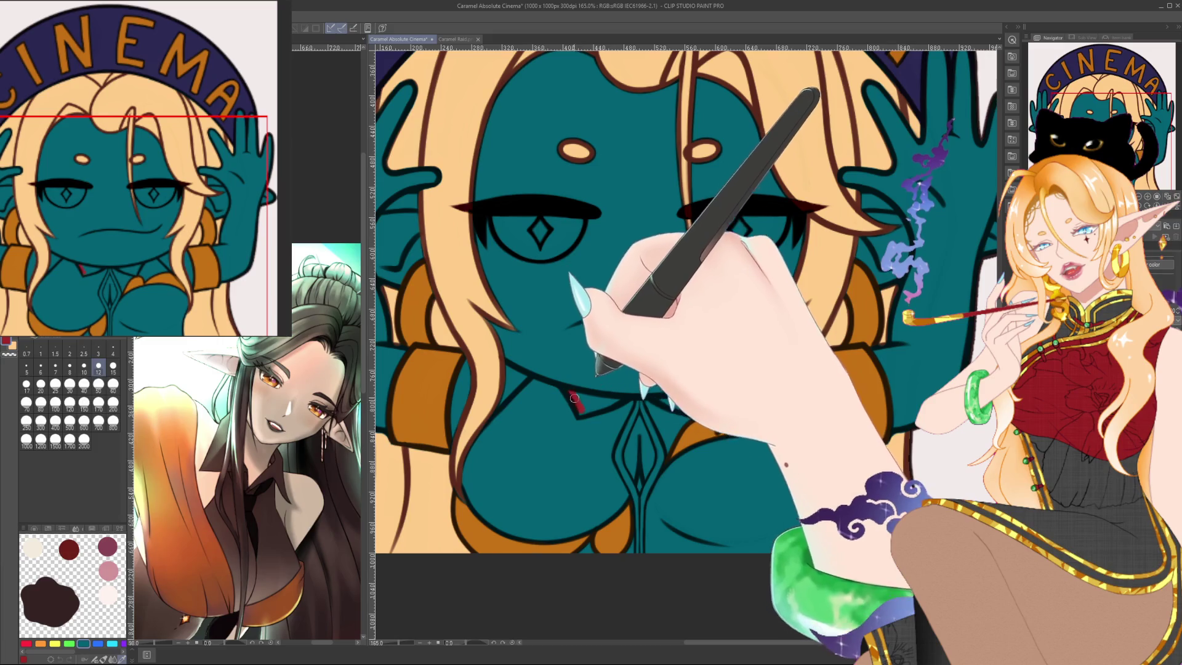
{"action": "mouse_move", "coordinate": [567, 390]}
{"action": "left_mouse_down"}
{"action": "mouse_move", "coordinate": [579, 411]}
{"action": "mouse_move", "coordinate": [573, 394]}
{"action": "left_mouse_up"}
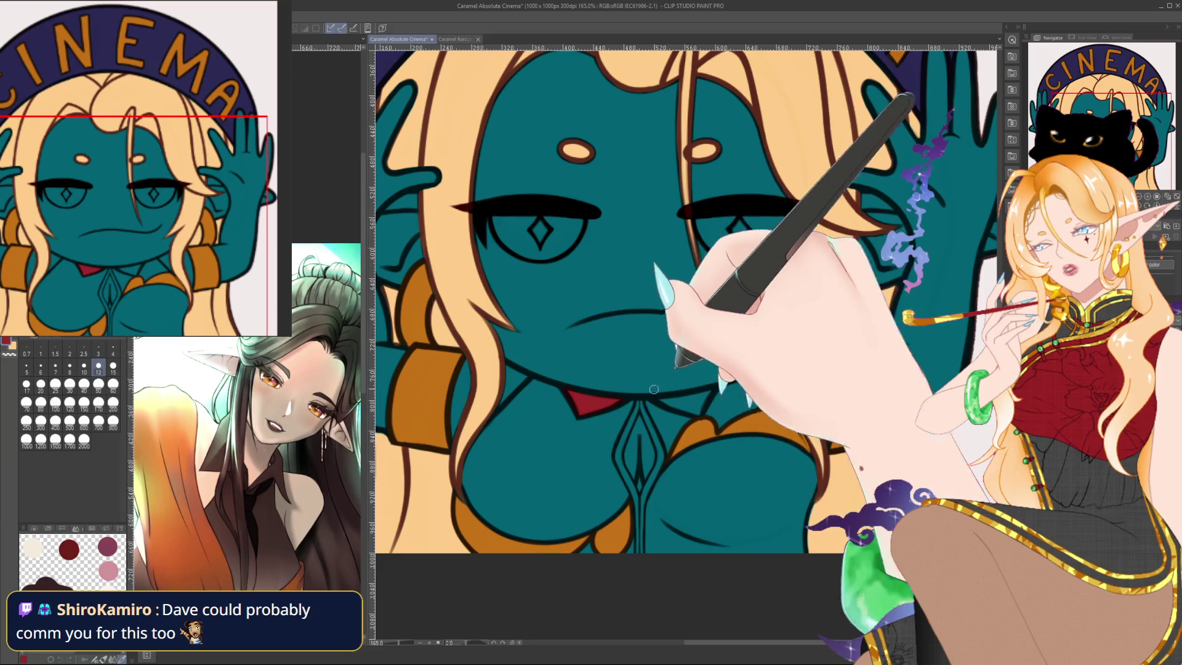
{"action": "mouse_move", "coordinate": [664, 401]}
{"action": "left_mouse_down"}
{"action": "mouse_move", "coordinate": [691, 400]}
{"action": "mouse_move", "coordinate": [694, 412]}
{"action": "left_mouse_up"}
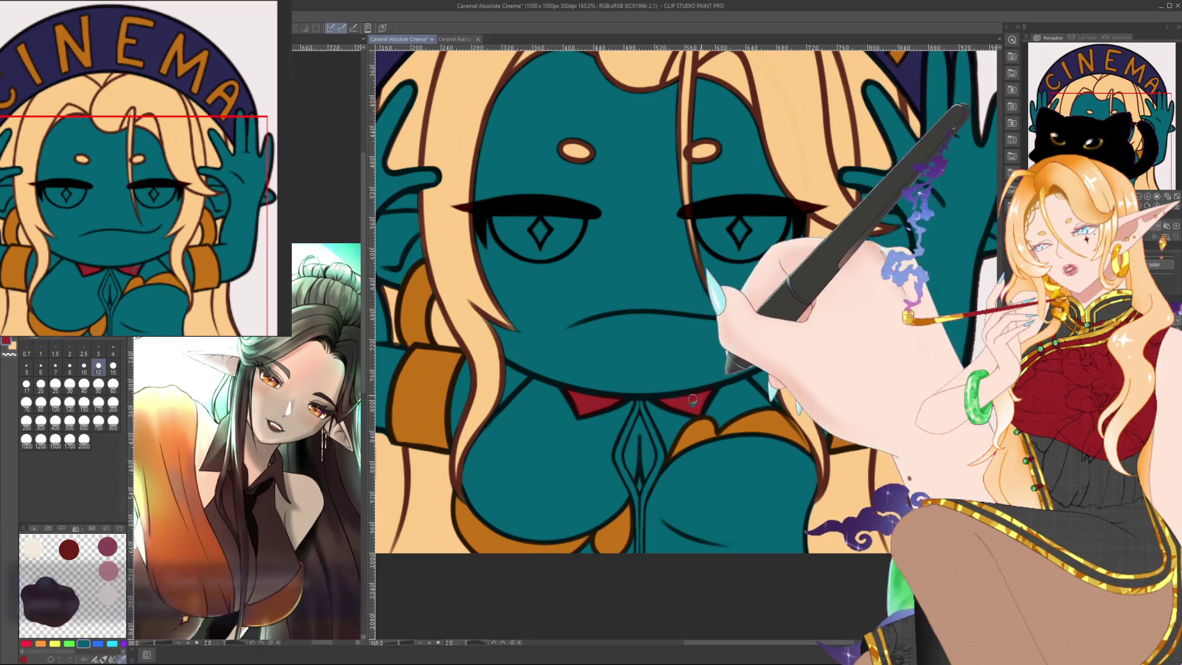
With a smaller brush, draw red lines down the shirt front to the bottom edge.
{"action": "left_click", "coordinate": [69, 367]}
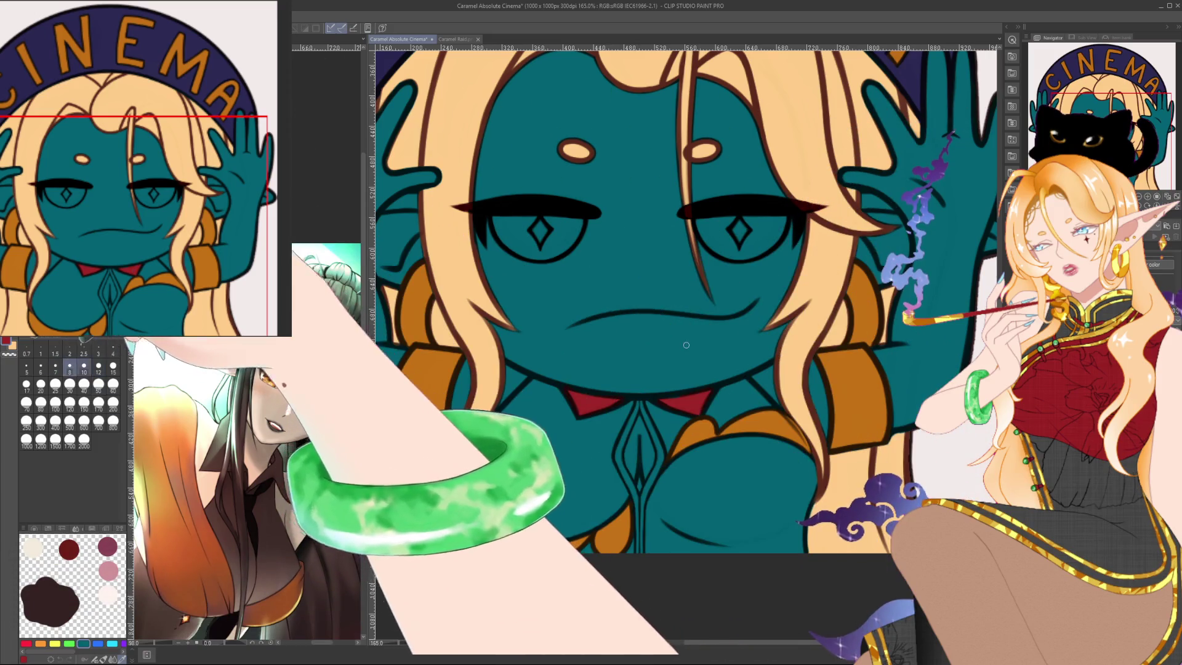
{"action": "left_click_drag", "start_coordinate": [755, 430], "coordinate": [718, 392]}
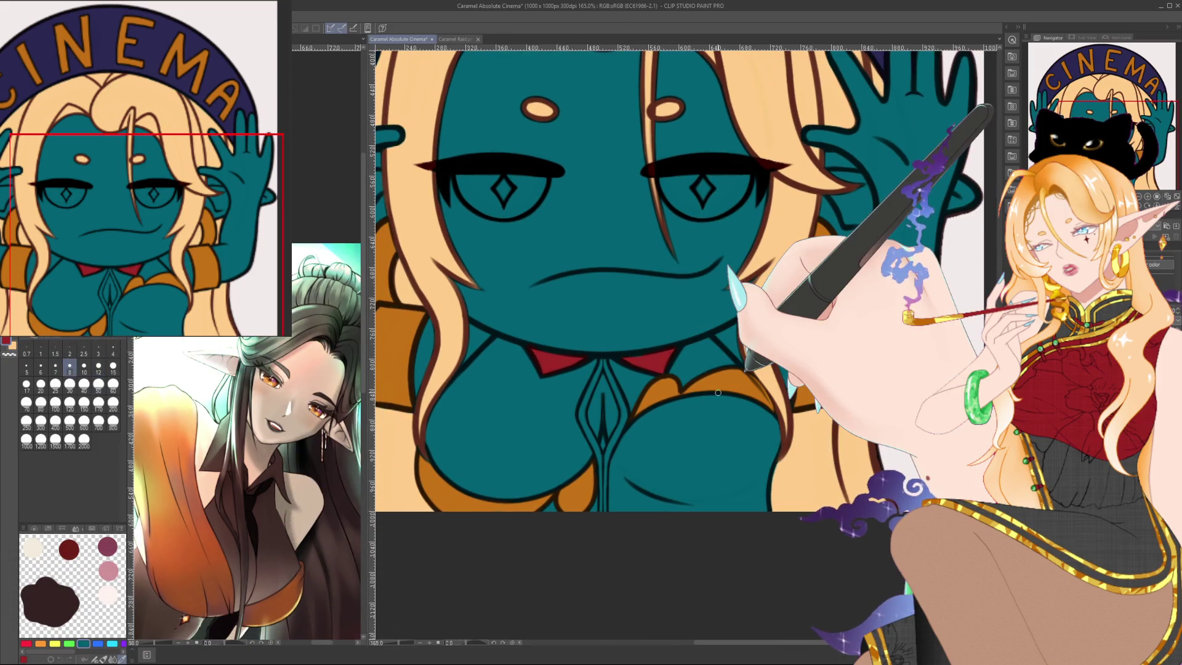
{"action": "scroll", "coordinate": [718, 392], "scroll_direction": "up", "scroll_amount": 1}
{"action": "left_click_drag", "start_coordinate": [643, 438], "coordinate": [659, 410]}
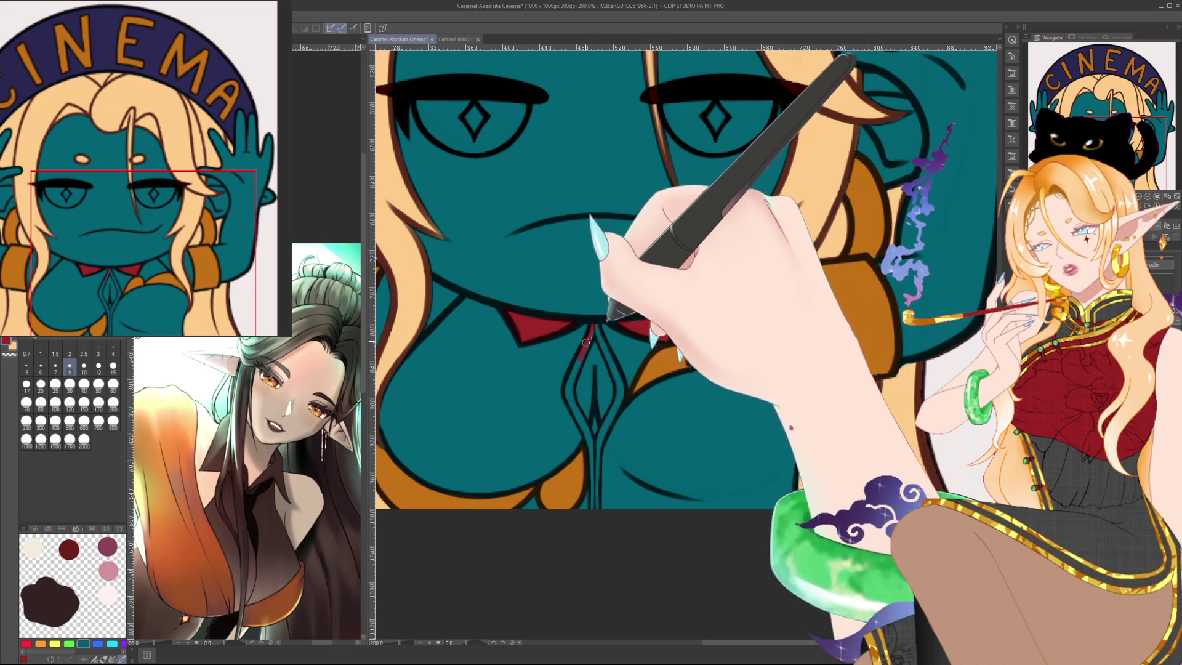
{"action": "left_click_drag", "start_coordinate": [579, 362], "coordinate": [574, 406]}
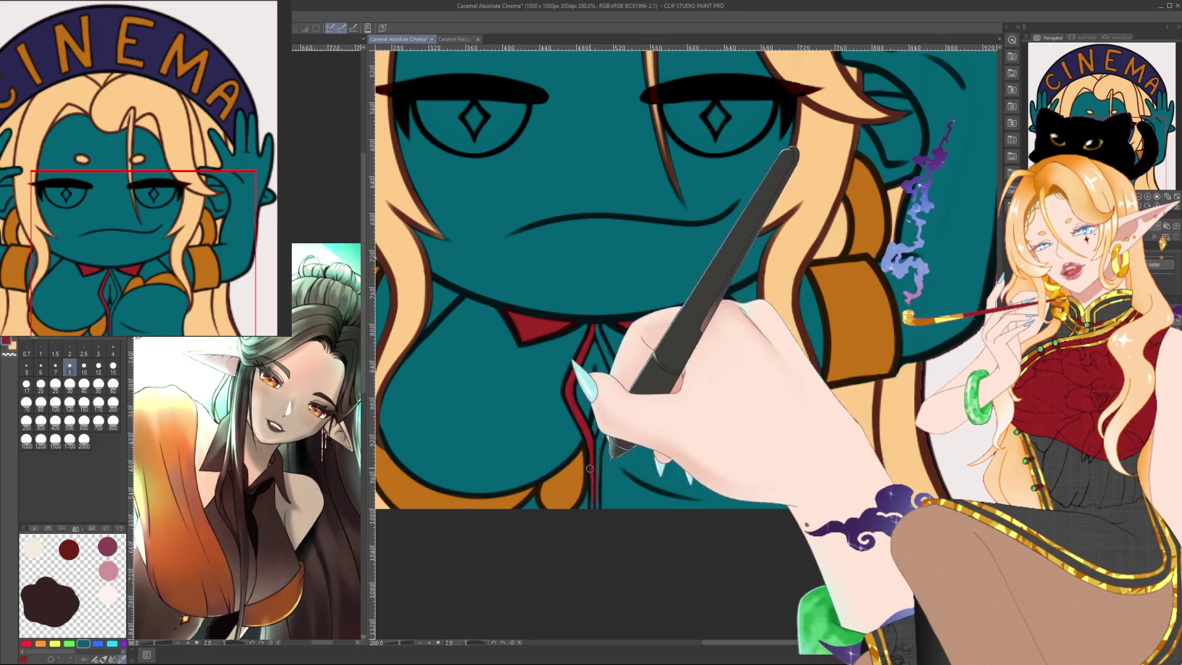
{"action": "left_click_drag", "start_coordinate": [584, 426], "coordinate": [597, 518]}
{"action": "mouse_move", "coordinate": [600, 431]}
{"action": "left_mouse_down"}
{"action": "mouse_move", "coordinate": [617, 401]}
{"action": "mouse_move", "coordinate": [614, 416]}
{"action": "left_mouse_up"}
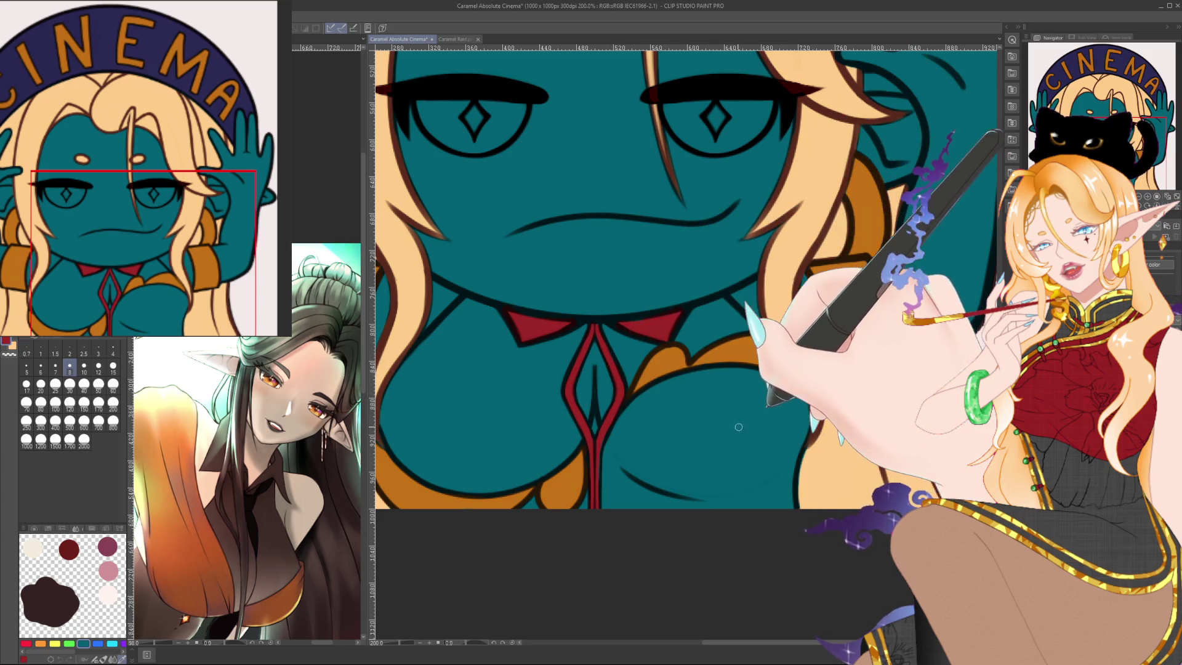
{"action": "scroll", "coordinate": [739, 427], "scroll_direction": "down", "scroll_amount": 2}
{"action": "scroll", "coordinate": [794, 406], "scroll_direction": "down", "scroll_amount": 2}
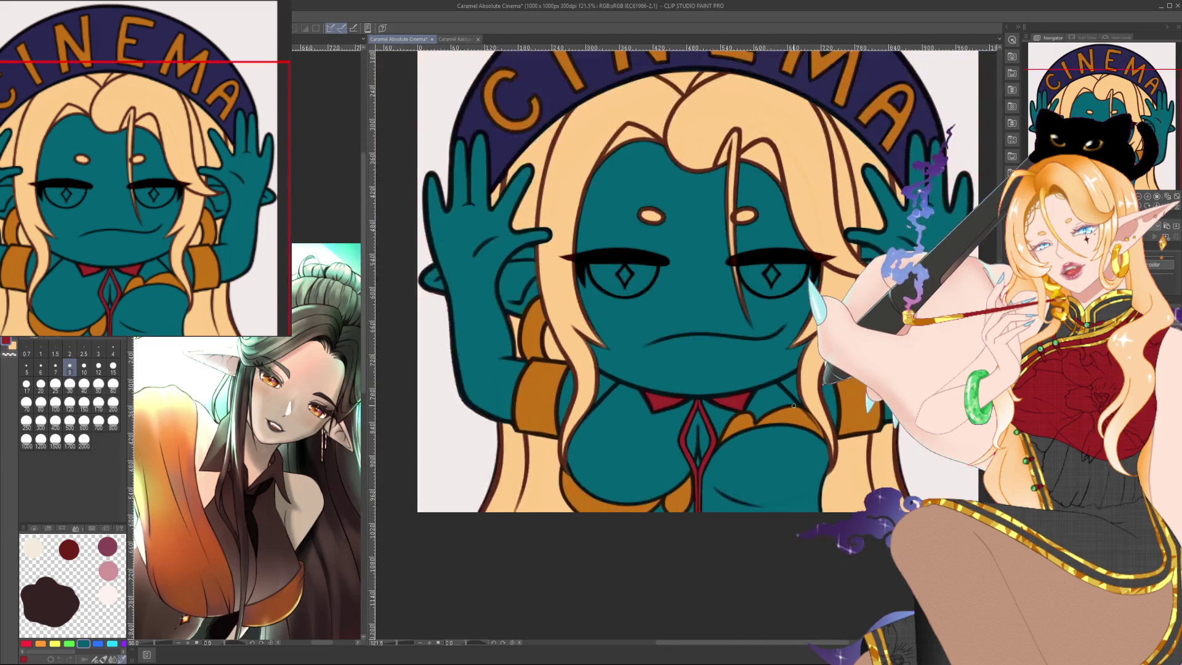
Referencing the Raid emote, paint the shirt dark navy around the red collar and ribbon.
{"action": "scroll", "coordinate": [794, 405], "scroll_direction": "down", "scroll_amount": 1}
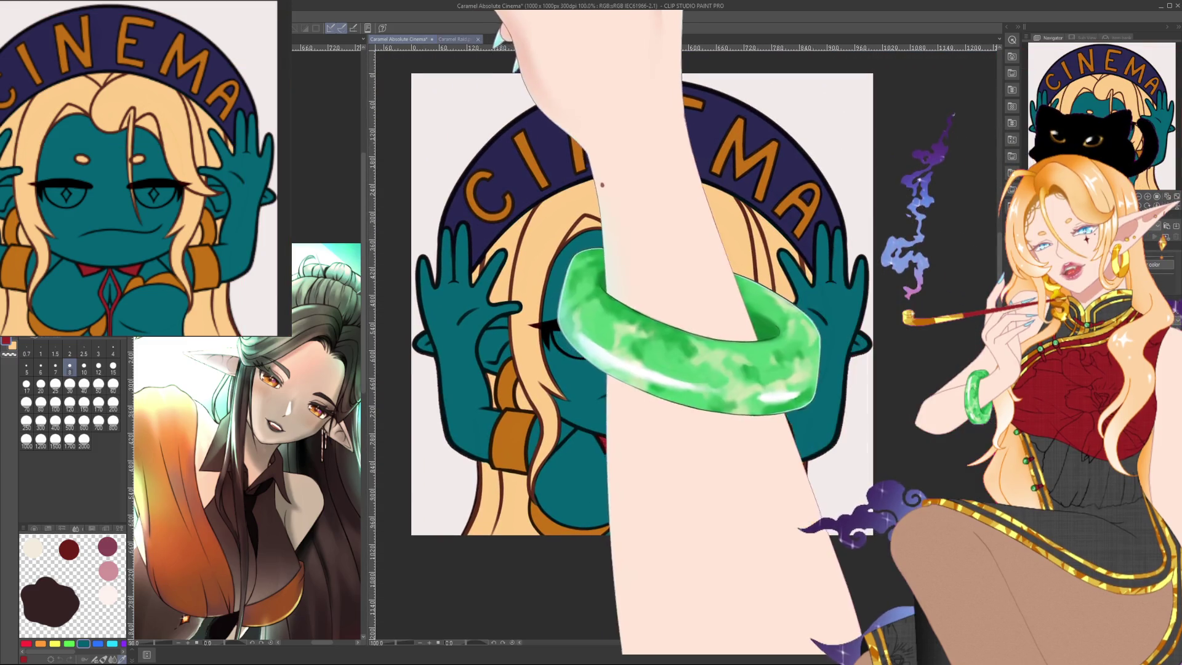
{"action": "left_click", "coordinate": [455, 39]}
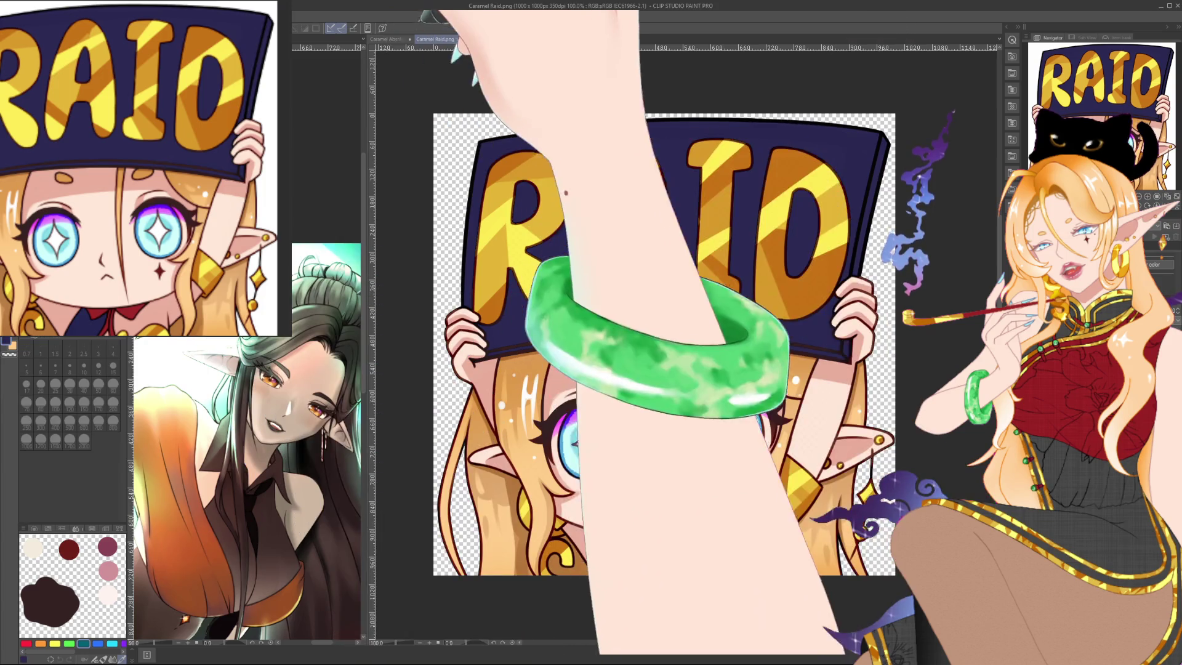
{"action": "key", "text": "ctrl+Tab"}
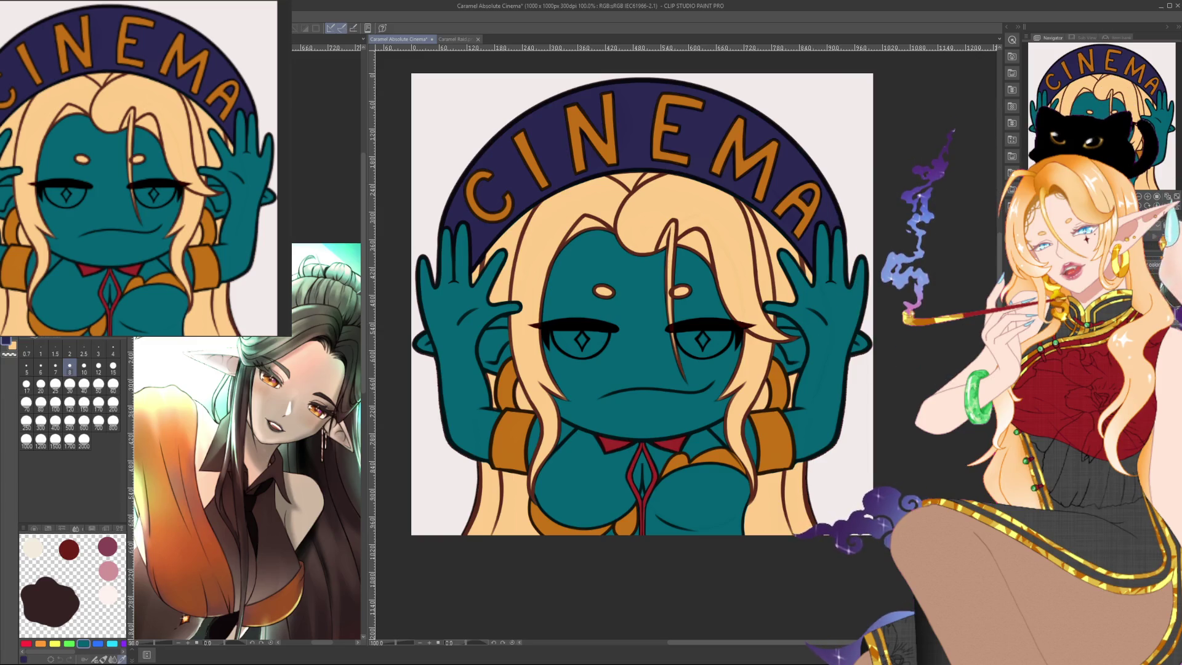
{"action": "scroll", "coordinate": [668, 516], "scroll_direction": "up", "scroll_amount": 3}
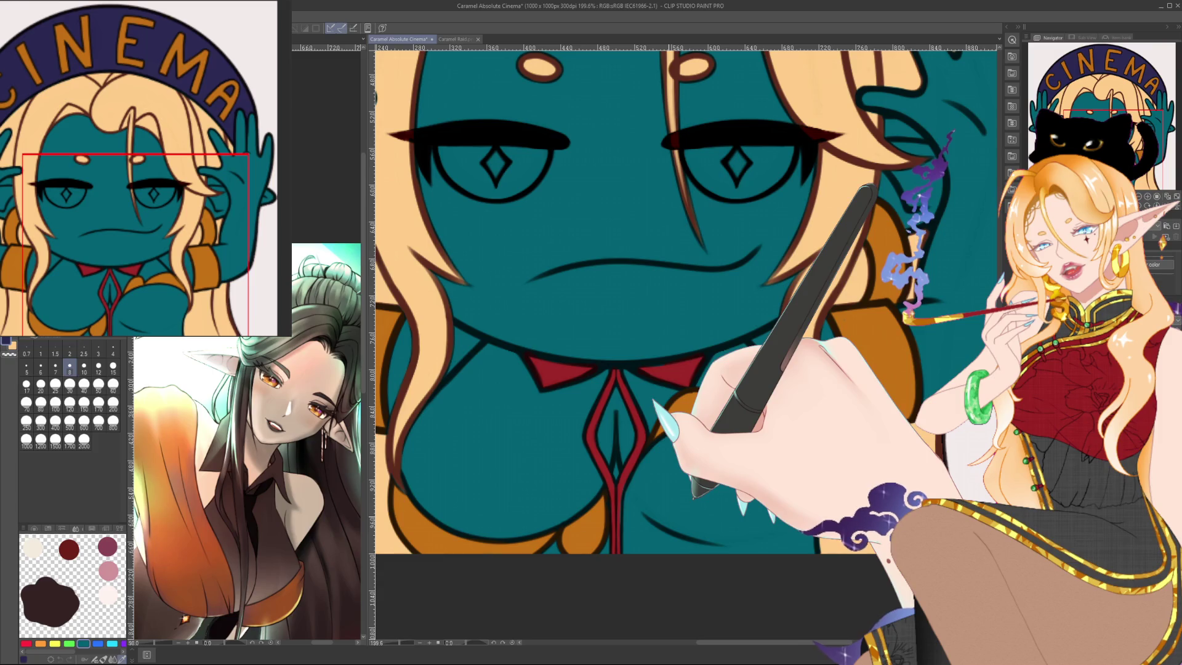
{"action": "left_click_drag", "start_coordinate": [668, 517], "coordinate": [681, 479]}
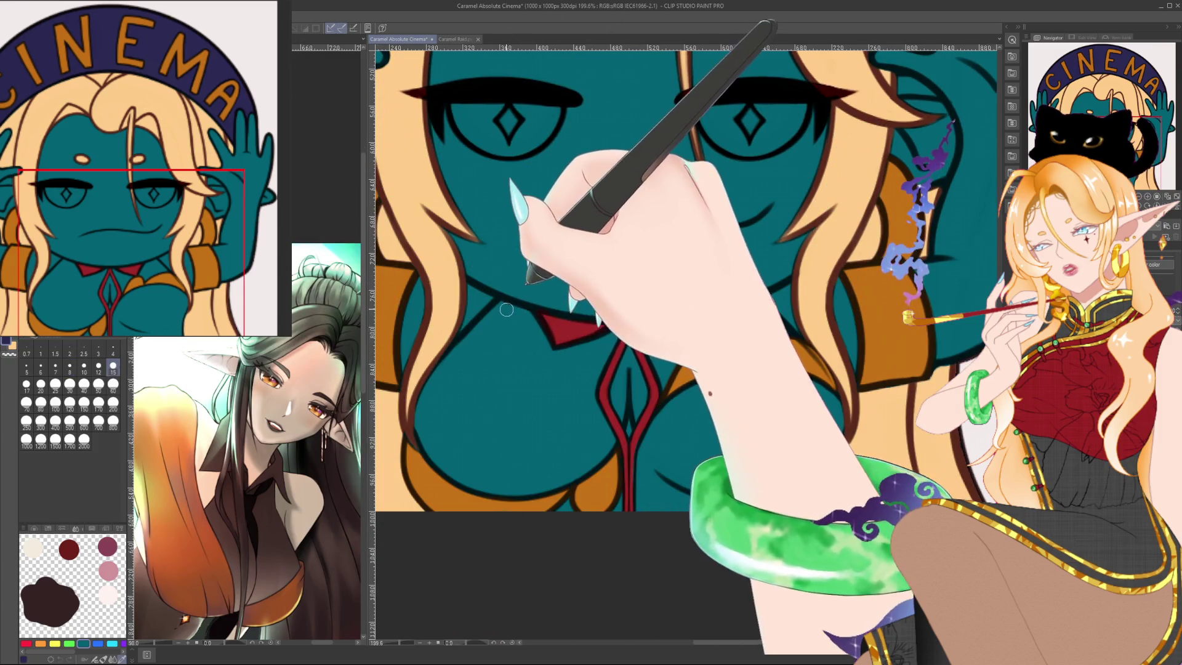
{"action": "mouse_move", "coordinate": [424, 408]}
{"action": "left_mouse_down"}
{"action": "mouse_move", "coordinate": [443, 370]}
{"action": "mouse_move", "coordinate": [448, 466]}
{"action": "mouse_move", "coordinate": [588, 461]}
{"action": "left_mouse_up"}
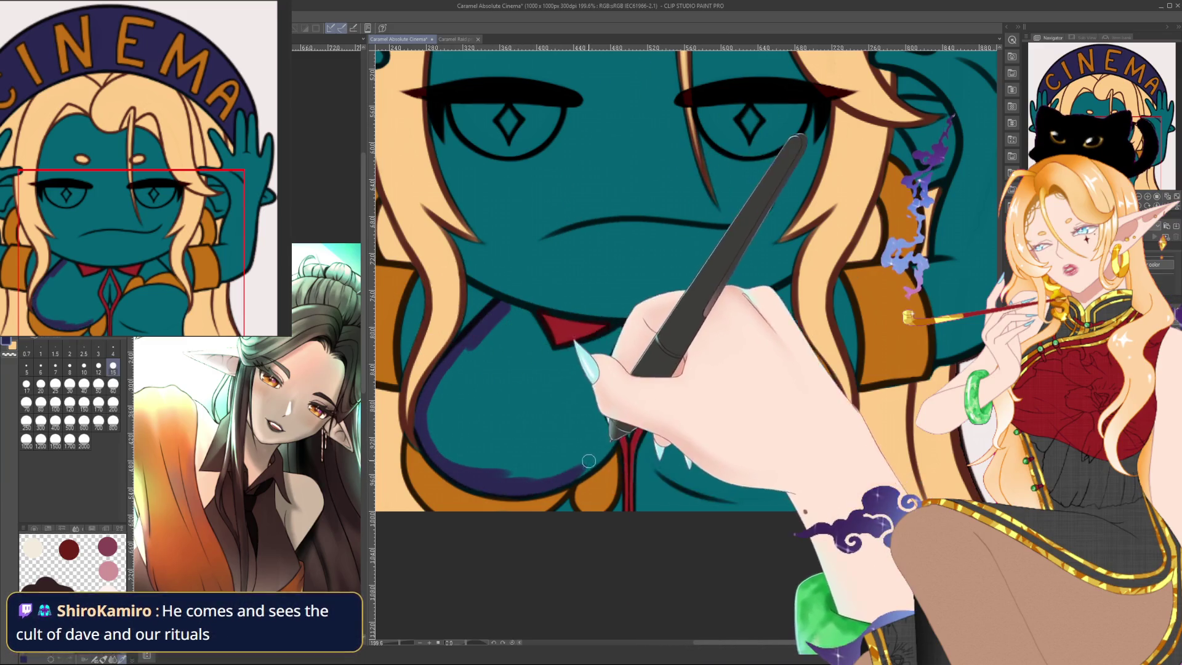
{"action": "left_click_drag", "start_coordinate": [589, 460], "coordinate": [595, 366]}
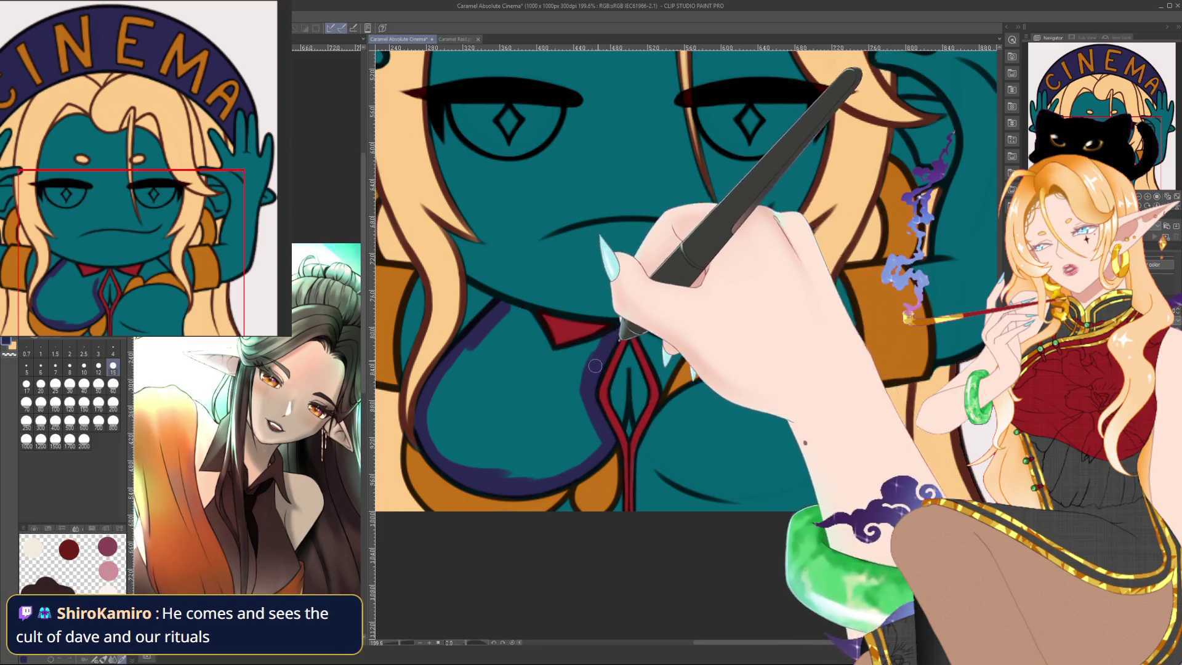
{"action": "mouse_move", "coordinate": [595, 366]}
{"action": "left_mouse_down"}
{"action": "mouse_move", "coordinate": [497, 319]}
{"action": "mouse_move", "coordinate": [443, 410]}
{"action": "mouse_move", "coordinate": [567, 388]}
{"action": "left_mouse_up"}
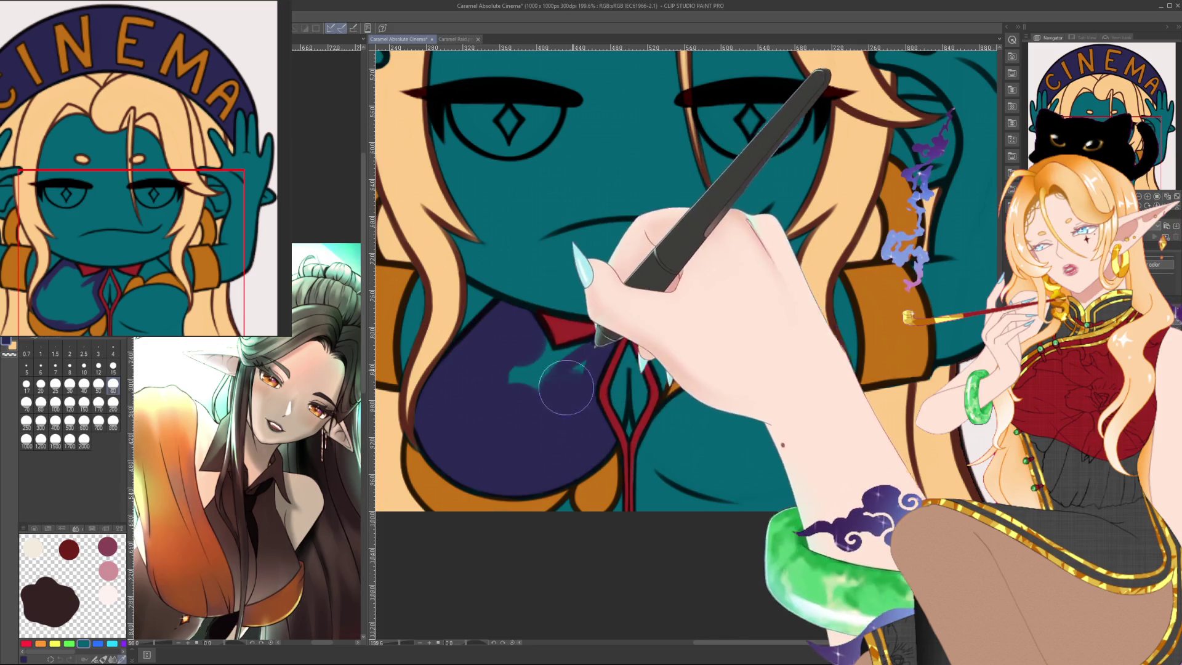
{"action": "mouse_move", "coordinate": [566, 388]}
{"action": "left_mouse_down"}
{"action": "mouse_move", "coordinate": [672, 459]}
{"action": "mouse_move", "coordinate": [793, 404]}
{"action": "mouse_move", "coordinate": [815, 418]}
{"action": "mouse_move", "coordinate": [706, 482]}
{"action": "mouse_move", "coordinate": [791, 455]}
{"action": "left_mouse_up"}
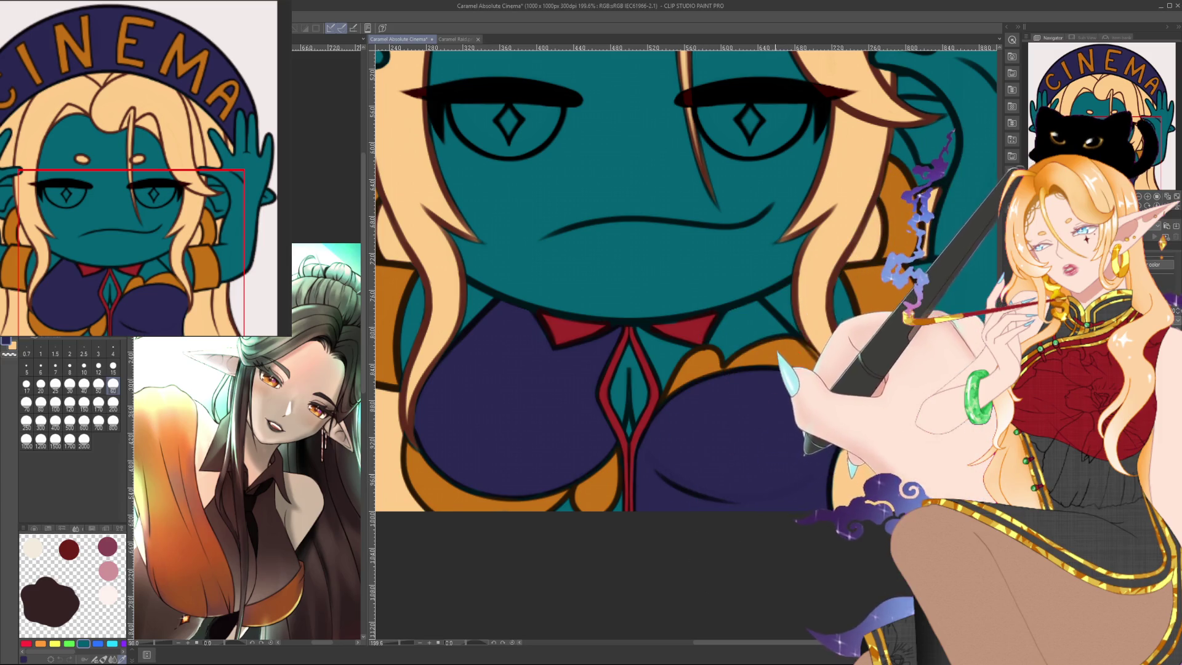
{"action": "scroll", "coordinate": [684, 342], "scroll_direction": "up", "scroll_amount": 3}
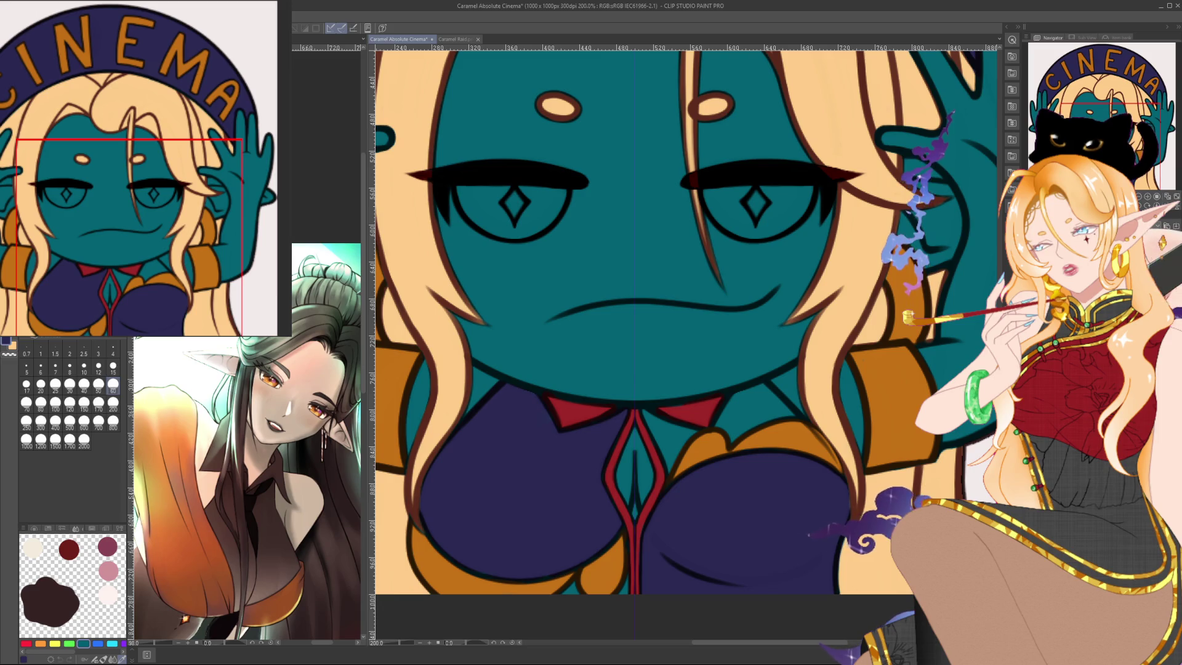
{"action": "left_click_drag", "start_coordinate": [750, 431], "coordinate": [677, 407]}
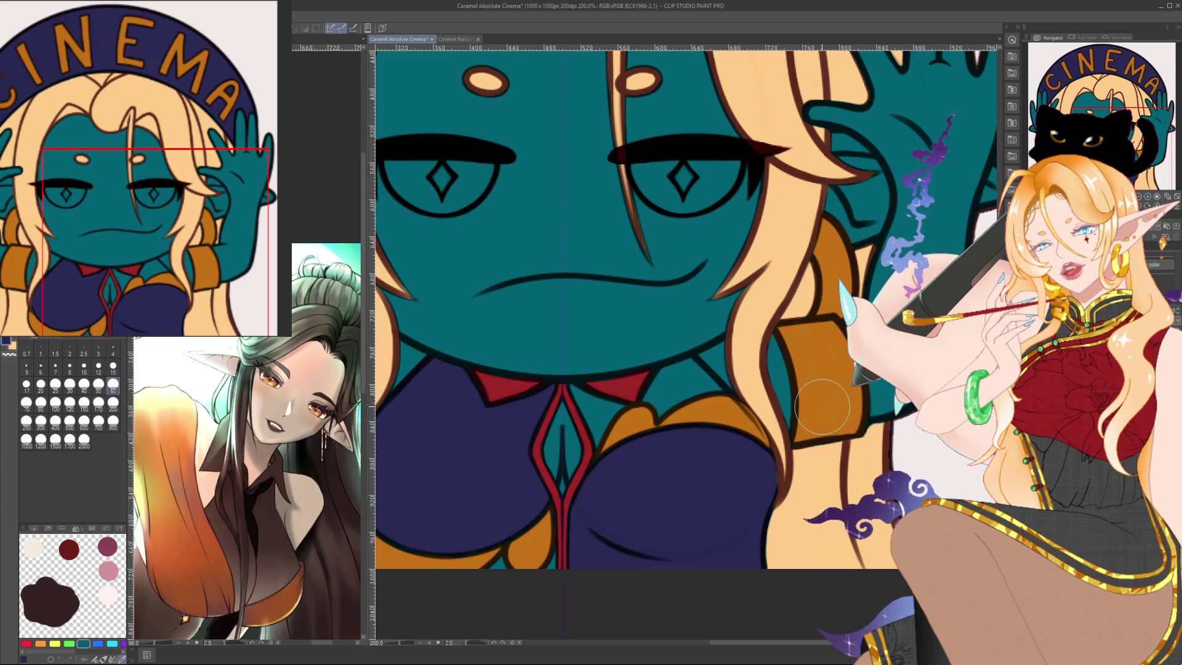
{"action": "left_click", "coordinate": [55, 368]}
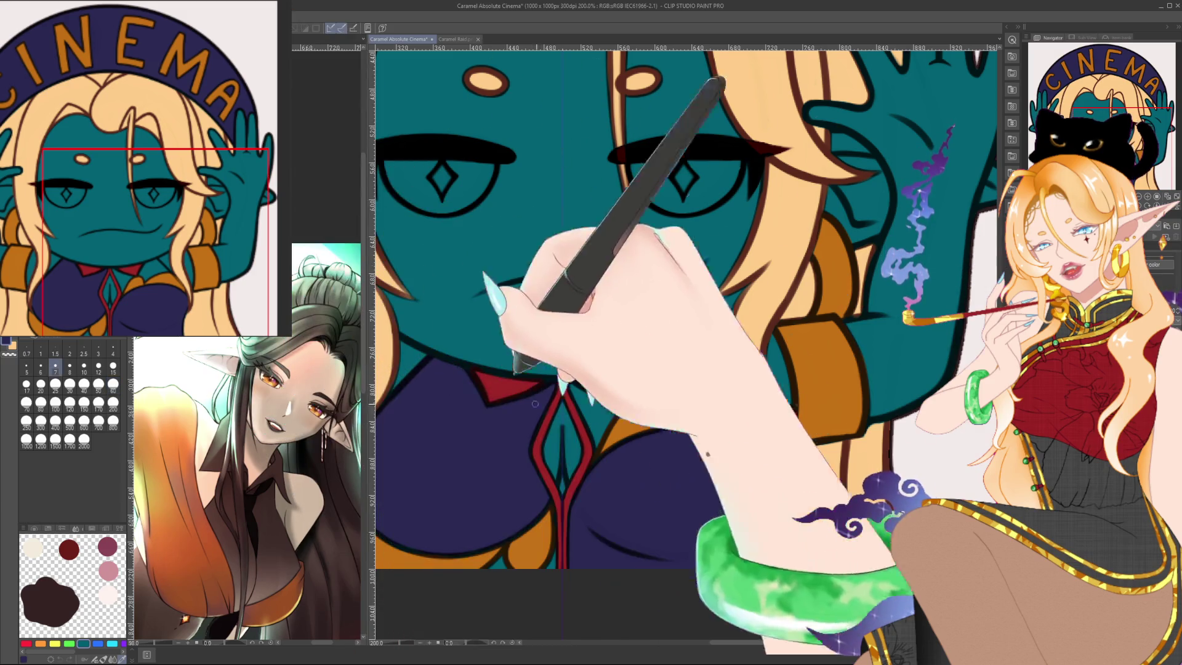
{"action": "left_click_drag", "start_coordinate": [535, 404], "coordinate": [363, 401]}
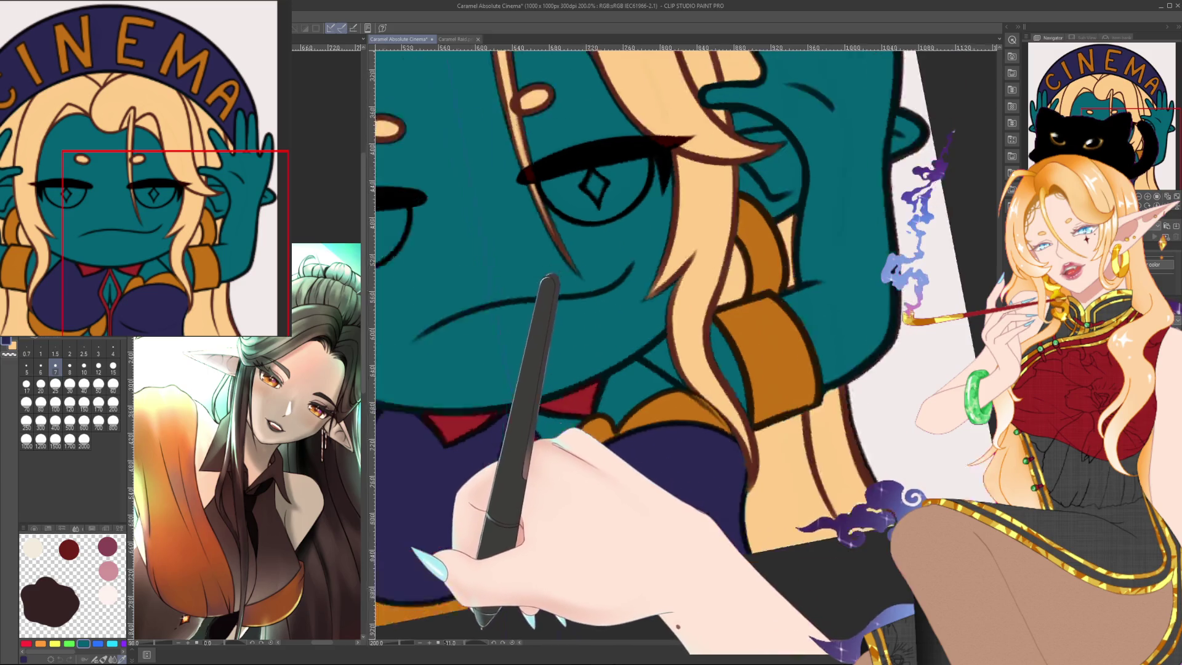
{"action": "left_click_drag", "start_coordinate": [468, 616], "coordinate": [487, 542]}
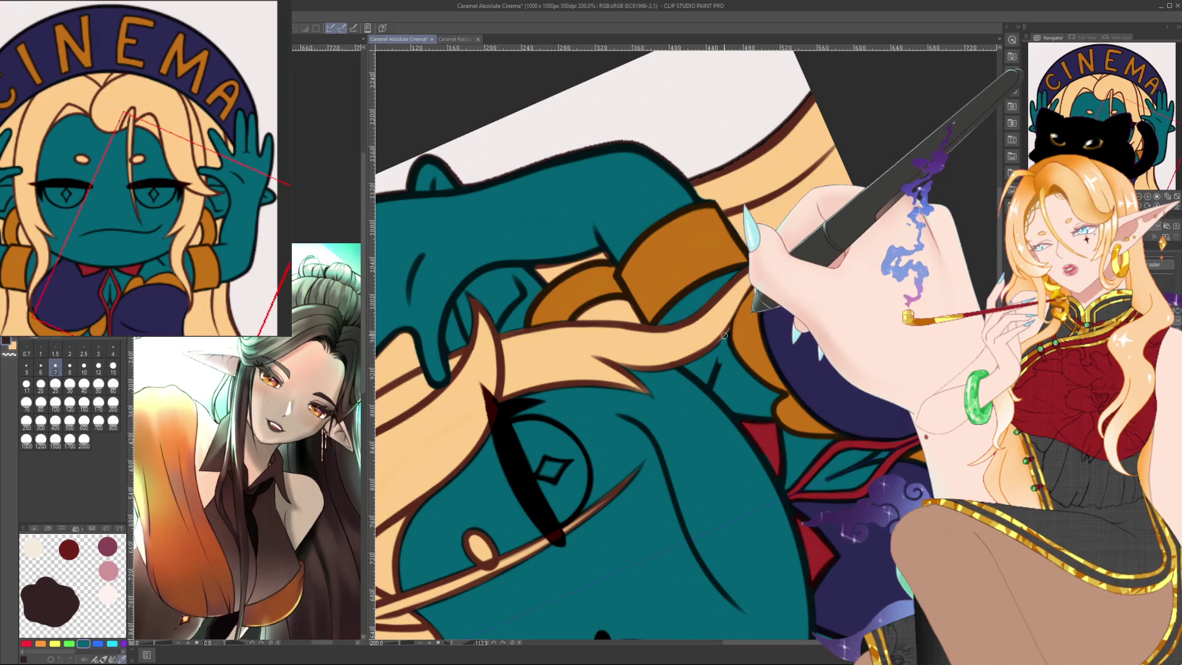
{"action": "scroll", "coordinate": [669, 394], "scroll_direction": "right", "scroll_amount": 2}
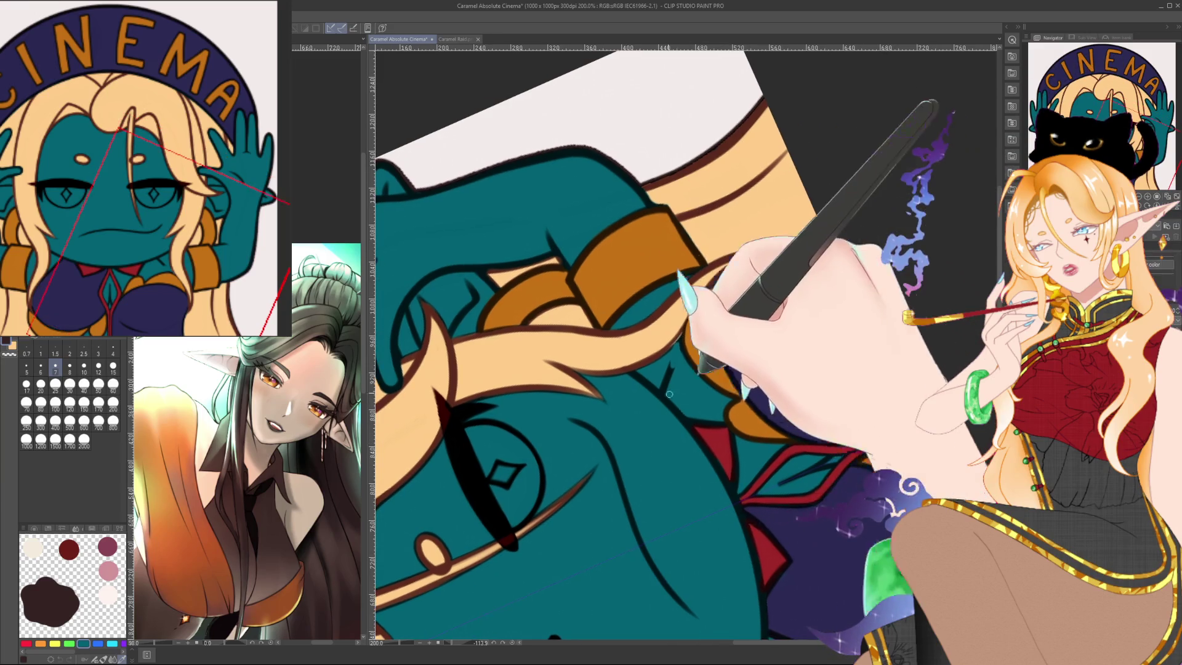
{"action": "key", "text": "e"}
{"action": "key", "text": "p"}
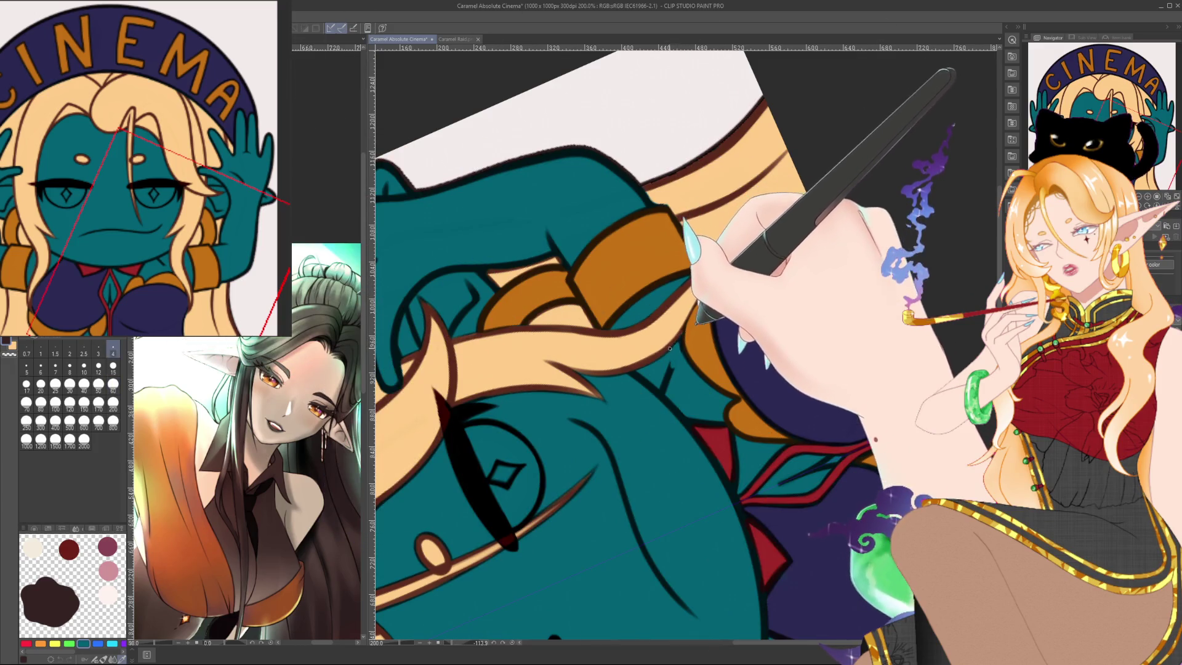
{"action": "scroll", "coordinate": [616, 344], "scroll_direction": "down", "scroll_amount": 2}
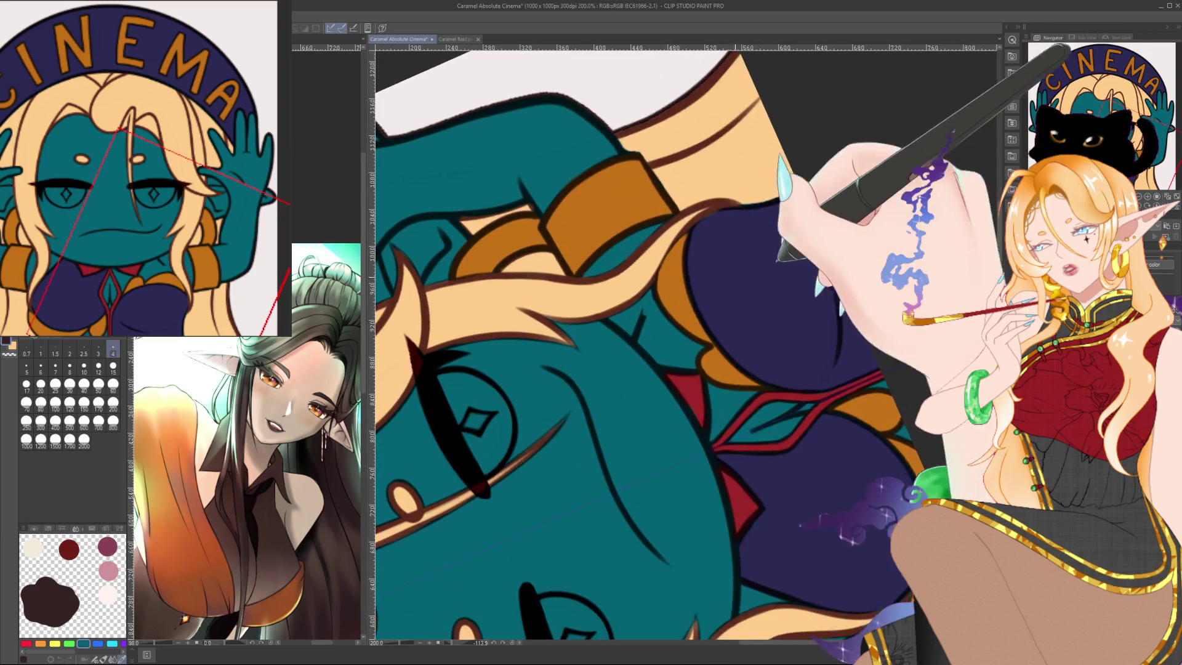
{"action": "key", "text": "p"}
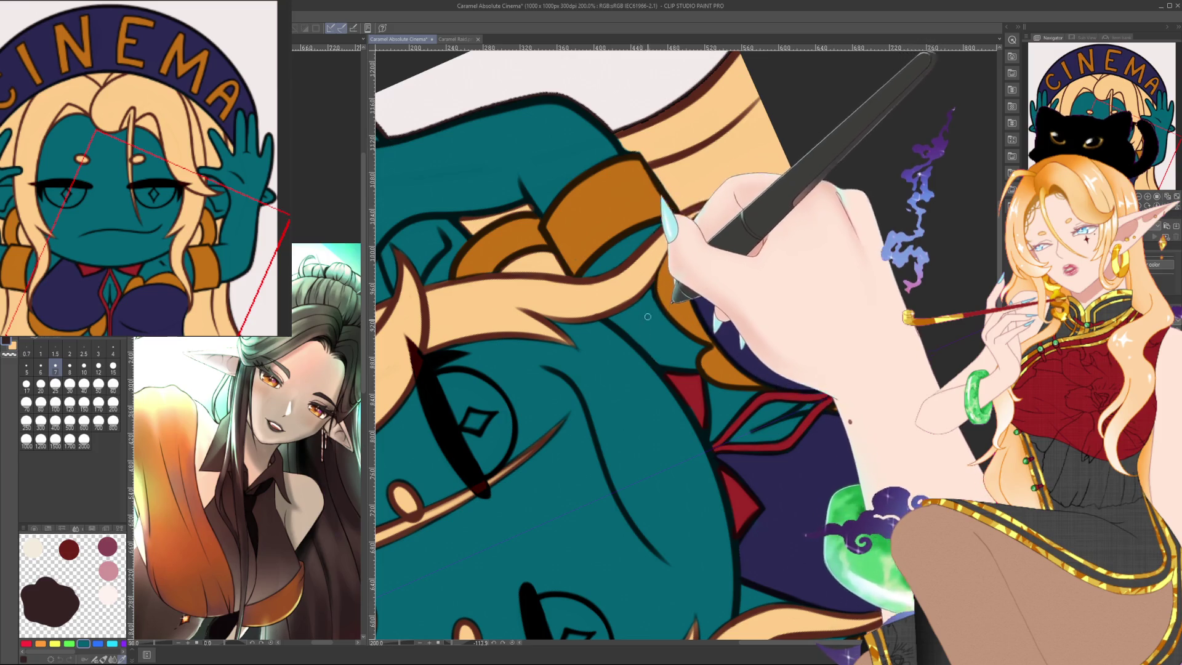
{"action": "key", "text": "e"}
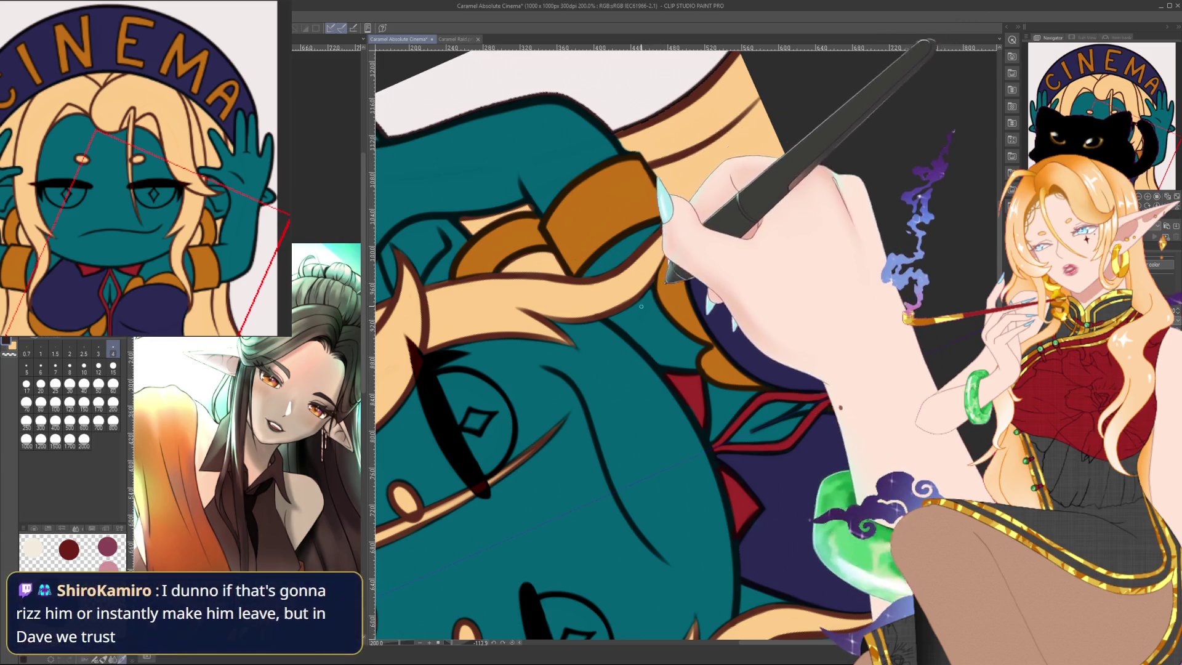
{"action": "left_click_drag", "start_coordinate": [630, 307], "coordinate": [733, 324]}
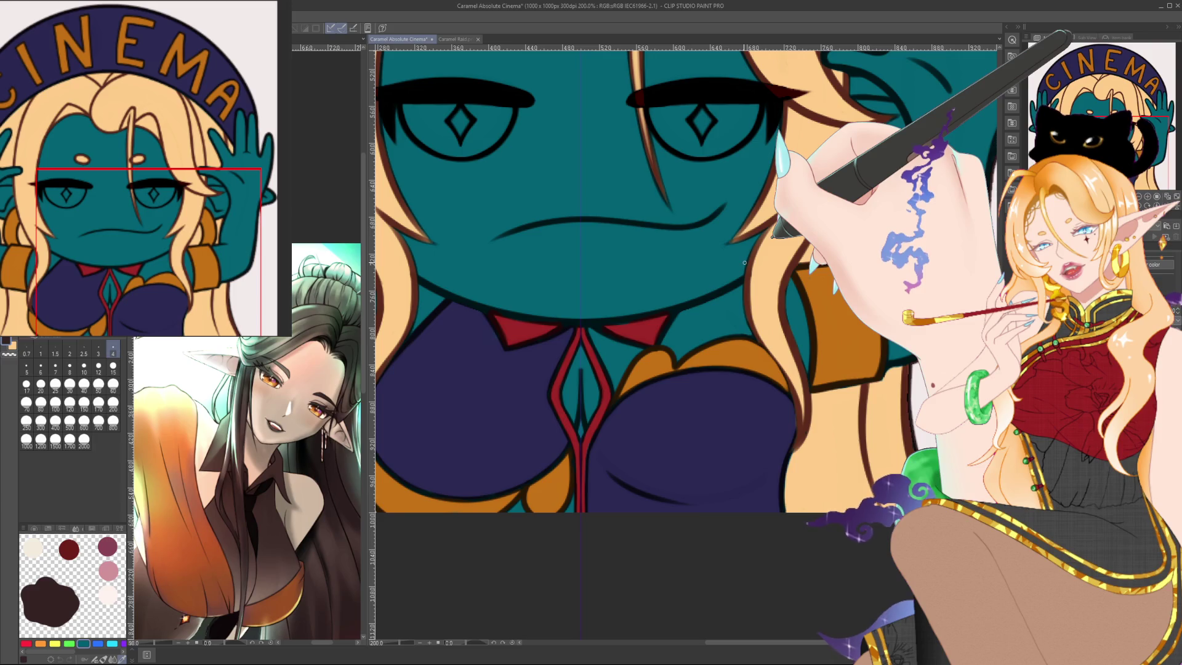
{"action": "left_click_drag", "start_coordinate": [773, 234], "coordinate": [819, 345]}
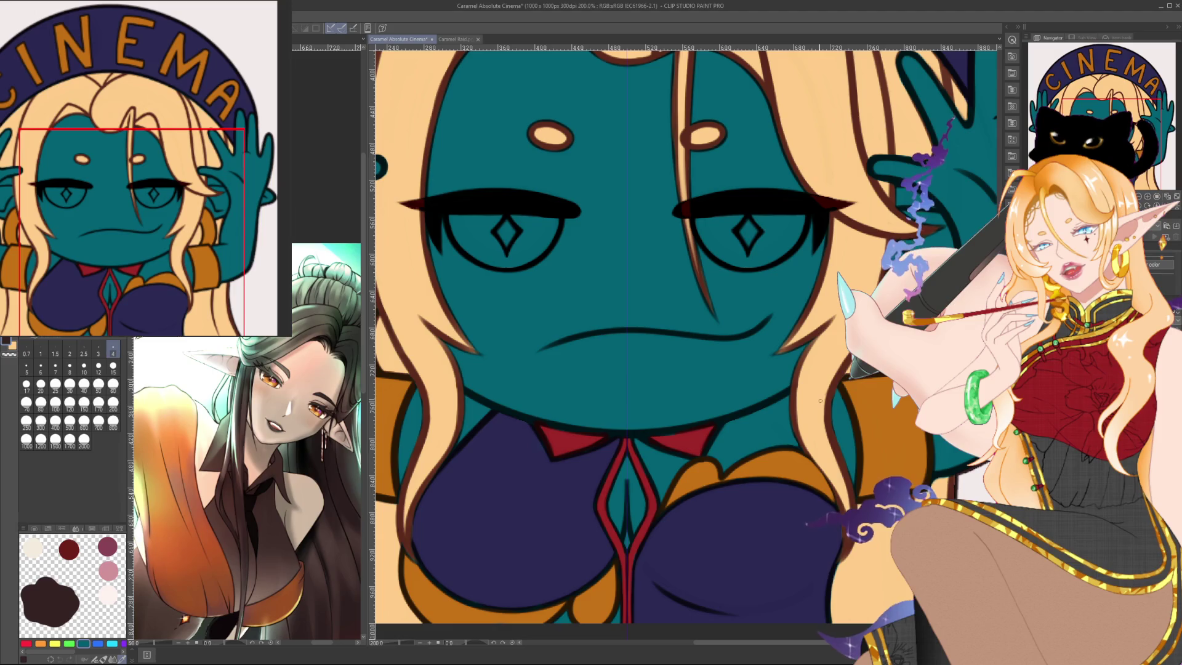
Zoom out and fill both eyes with pale cyan-white.
{"action": "scroll", "coordinate": [820, 401], "scroll_direction": "down", "scroll_amount": 2}
{"action": "scroll", "coordinate": [821, 401], "scroll_direction": "down", "scroll_amount": 1}
{"action": "scroll", "coordinate": [820, 401], "scroll_direction": "down", "scroll_amount": 1}
{"action": "scroll", "coordinate": [821, 401], "scroll_direction": "down", "scroll_amount": 1}
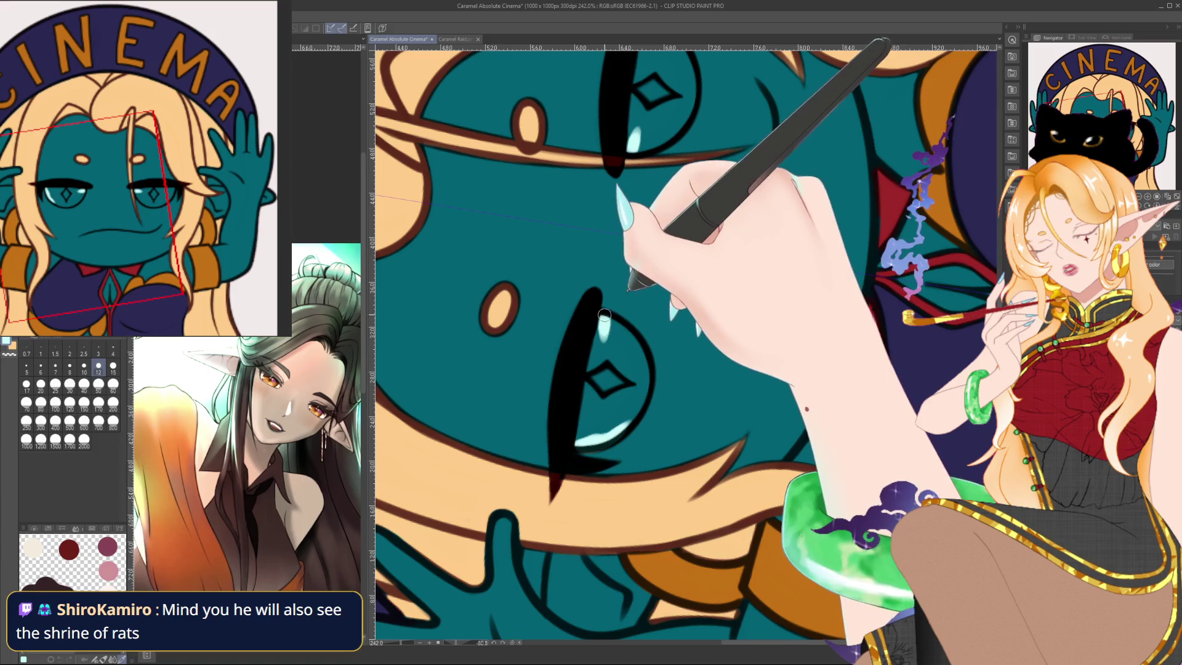
{"action": "left_click_drag", "start_coordinate": [609, 318], "coordinate": [619, 327]}
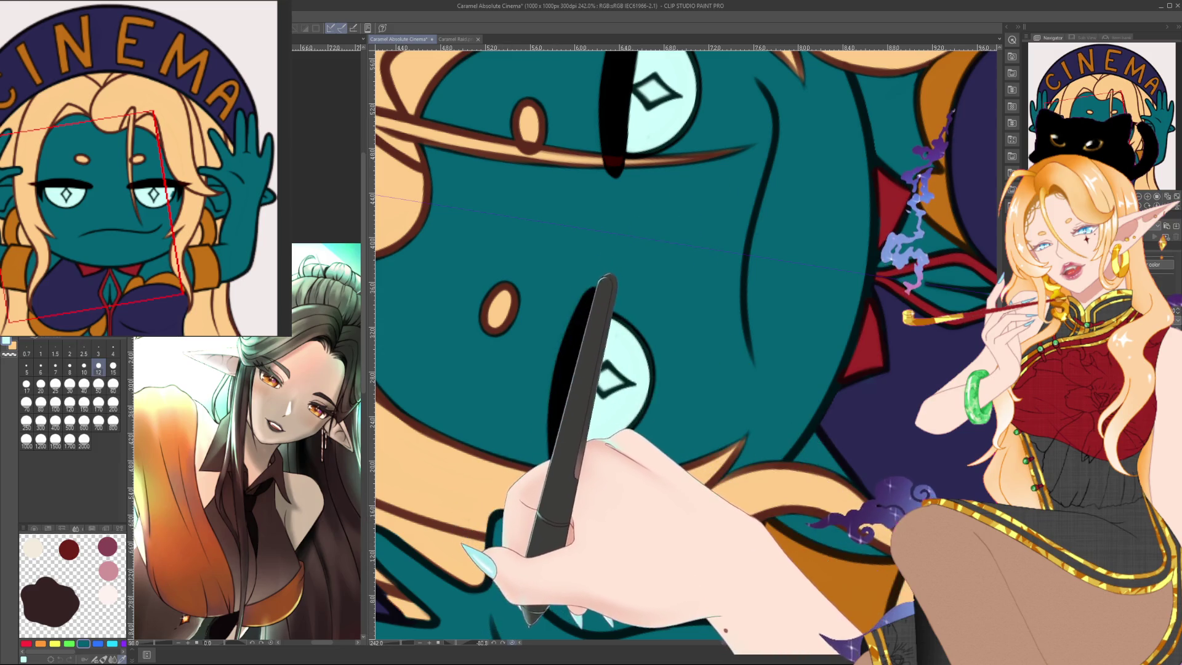
Pan across the face to check the eyes, pick a fine brush, and rotate the canvas for the eyelids.
{"action": "left_click_drag", "start_coordinate": [534, 620], "coordinate": [781, 459]}
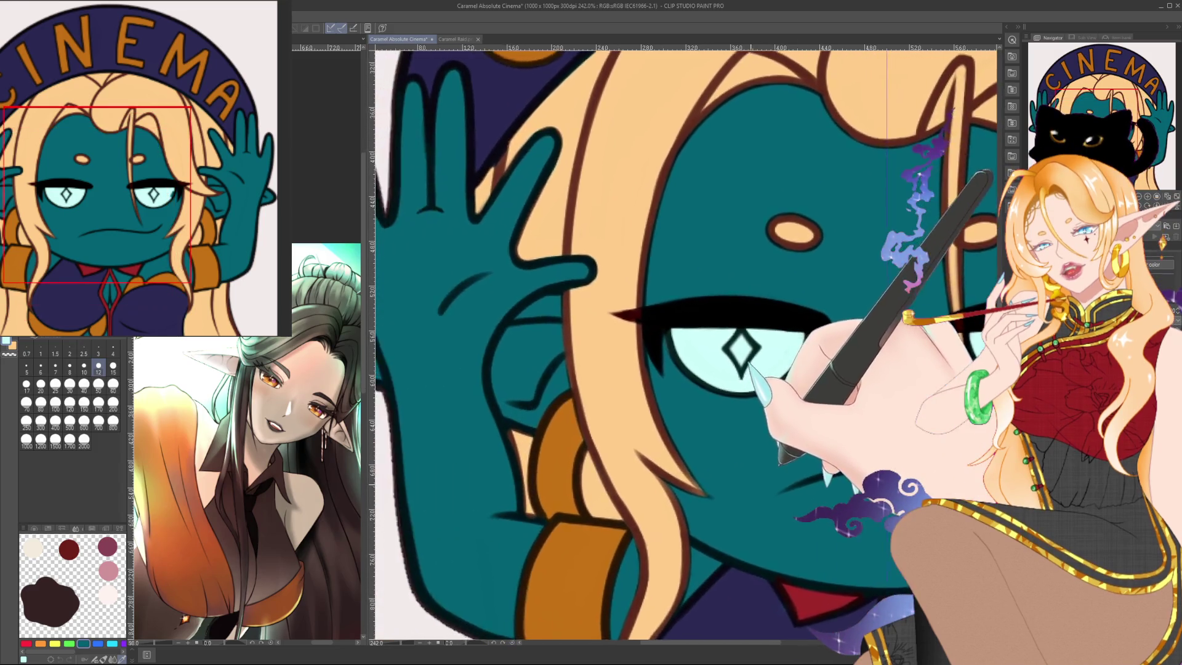
{"action": "mouse_move", "coordinate": [720, 482]}
{"action": "left_mouse_down"}
{"action": "mouse_move", "coordinate": [652, 517]}
{"action": "mouse_move", "coordinate": [612, 515]}
{"action": "left_mouse_up"}
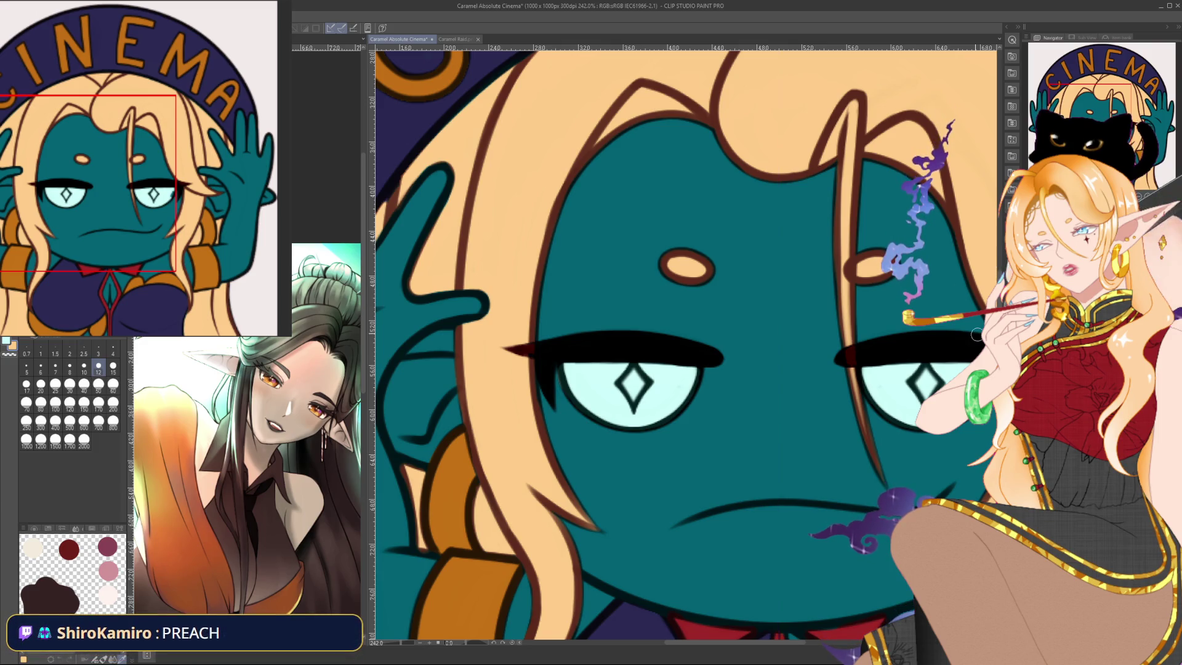
{"action": "scroll", "coordinate": [559, 236], "scroll_direction": "down", "scroll_amount": 1}
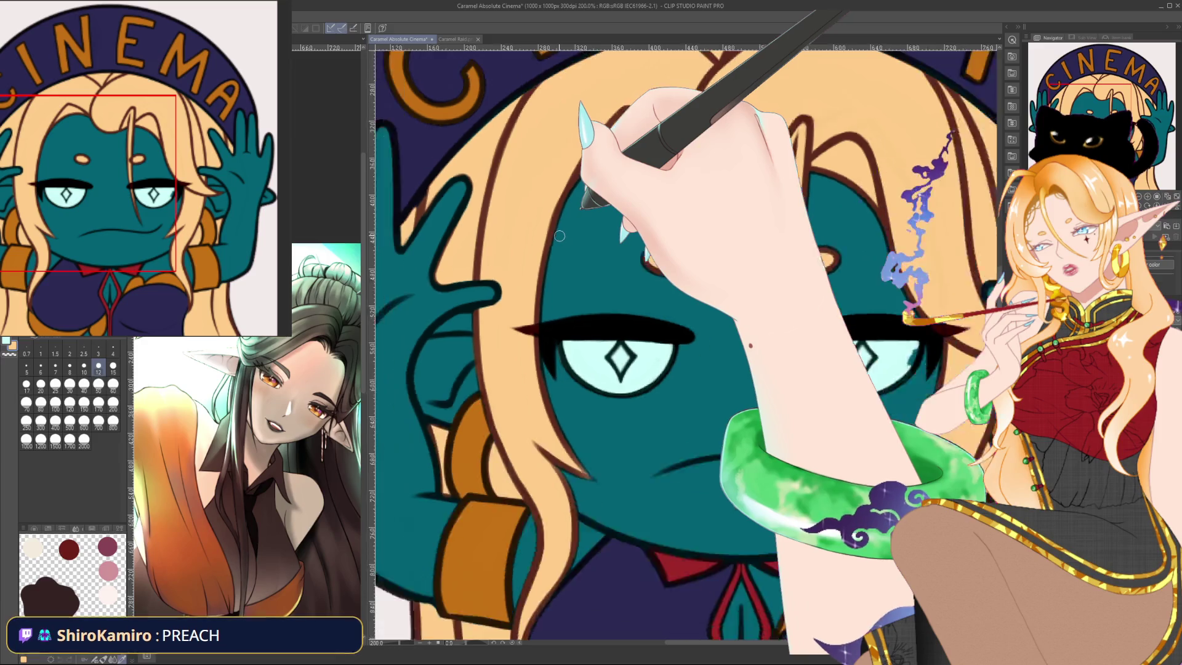
{"action": "scroll", "coordinate": [559, 236], "scroll_direction": "down", "scroll_amount": 1}
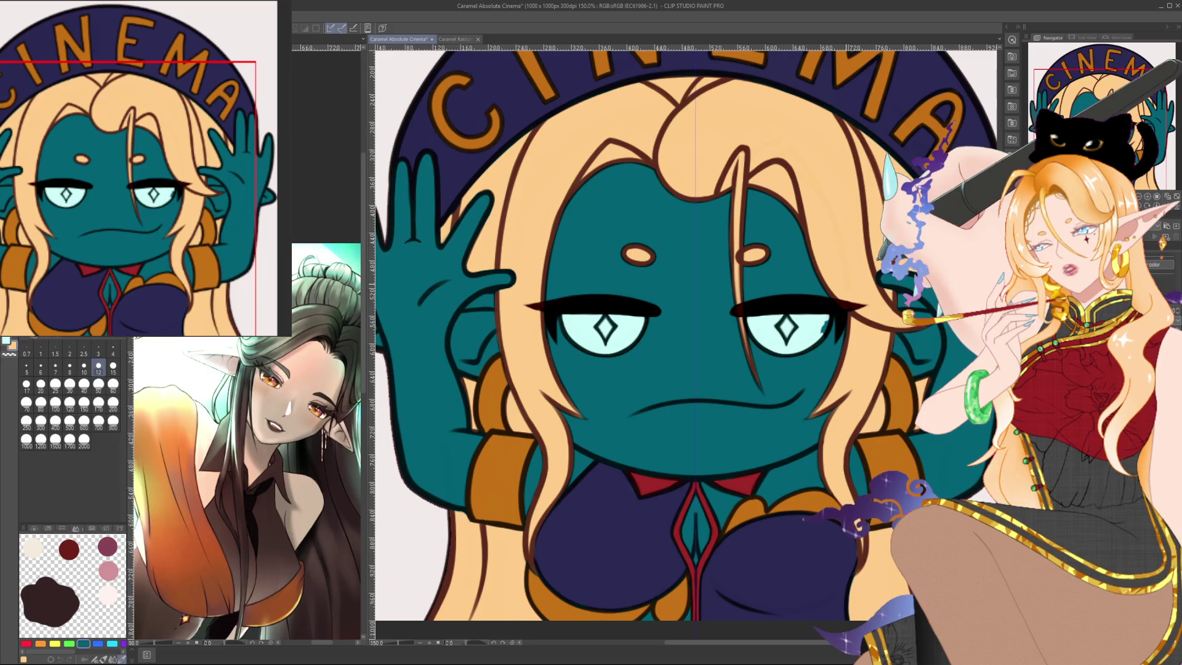
{"action": "scroll", "coordinate": [683, 345], "scroll_direction": "right", "scroll_amount": 1}
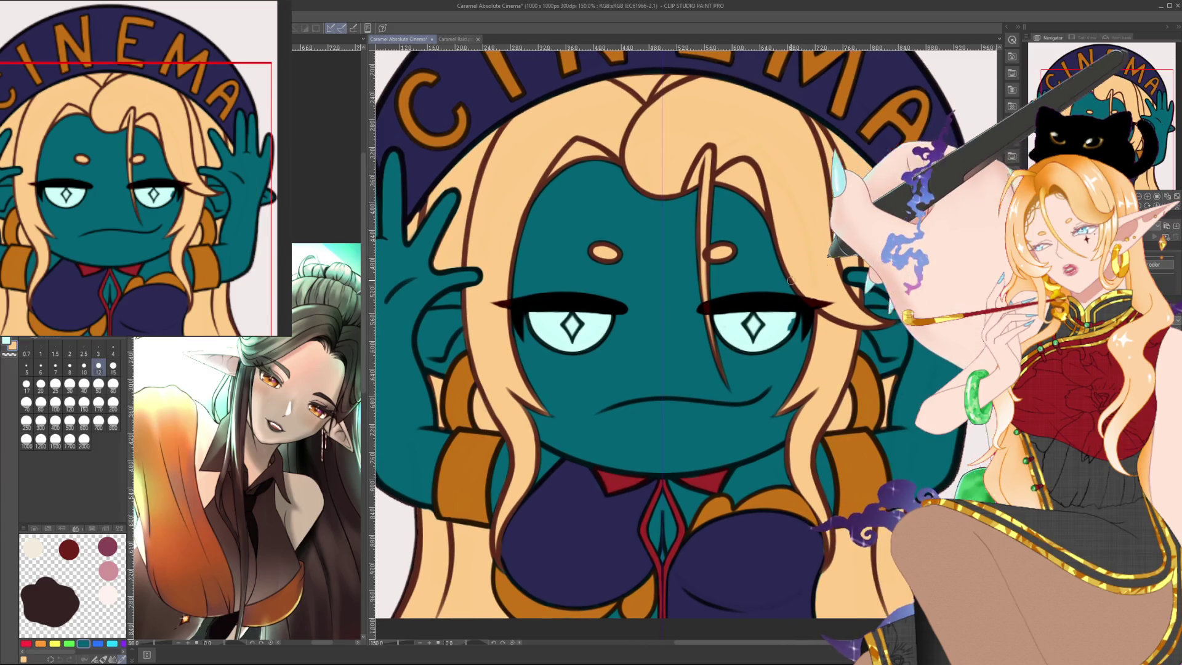
{"action": "scroll", "coordinate": [791, 281], "scroll_direction": "up", "scroll_amount": 1}
{"action": "scroll", "coordinate": [791, 281], "scroll_direction": "up", "scroll_amount": 1}
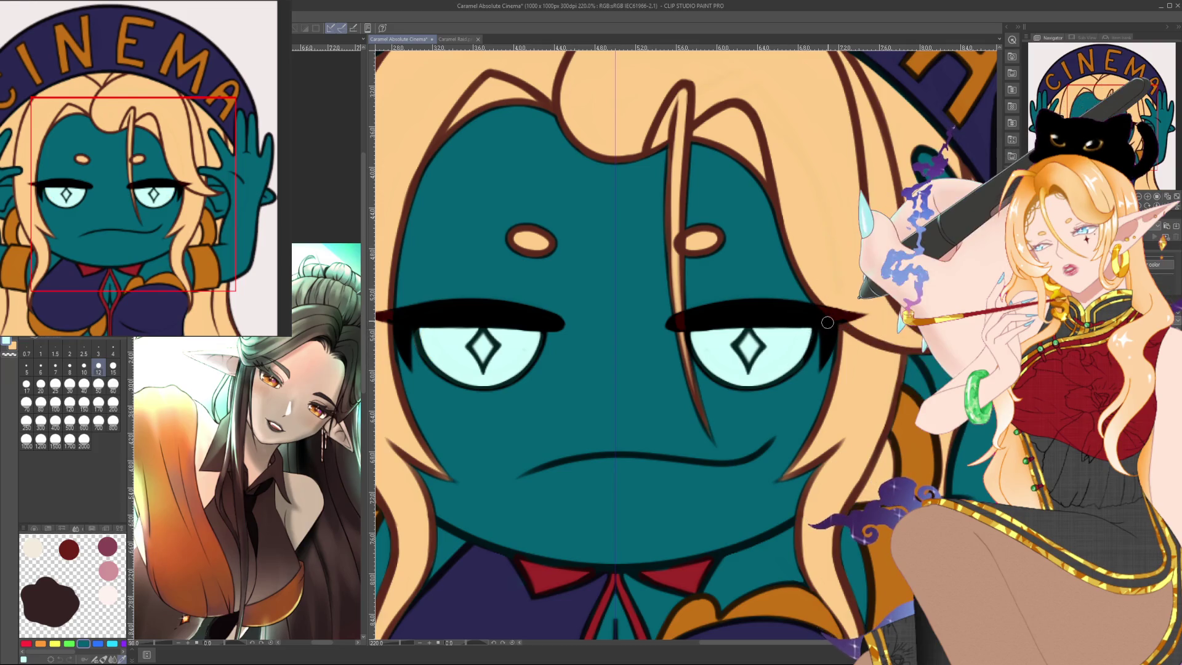
{"action": "left_click_drag", "start_coordinate": [828, 322], "coordinate": [855, 320]}
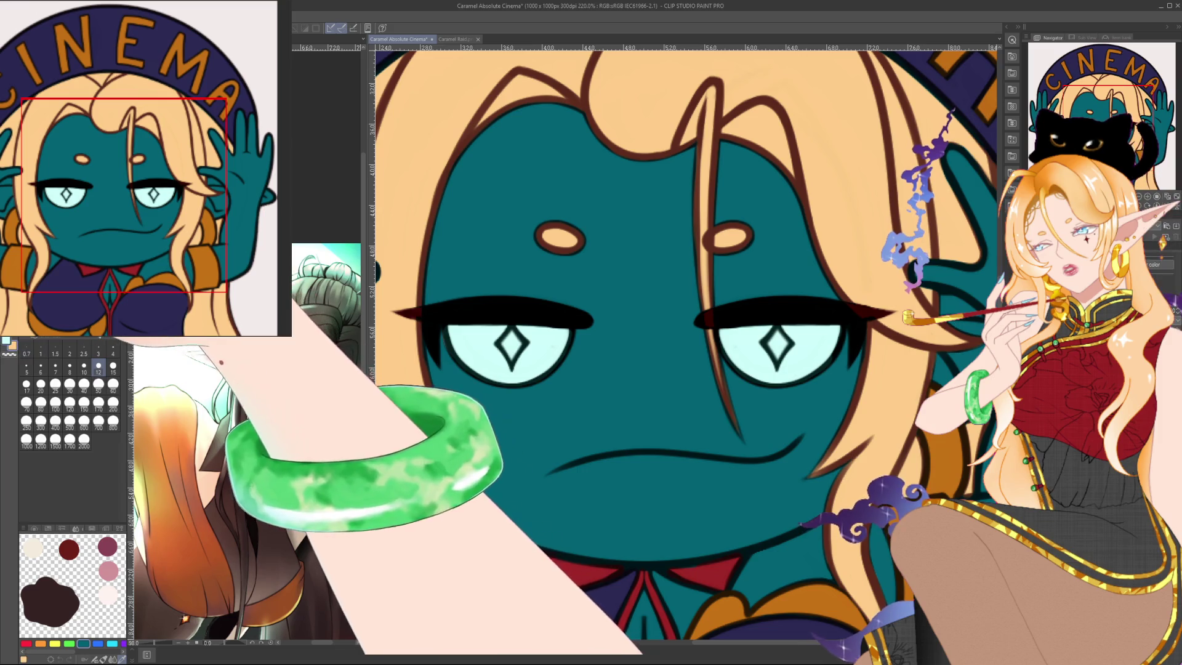
{"action": "left_click", "coordinate": [112, 349]}
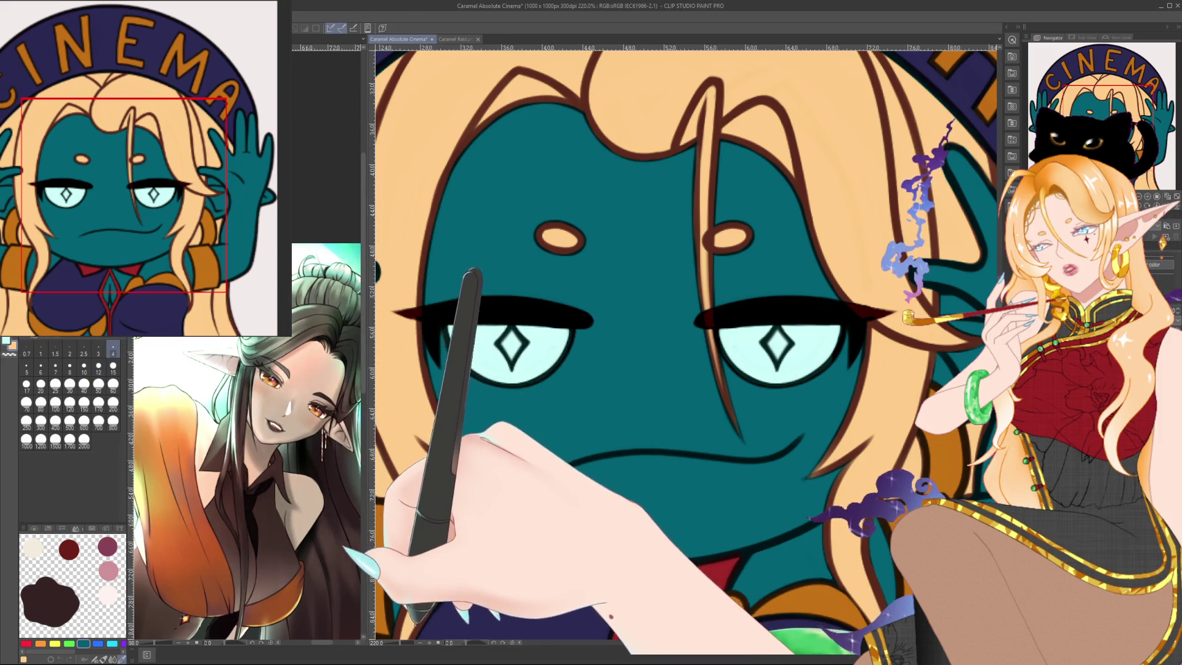
{"action": "scroll", "coordinate": [551, 461], "scroll_direction": "down", "scroll_amount": 5}
{"action": "scroll", "coordinate": [646, 376], "scroll_direction": "up", "scroll_amount": 2}
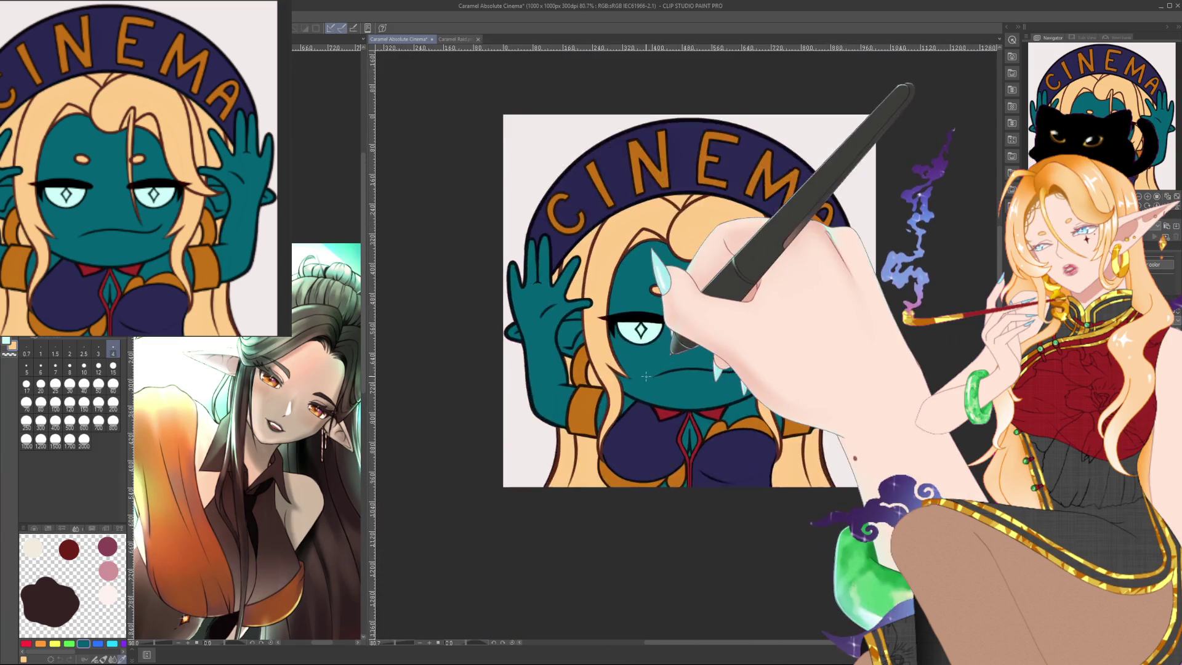
{"action": "scroll", "coordinate": [646, 376], "scroll_direction": "up", "scroll_amount": 3}
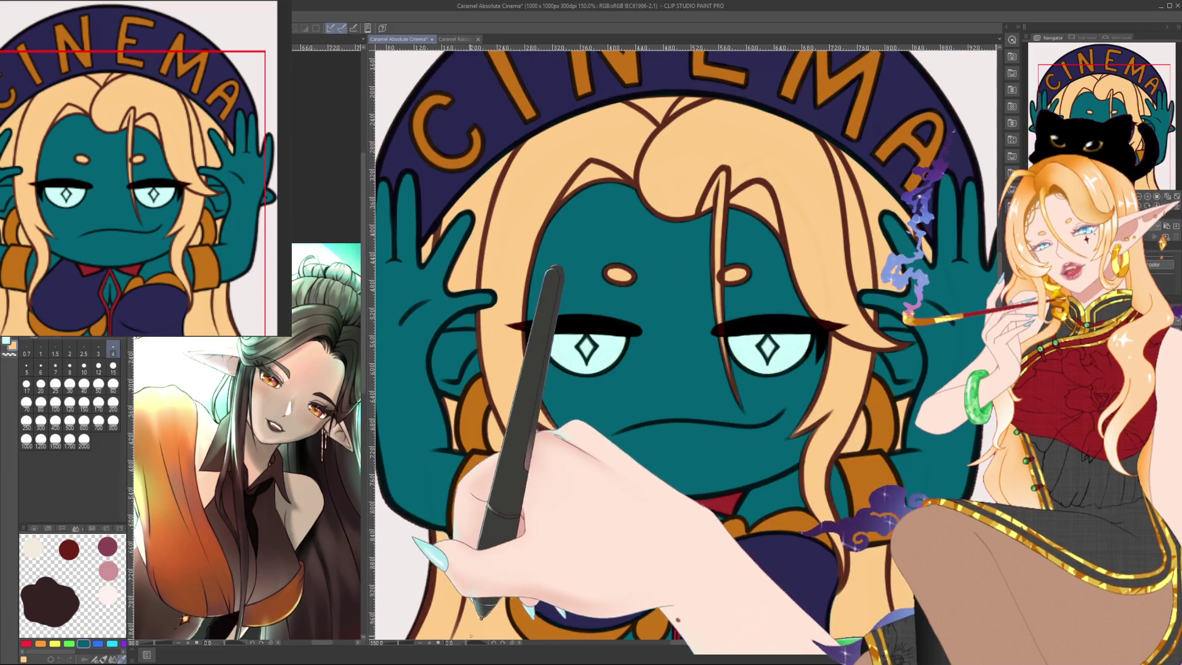
{"action": "mouse_move", "coordinate": [554, 277]}
{"action": "left_mouse_down"}
{"action": "mouse_move", "coordinate": [477, 616]}
{"action": "mouse_move", "coordinate": [770, 370]}
{"action": "left_mouse_up"}
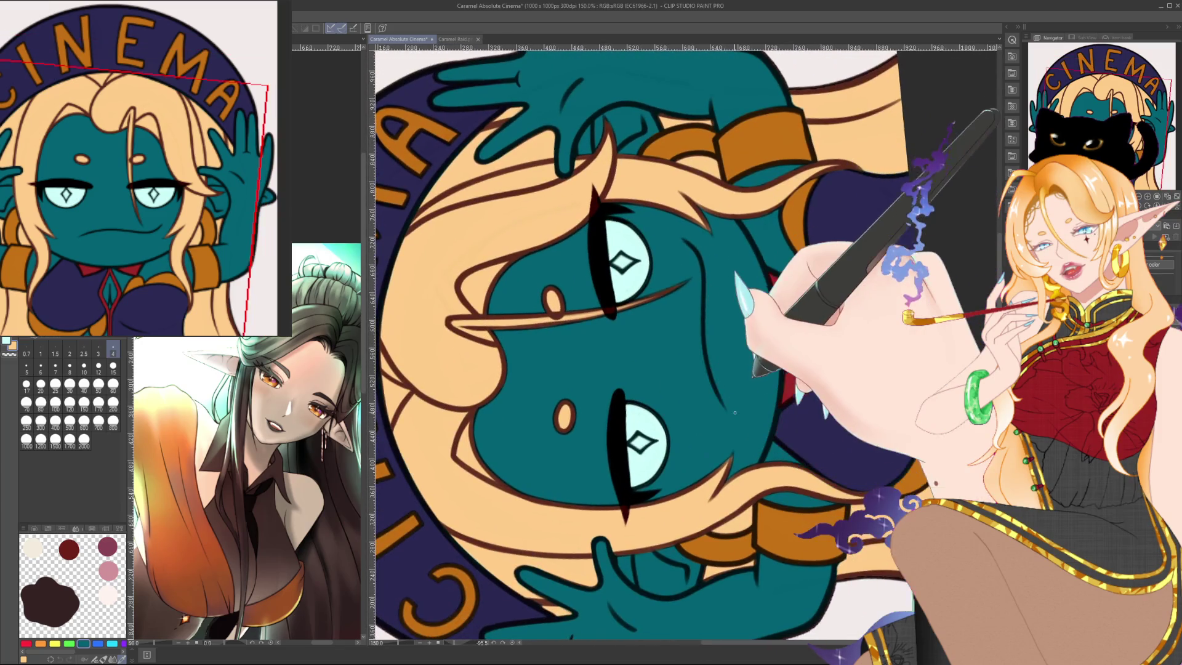
Paint peach over the lower eye's black eyelid edge and smooth it.
{"action": "scroll", "coordinate": [729, 406], "scroll_direction": "up", "scroll_amount": 1}
{"action": "left_click_drag", "start_coordinate": [729, 406], "coordinate": [686, 346]}
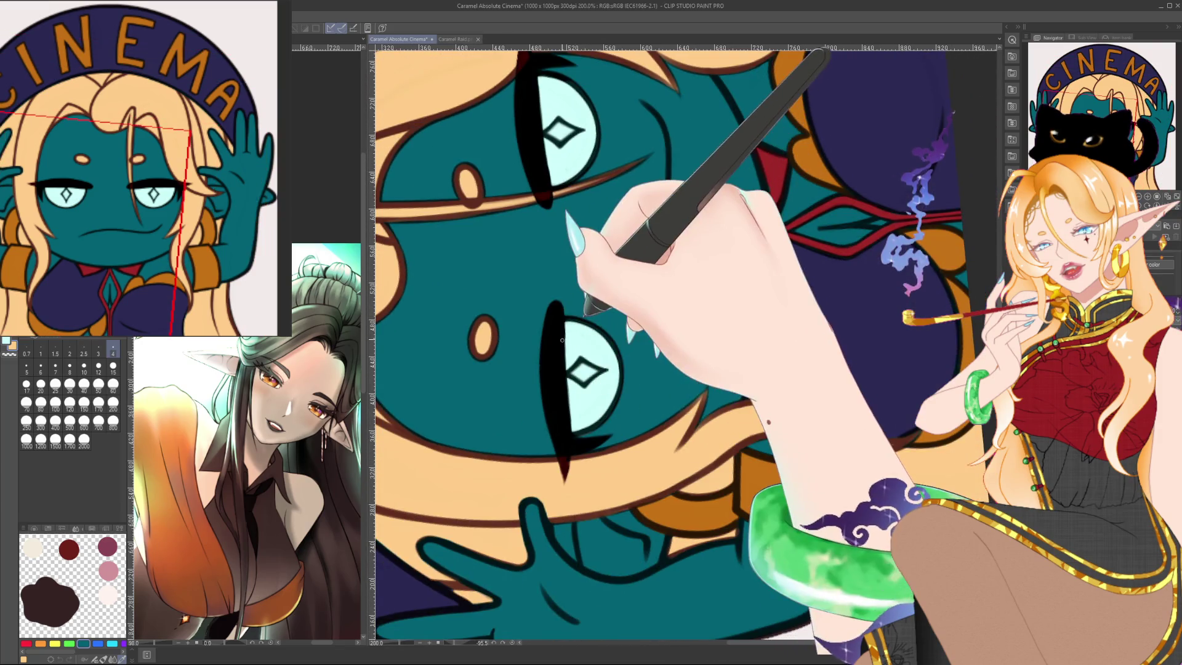
{"action": "left_click_drag", "start_coordinate": [556, 311], "coordinate": [558, 413]}
{"action": "mouse_move", "coordinate": [550, 338]}
{"action": "left_mouse_down"}
{"action": "mouse_move", "coordinate": [559, 432]}
{"action": "mouse_move", "coordinate": [553, 368]}
{"action": "left_mouse_up"}
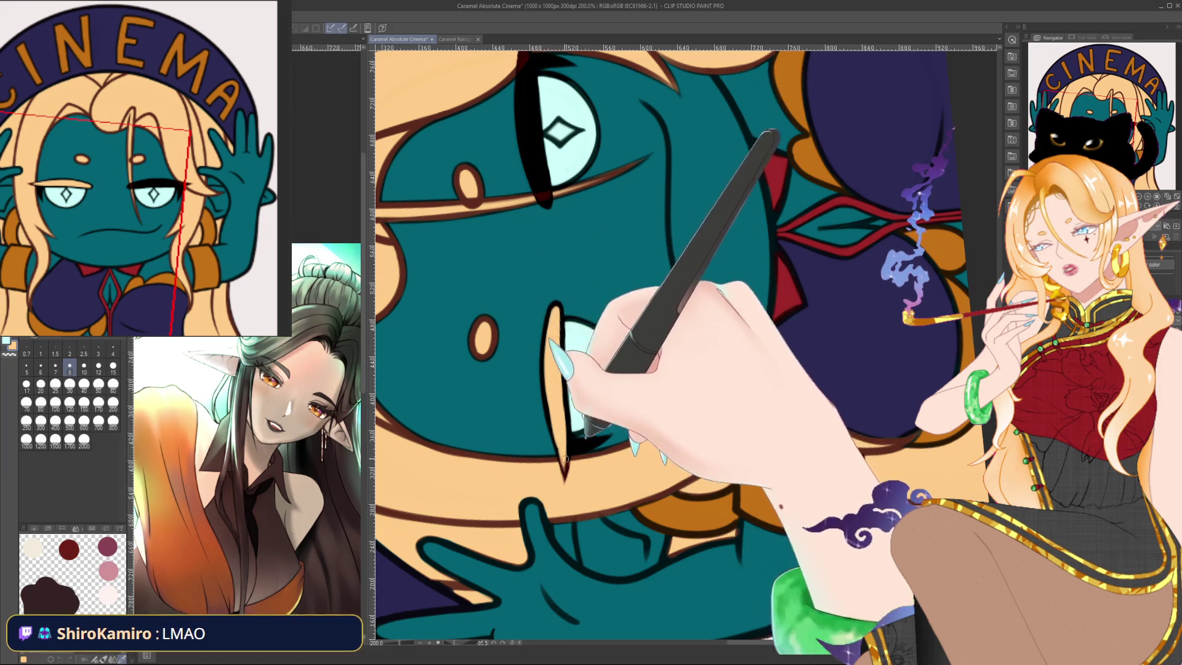
{"action": "left_click_drag", "start_coordinate": [553, 367], "coordinate": [565, 459]}
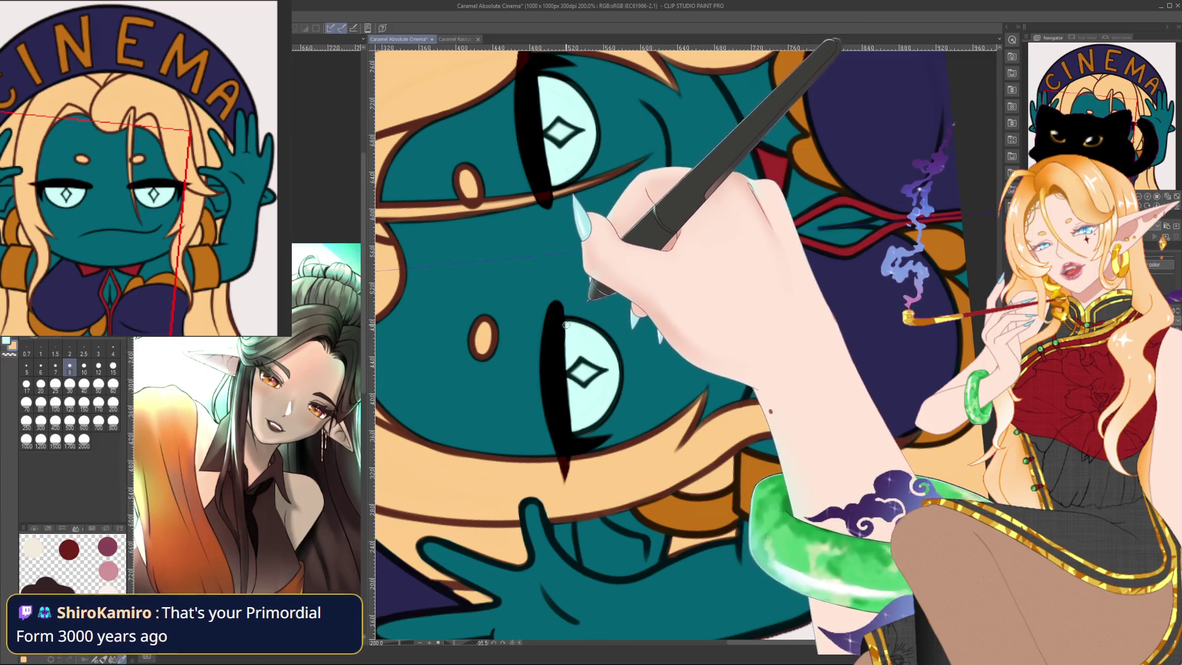
Add tan strokes along both eyelids' inner edges using the finest brush, then reset the canvas rotation.
{"action": "left_click_drag", "start_coordinate": [557, 309], "coordinate": [557, 431]}
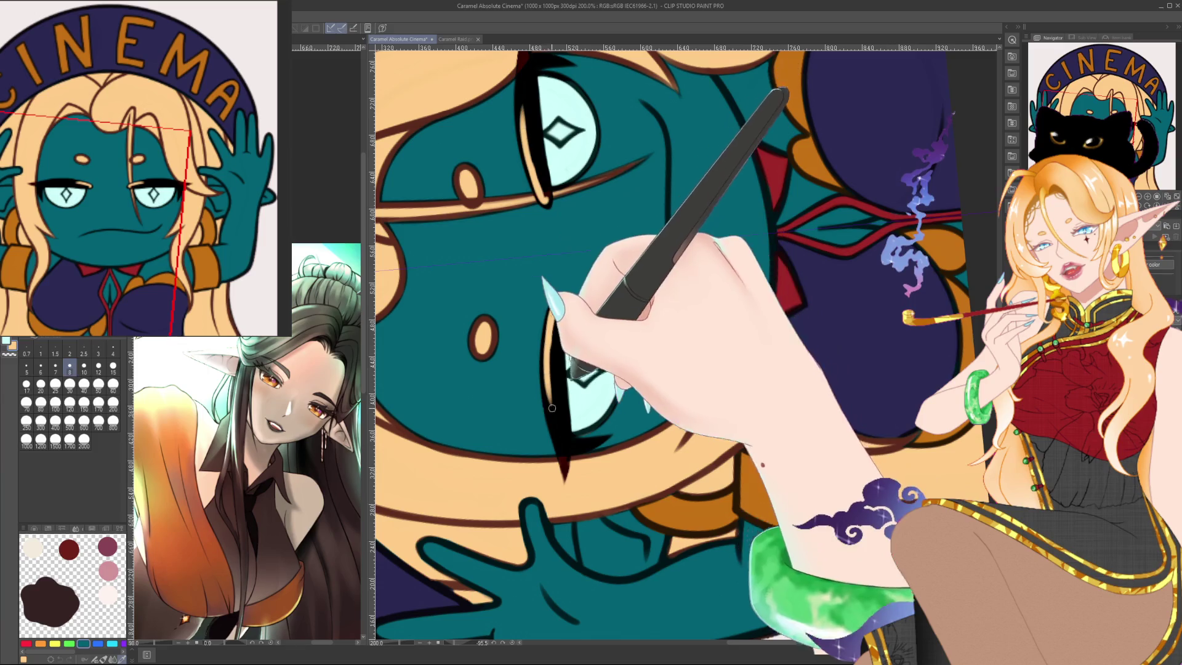
{"action": "left_click_drag", "start_coordinate": [527, 77], "coordinate": [550, 203]}
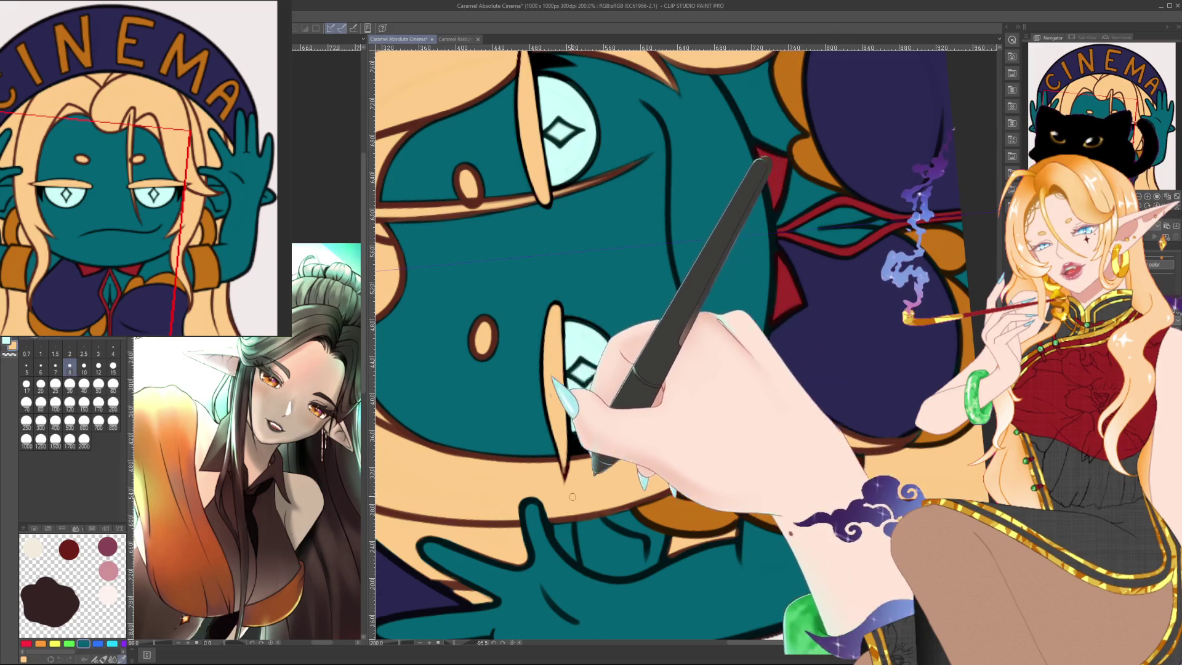
{"action": "key", "text": "ctrl+shift+r"}
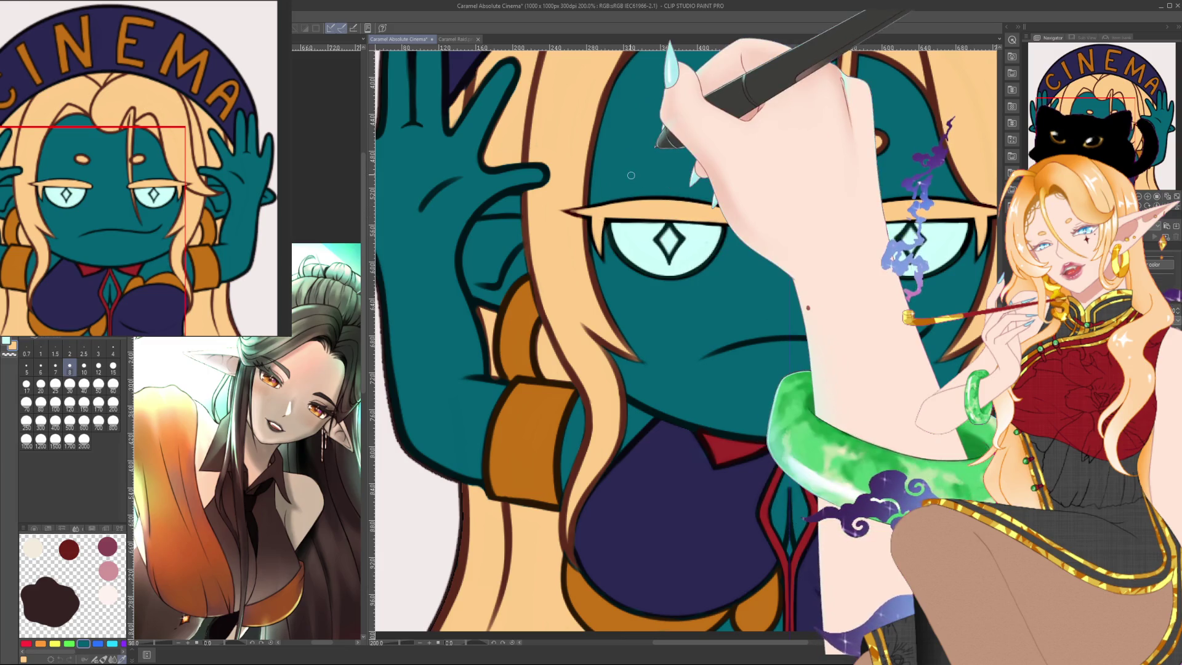
{"action": "left_click_drag", "start_coordinate": [616, 308], "coordinate": [577, 434]}
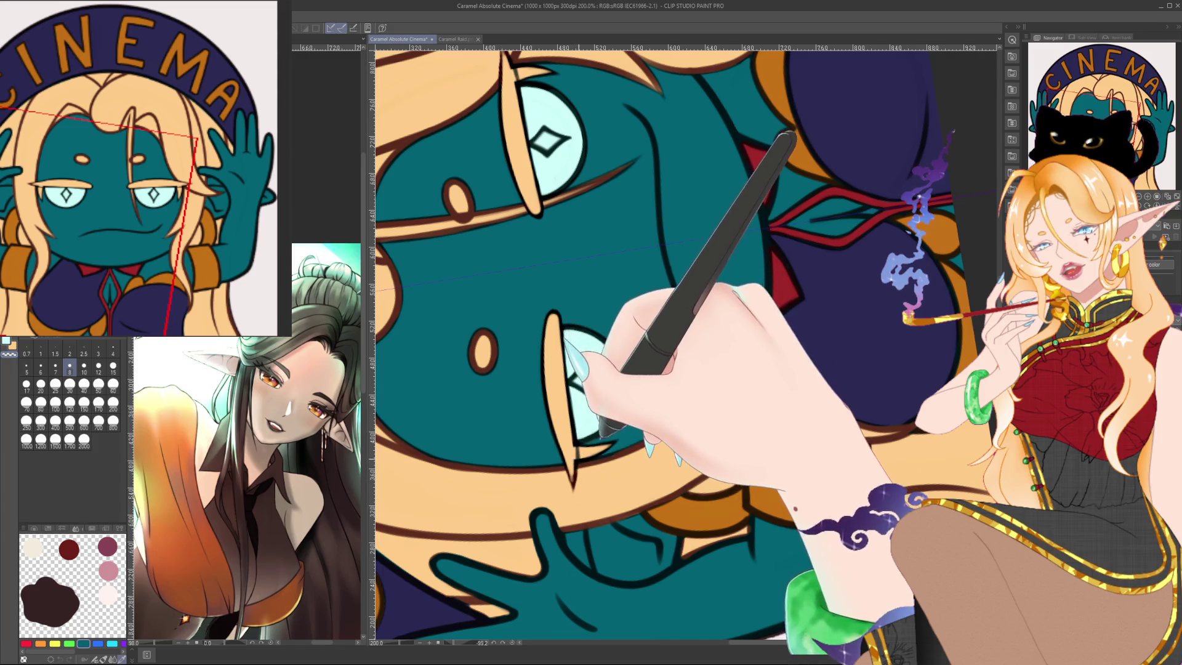
{"action": "key", "text": "bracketleft"}
{"action": "key", "text": "bracketleft"}
{"action": "key", "text": "bracketleft"}
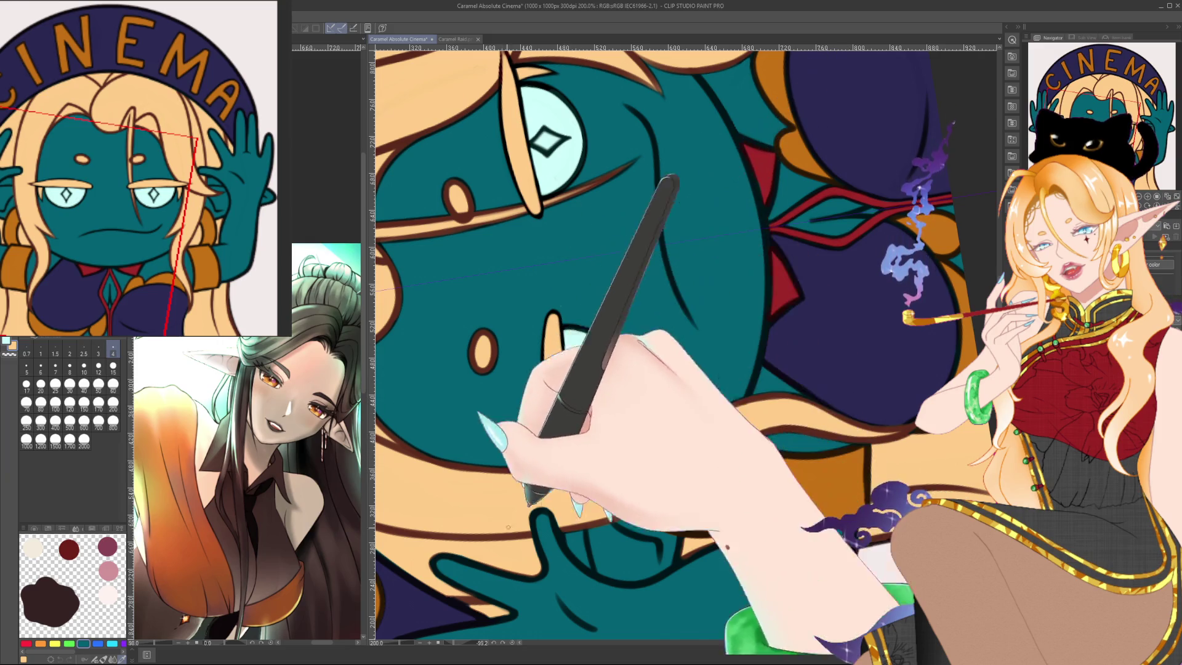
{"action": "key", "text": "ctrl+@"}
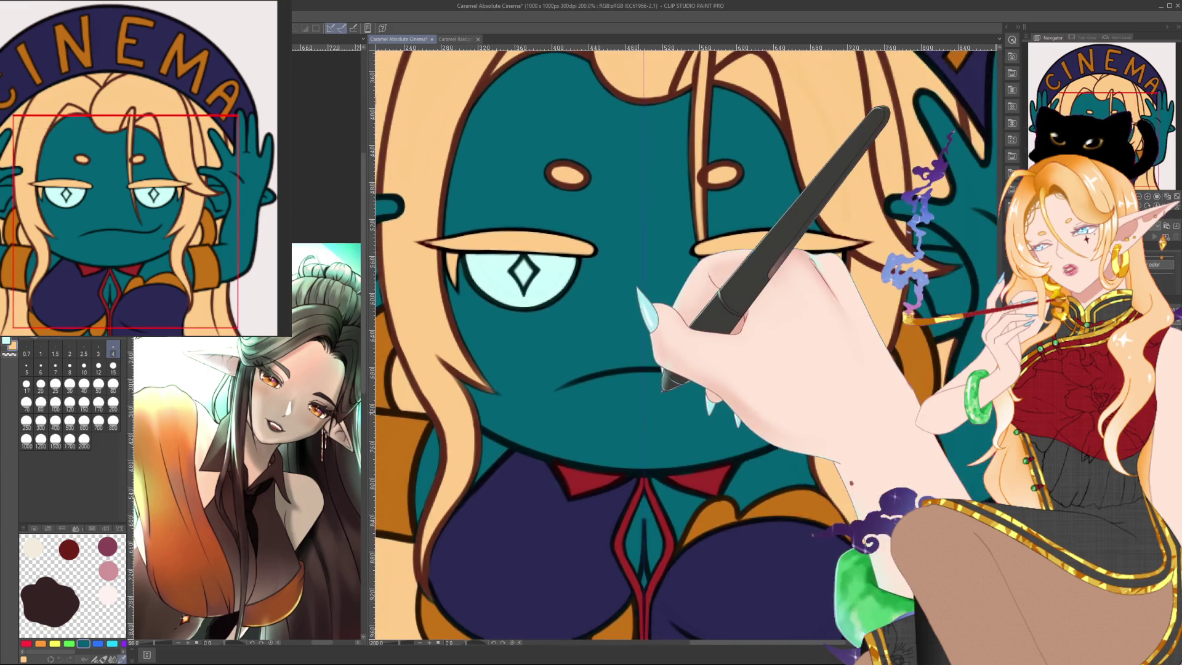
{"action": "scroll", "coordinate": [639, 412], "scroll_direction": "down", "scroll_amount": 3}
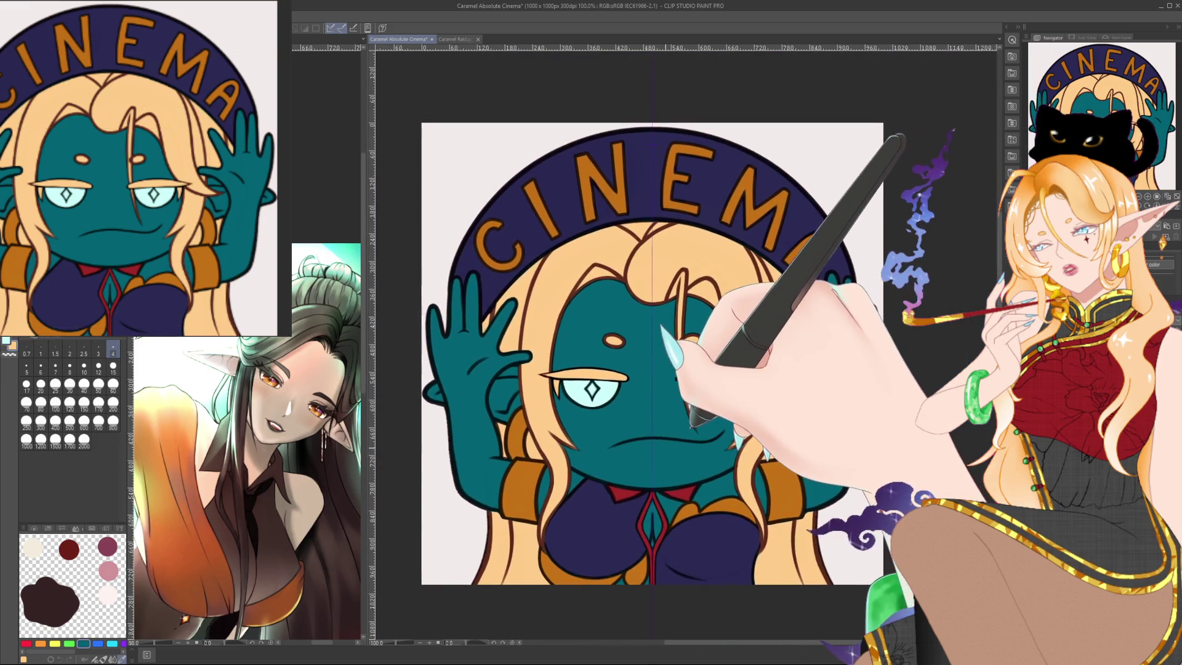
{"action": "scroll", "coordinate": [765, 356], "scroll_direction": "right", "scroll_amount": 1}
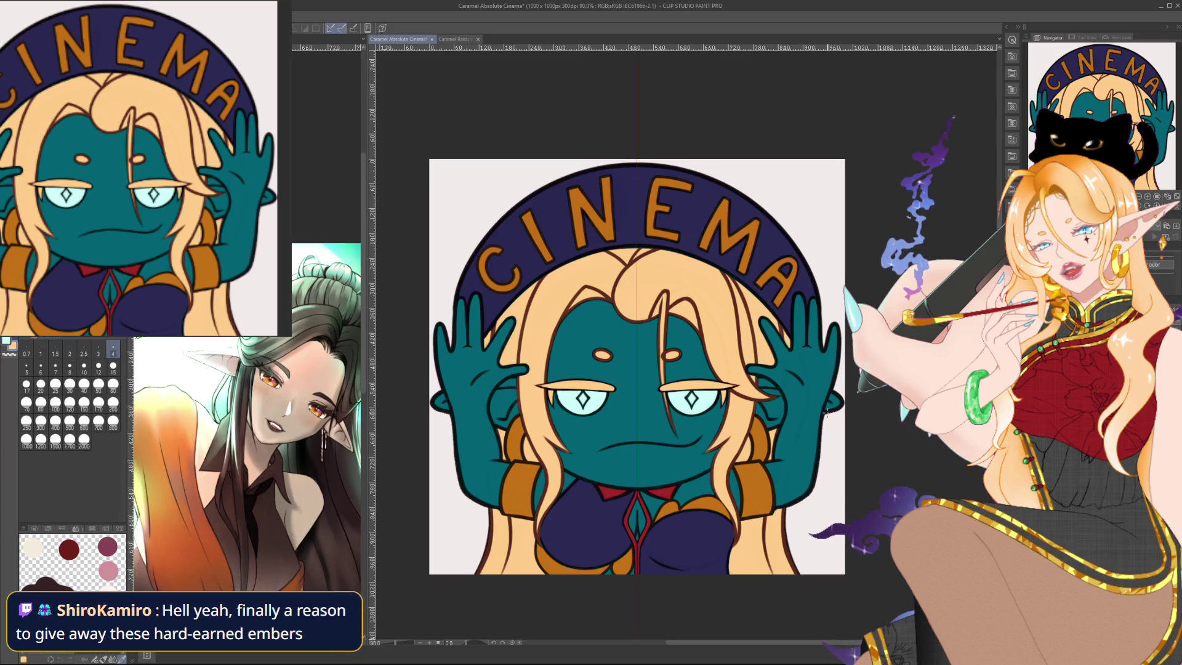
{"action": "left_click_drag", "start_coordinate": [637, 366], "coordinate": [670, 334]}
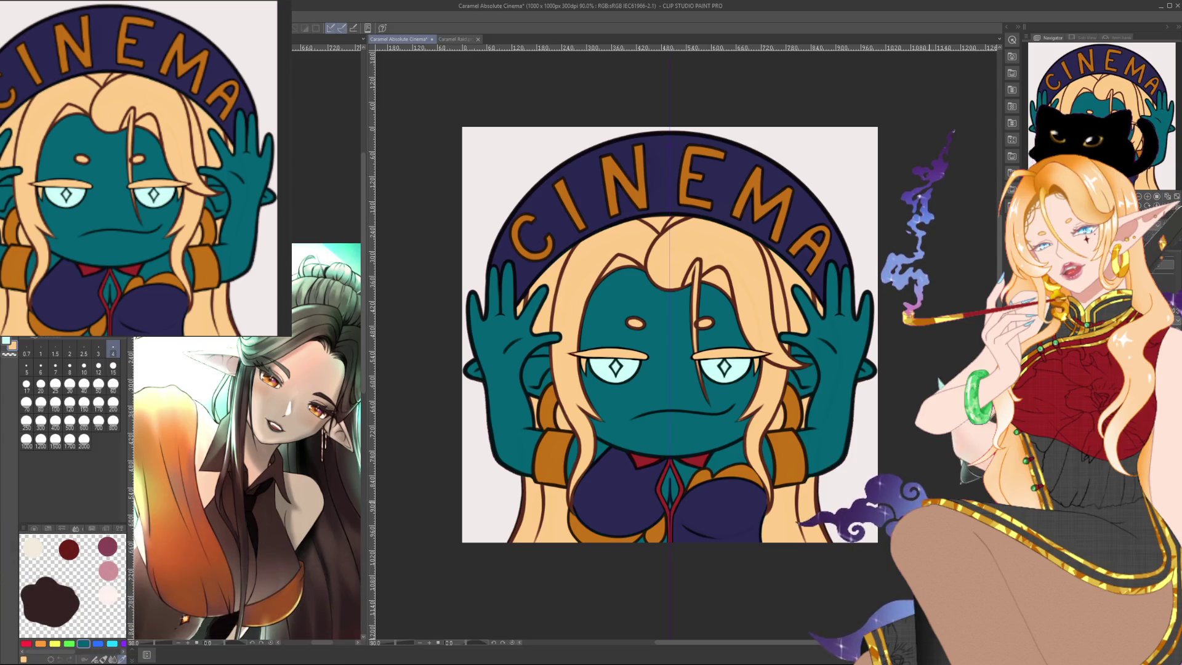
{"action": "left_click_drag", "start_coordinate": [671, 334], "coordinate": [660, 336]}
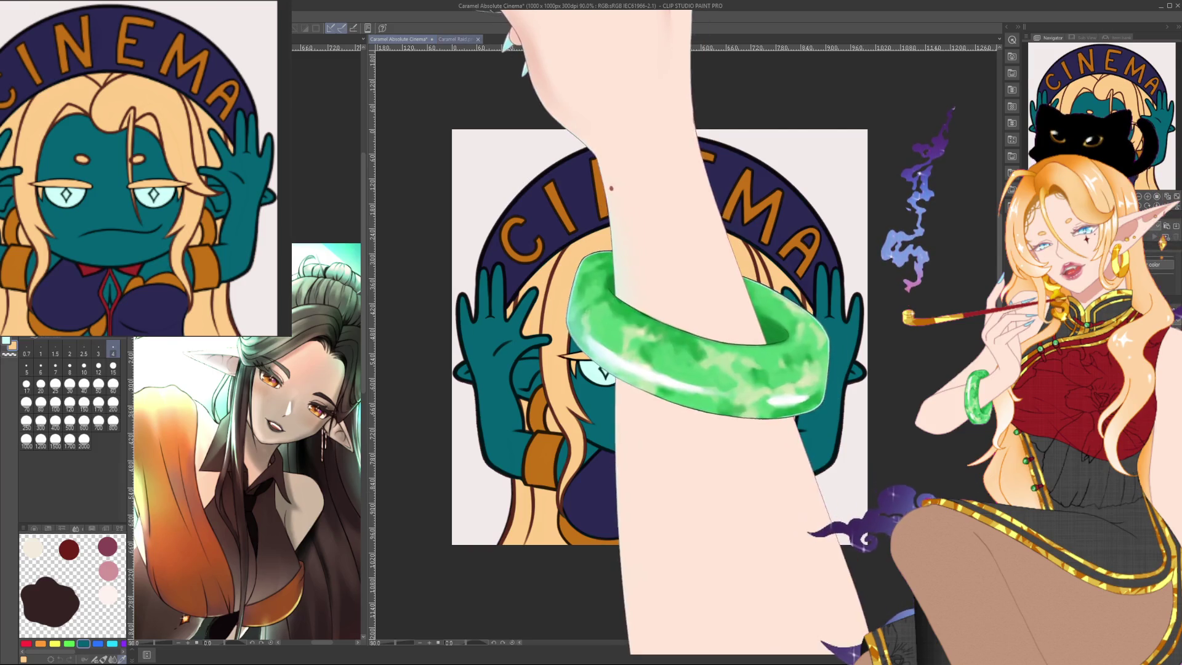
{"action": "key", "text": "ctrl+Tab"}
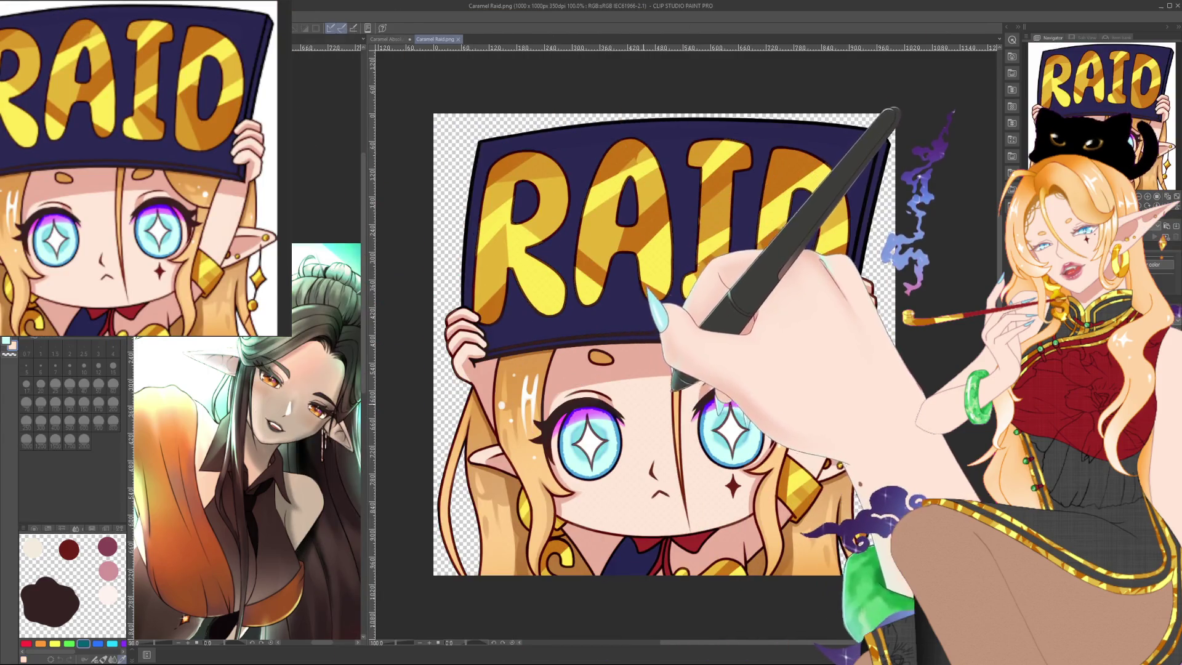
{"action": "key", "text": "ctrl+Tab"}
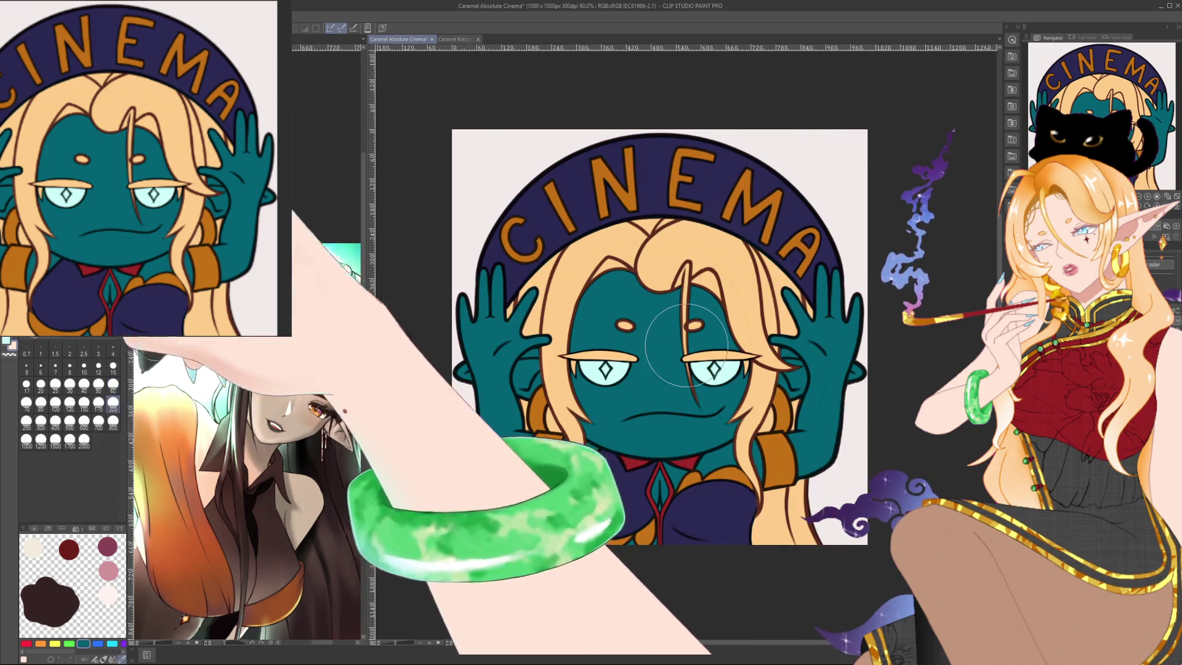
Repaint the teal hand and face in pale skin tone.
{"action": "left_click", "coordinate": [501, 394]}
{"action": "left_click_drag", "start_coordinate": [541, 369], "coordinate": [853, 321]}
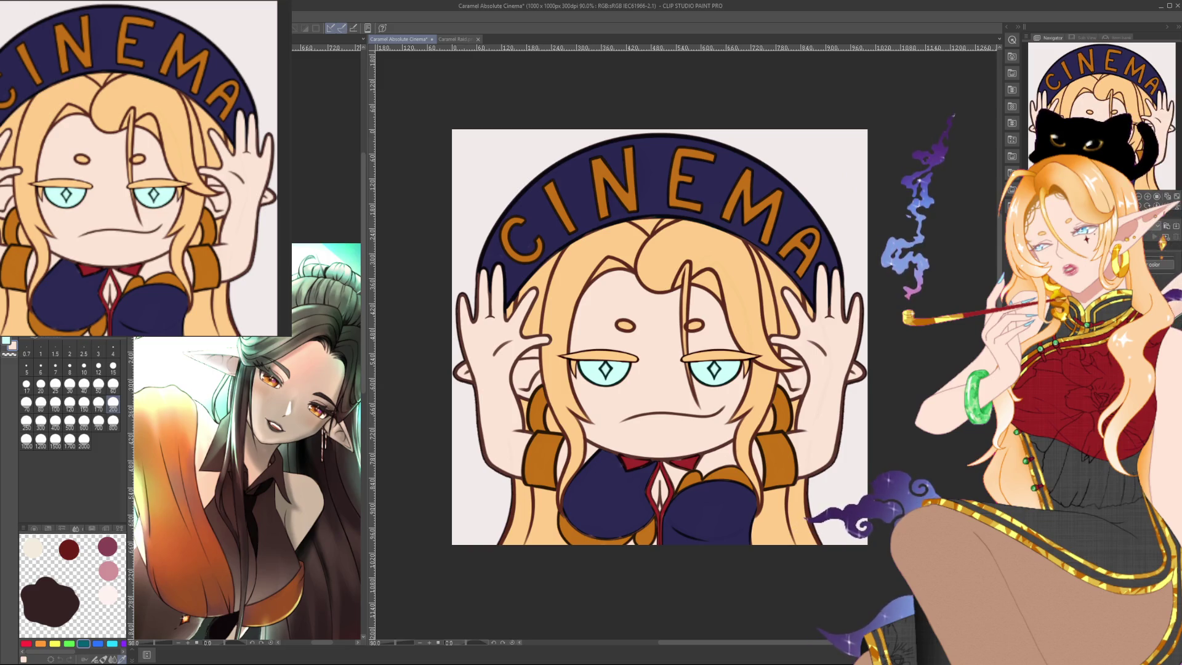
{"action": "scroll", "coordinate": [602, 508], "scroll_direction": "up", "scroll_amount": 5}
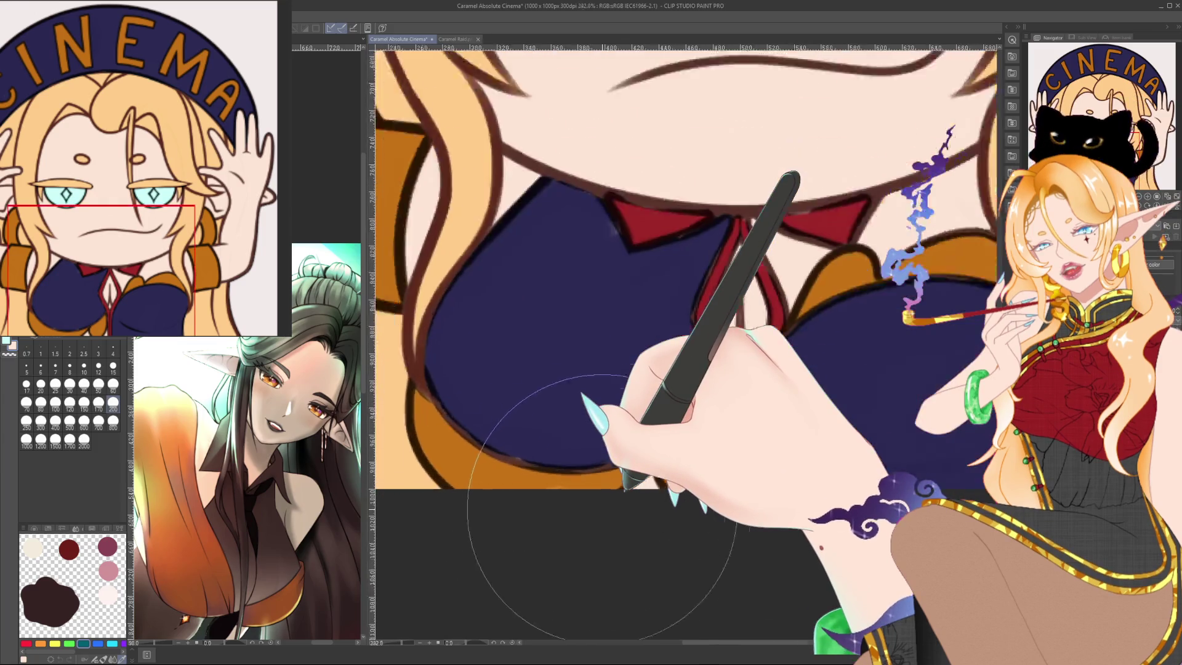
{"action": "scroll", "coordinate": [603, 508], "scroll_direction": "up", "scroll_amount": 1}
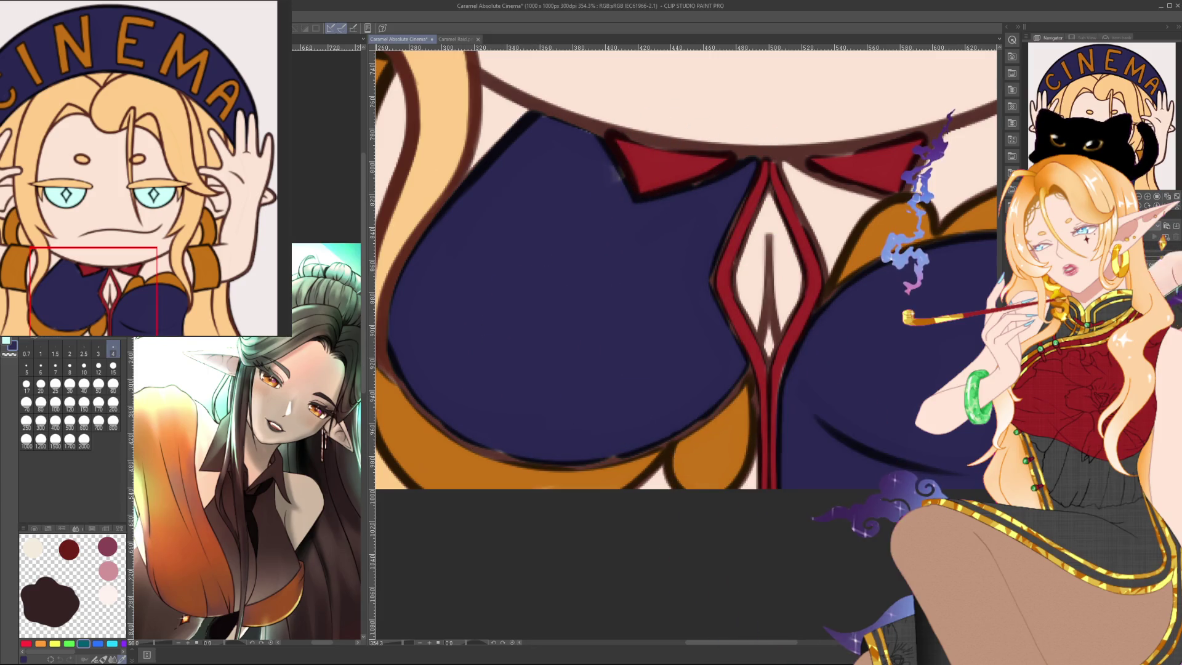
{"action": "left_click_drag", "start_coordinate": [529, 616], "coordinate": [595, 363]}
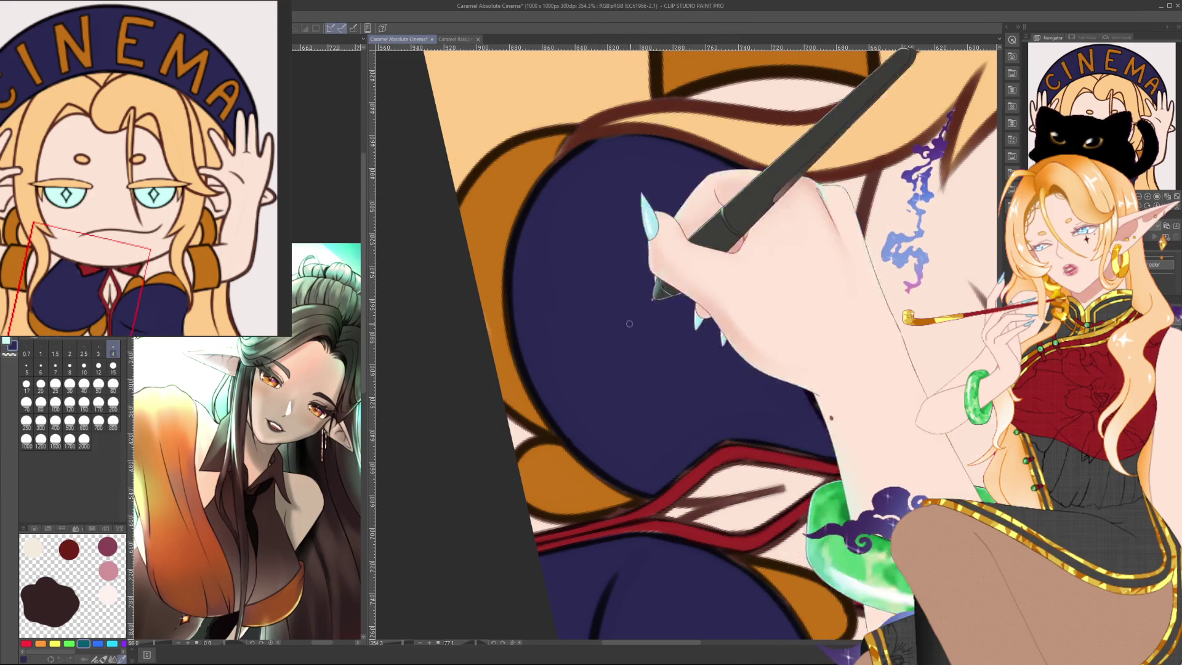
{"action": "key", "text": "ctrl+@"}
{"action": "left_click_drag", "start_coordinate": [796, 457], "coordinate": [651, 426]}
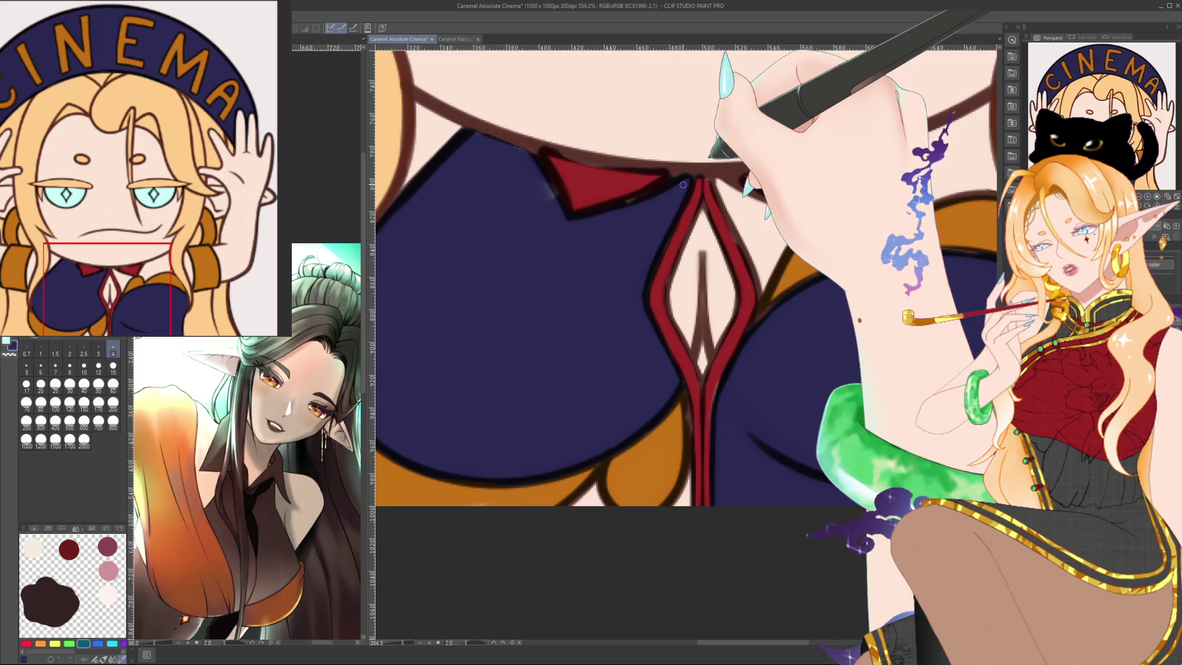
{"action": "scroll", "coordinate": [683, 185], "scroll_direction": "down", "scroll_amount": 6}
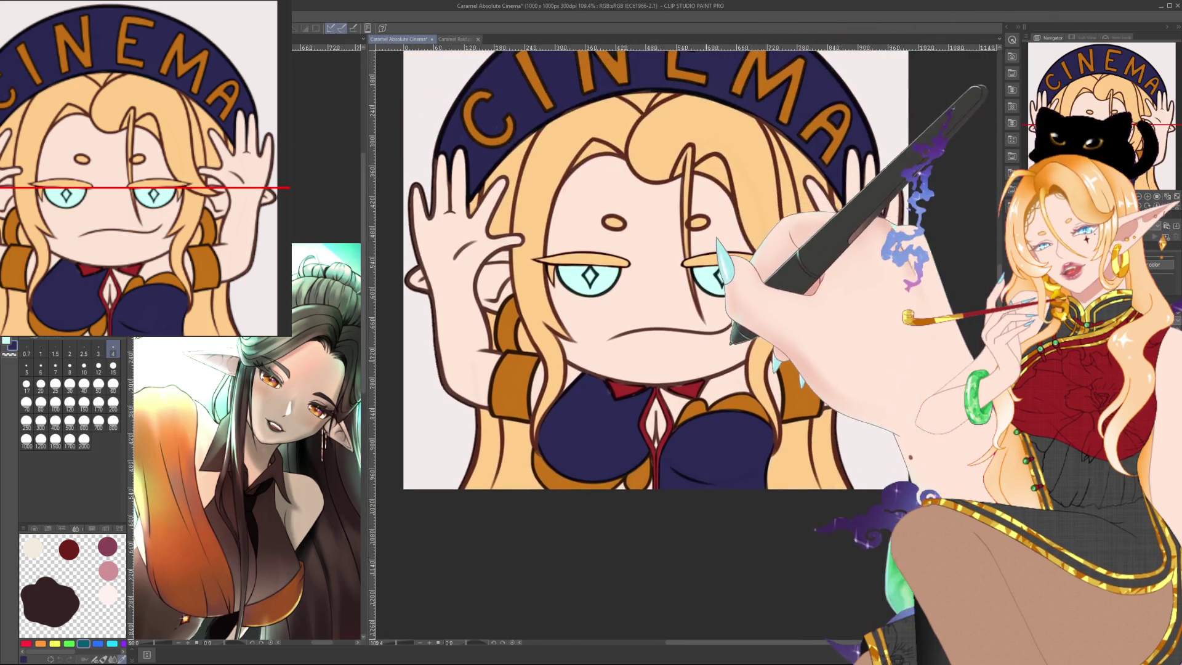
{"action": "scroll", "coordinate": [678, 296], "scroll_direction": "down", "scroll_amount": 1}
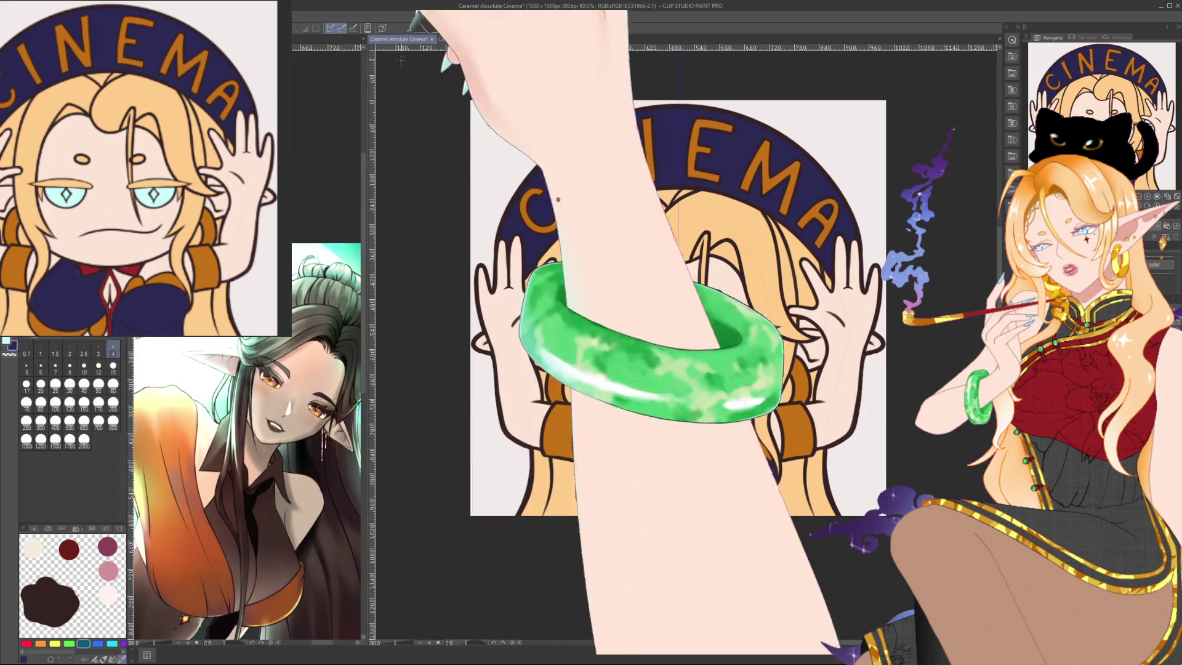
{"action": "key", "text": "ctrl+Tab"}
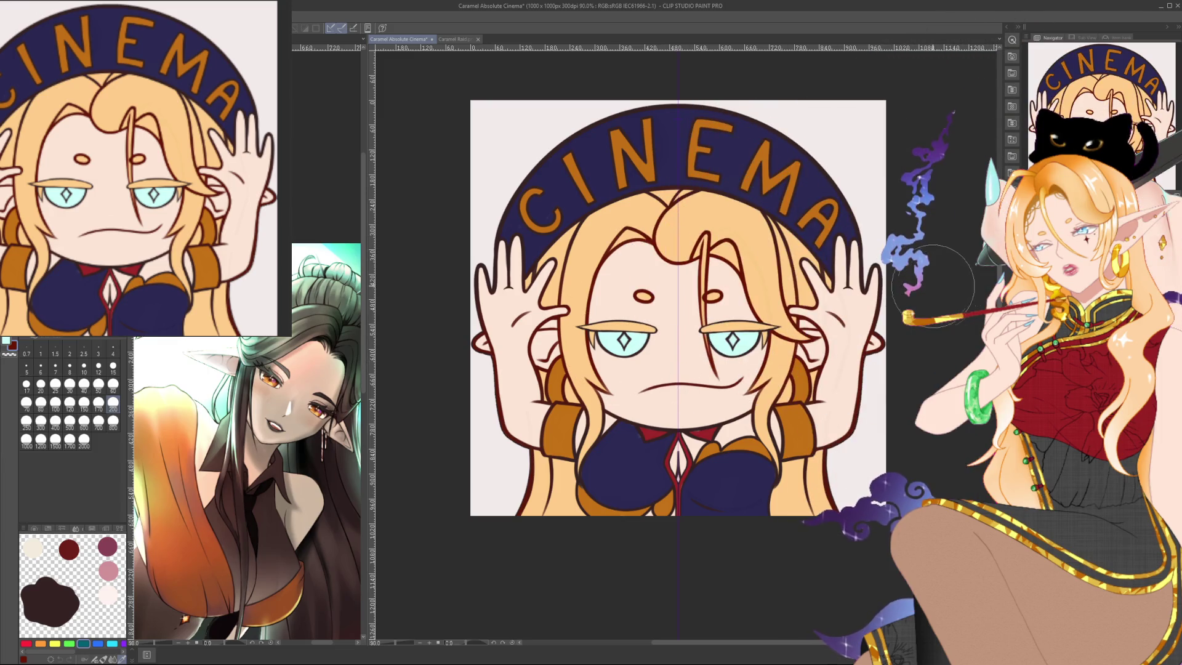
{"action": "scroll", "coordinate": [933, 285], "scroll_direction": "down", "scroll_amount": 2}
{"action": "scroll", "coordinate": [893, 285], "scroll_direction": "up", "scroll_amount": 5}
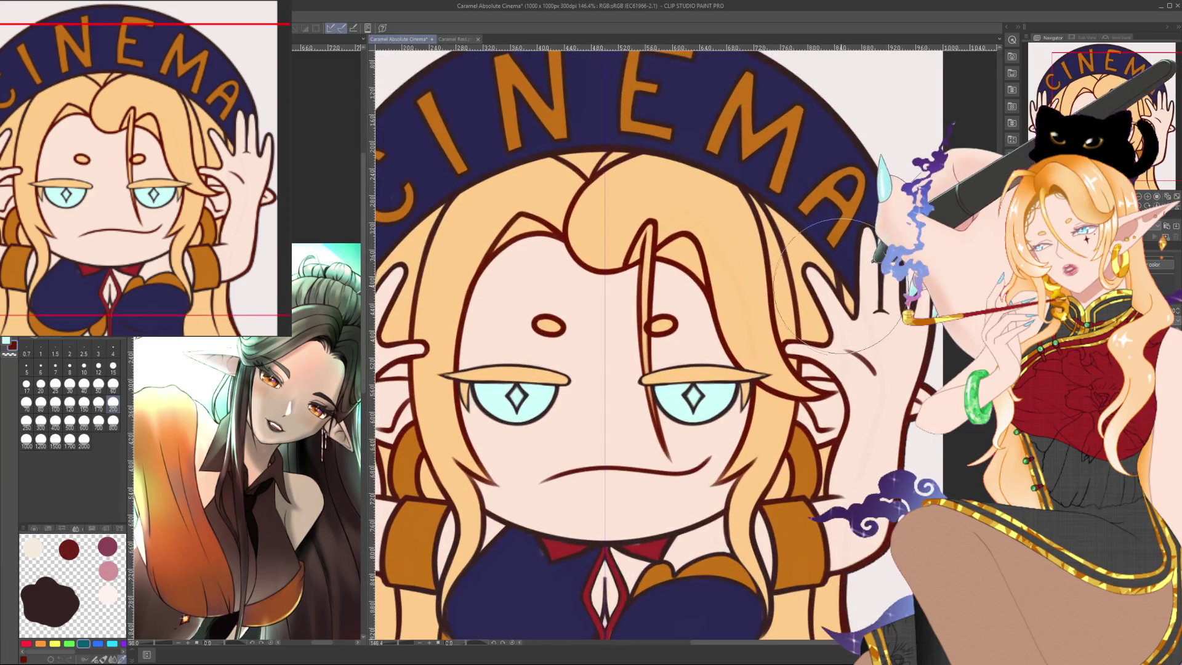
{"action": "scroll", "coordinate": [838, 285], "scroll_direction": "down", "scroll_amount": 2}
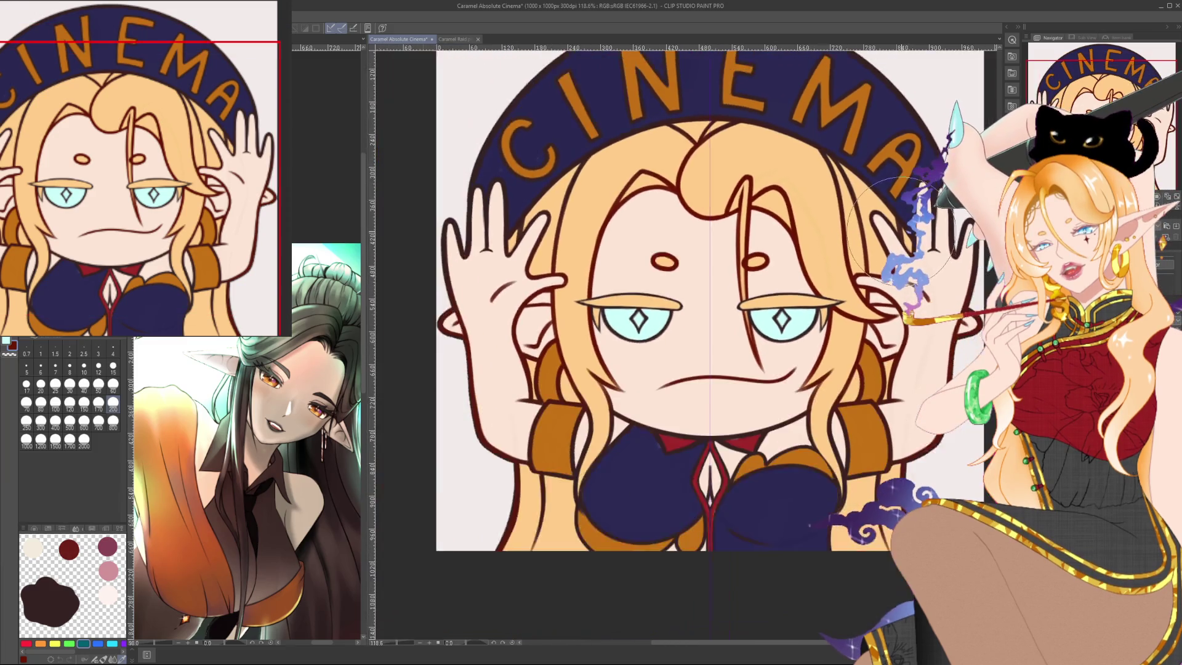
{"action": "scroll", "coordinate": [862, 240], "scroll_direction": "down", "scroll_amount": 1}
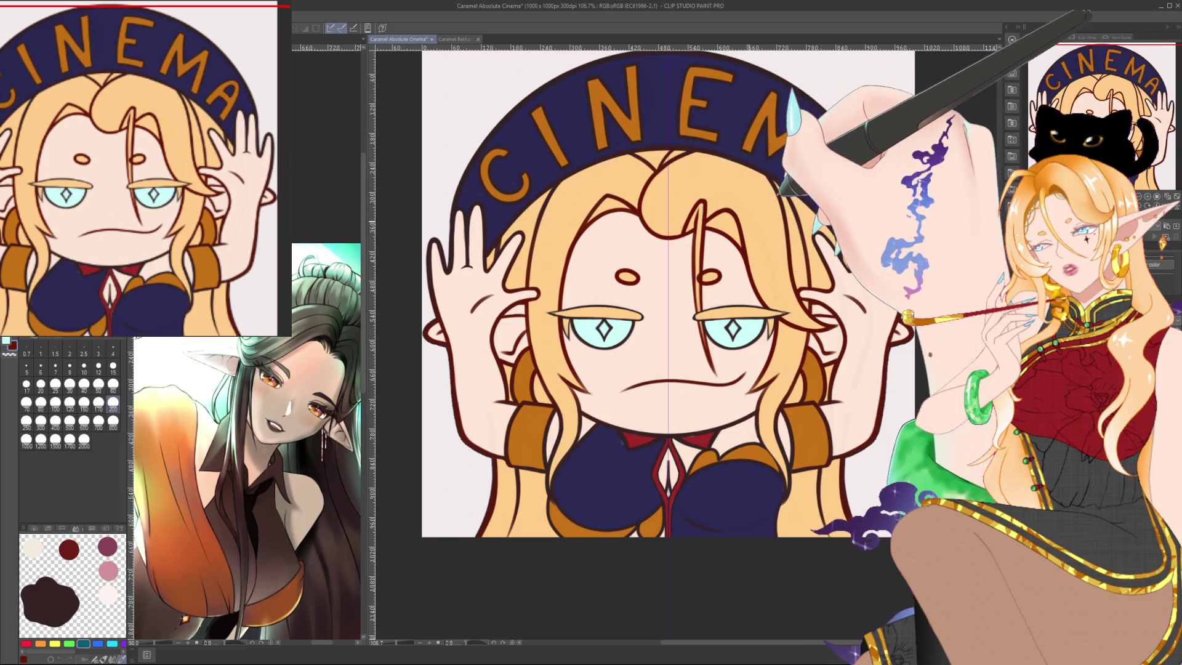
{"action": "left_click_drag", "start_coordinate": [750, 221], "coordinate": [714, 150]}
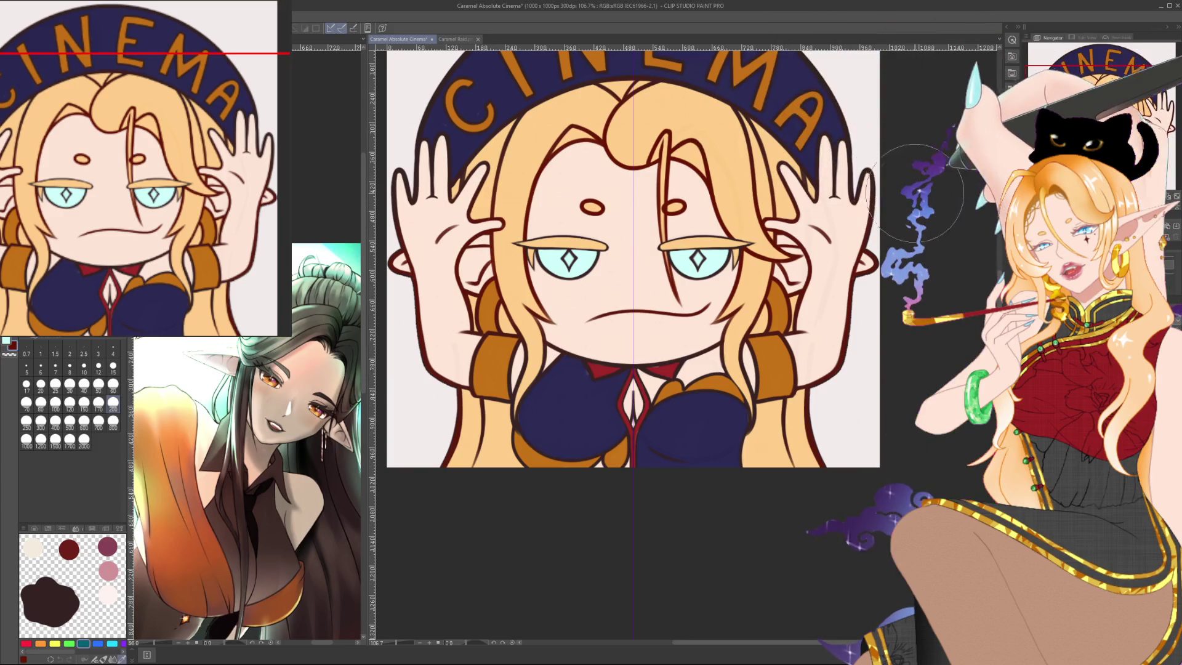
{"action": "scroll", "coordinate": [924, 190], "scroll_direction": "down", "scroll_amount": 2}
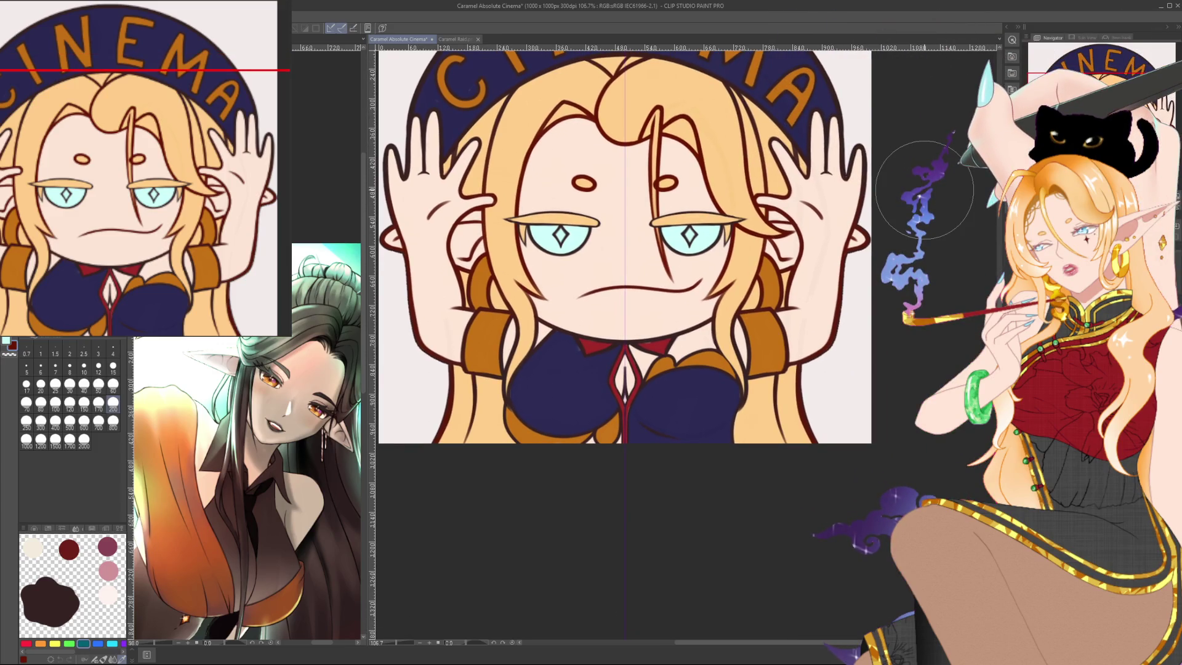
{"action": "key", "text": "bracketleft"}
{"action": "key", "text": "bracketleft"}
{"action": "key", "text": "bracketleft"}
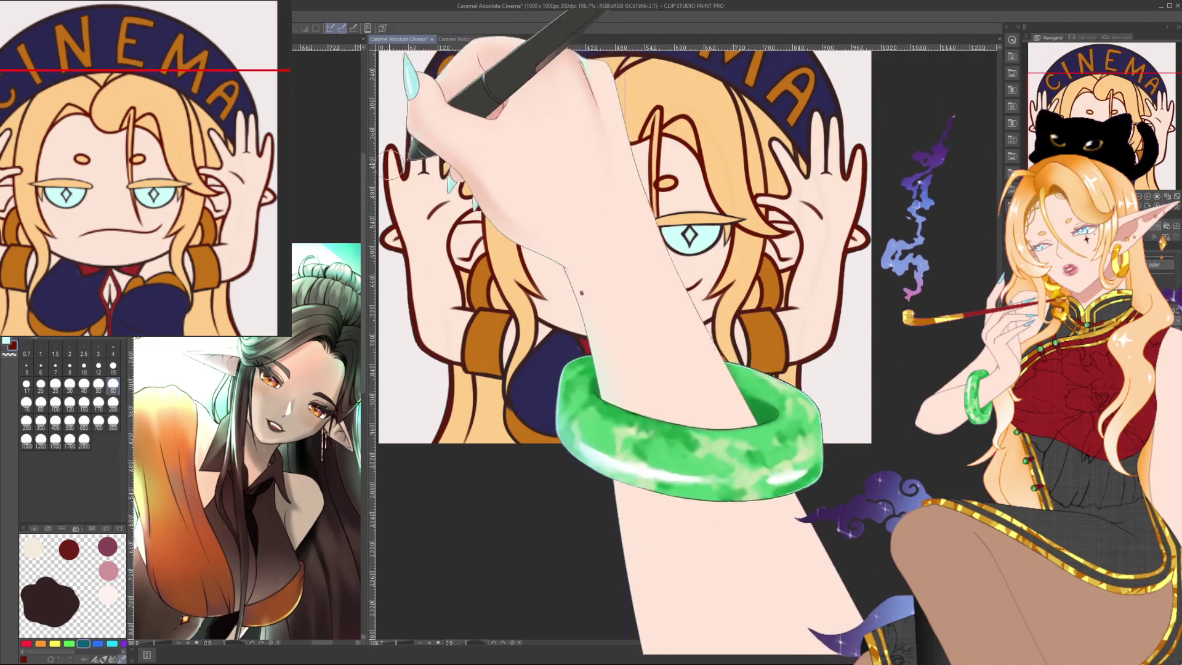
Zoom out and back in on the emote, then paint a small touch-up stroke.
{"action": "scroll", "coordinate": [408, 117], "scroll_direction": "down", "scroll_amount": 1}
{"action": "scroll", "coordinate": [408, 117], "scroll_direction": "down", "scroll_amount": 1}
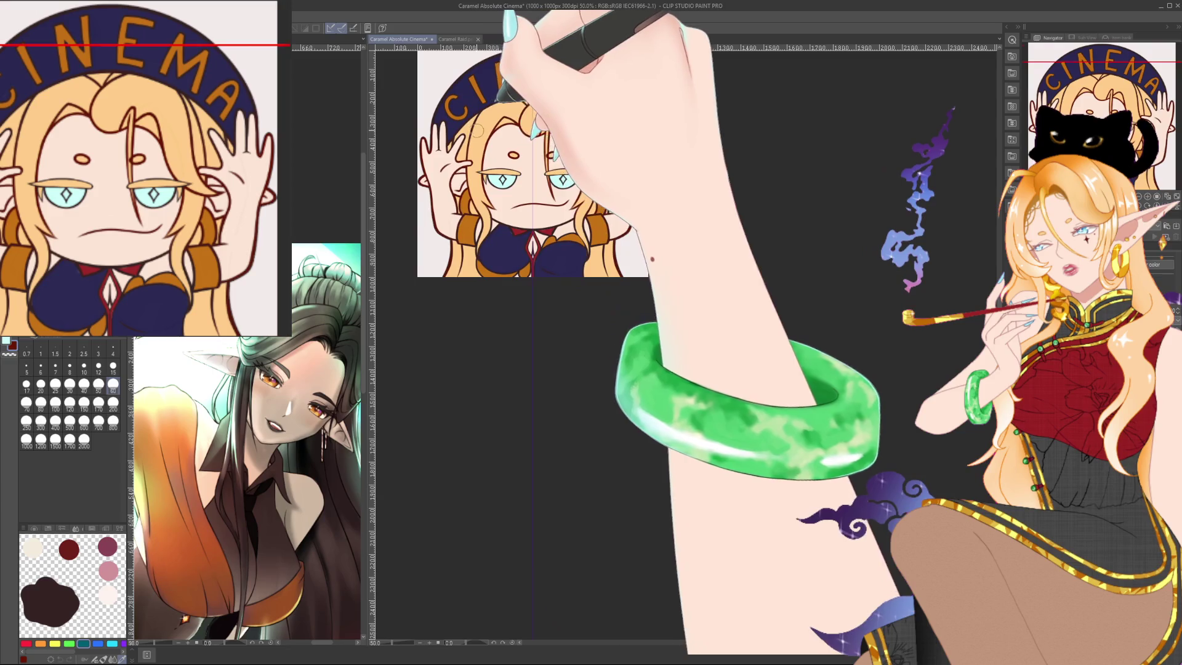
{"action": "scroll", "coordinate": [480, 130], "scroll_direction": "up", "scroll_amount": 1}
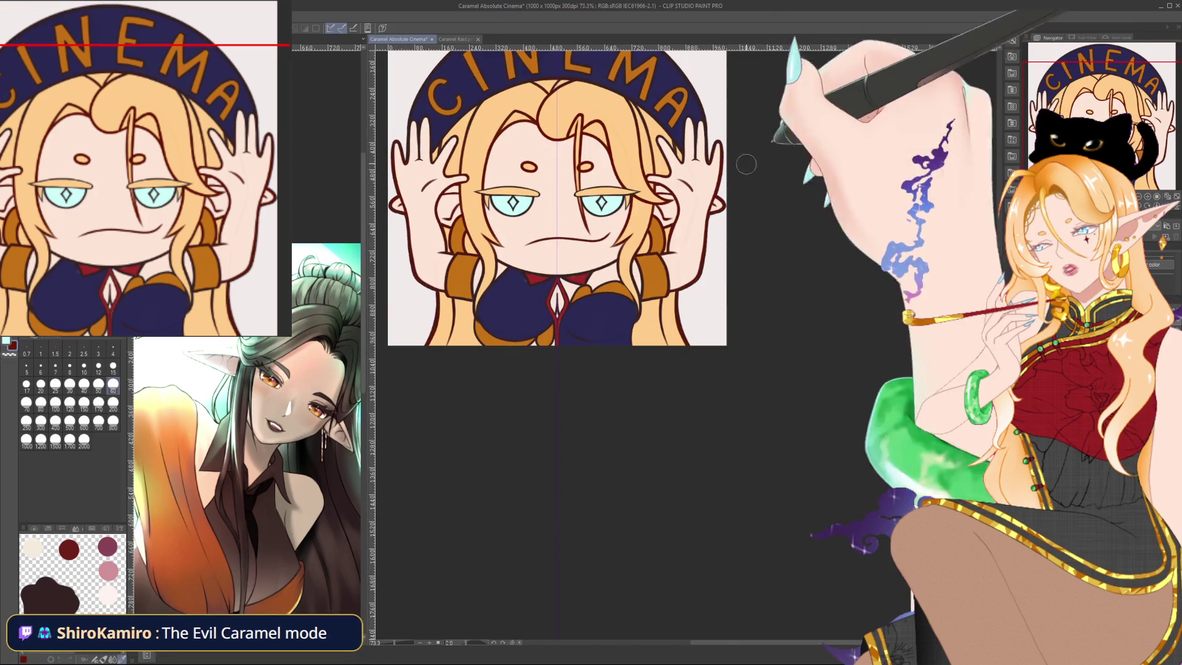
{"action": "scroll", "coordinate": [719, 211], "scroll_direction": "up", "scroll_amount": 1}
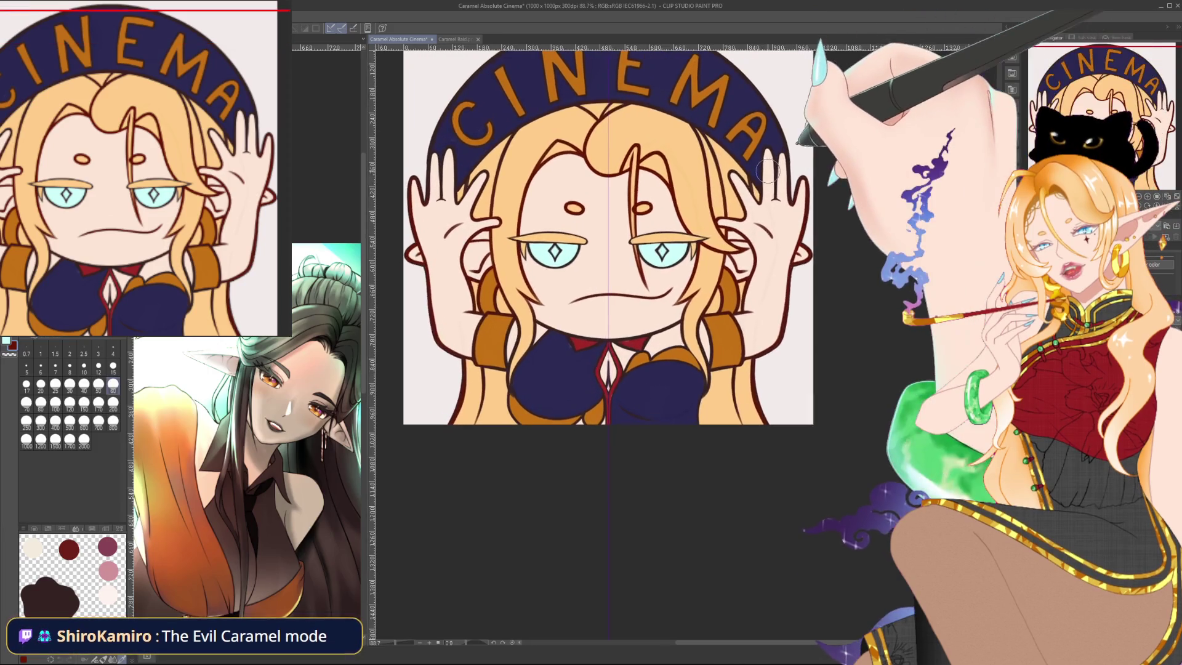
{"action": "scroll", "coordinate": [719, 211], "scroll_direction": "up", "scroll_amount": 1}
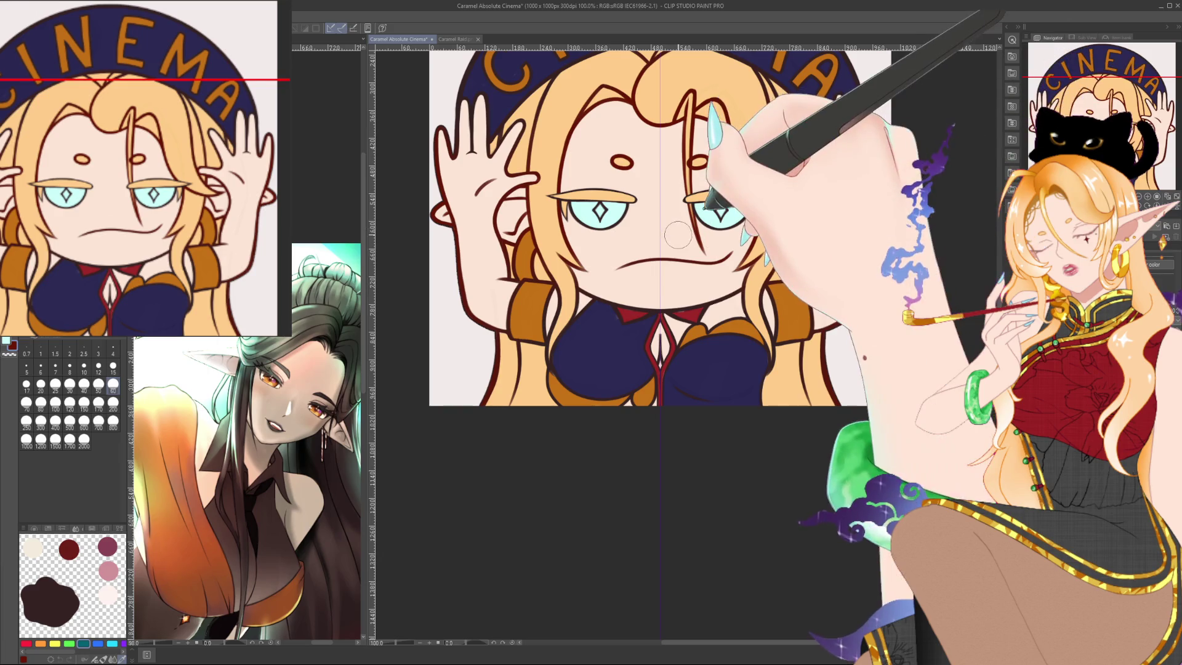
{"action": "scroll", "coordinate": [677, 234], "scroll_direction": "down", "scroll_amount": 2}
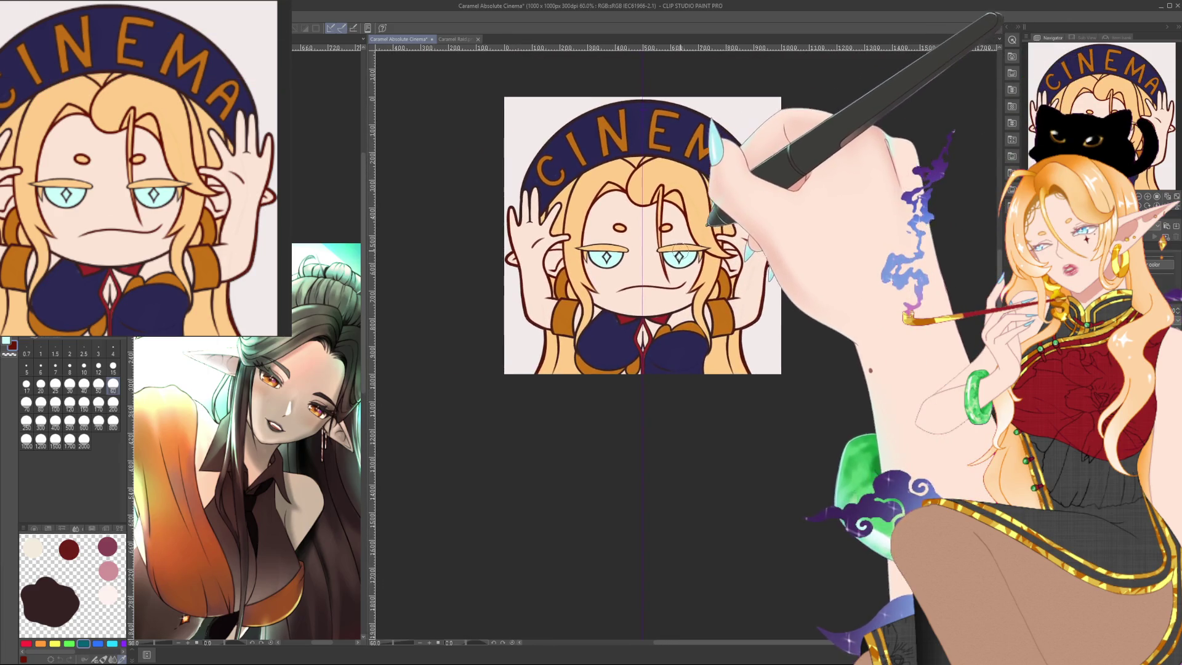
{"action": "scroll", "coordinate": [679, 253], "scroll_direction": "up", "scroll_amount": 2}
{"action": "scroll", "coordinate": [679, 253], "scroll_direction": "up", "scroll_amount": 1}
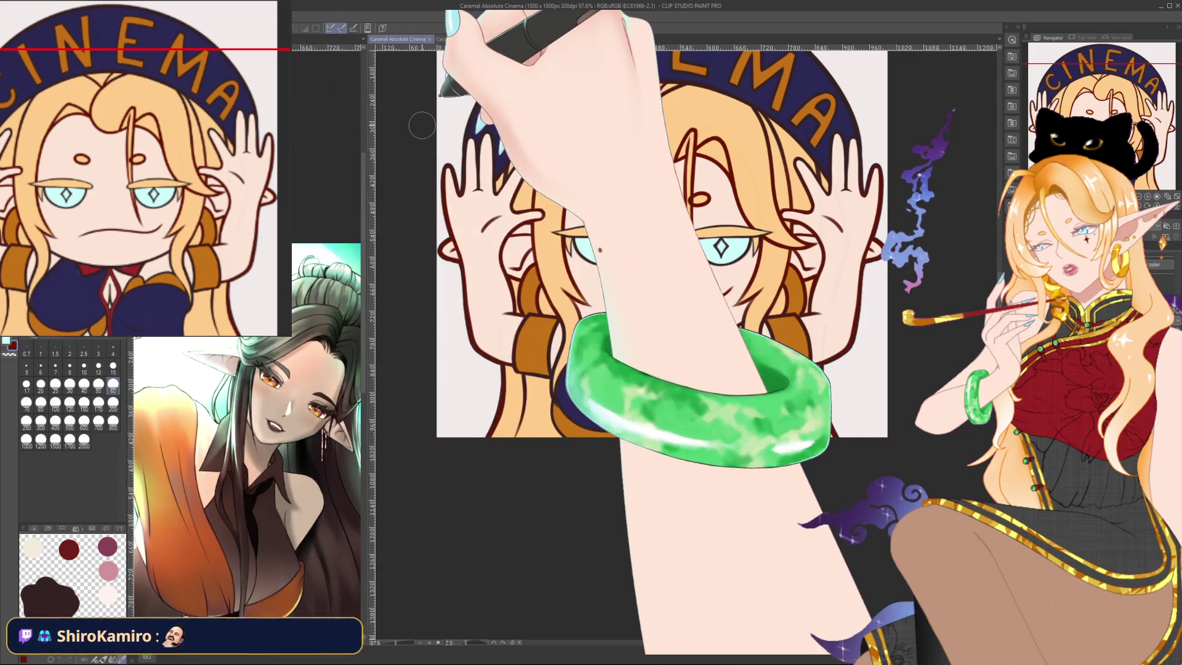
{"action": "left_click_drag", "start_coordinate": [421, 125], "coordinate": [402, 132]}
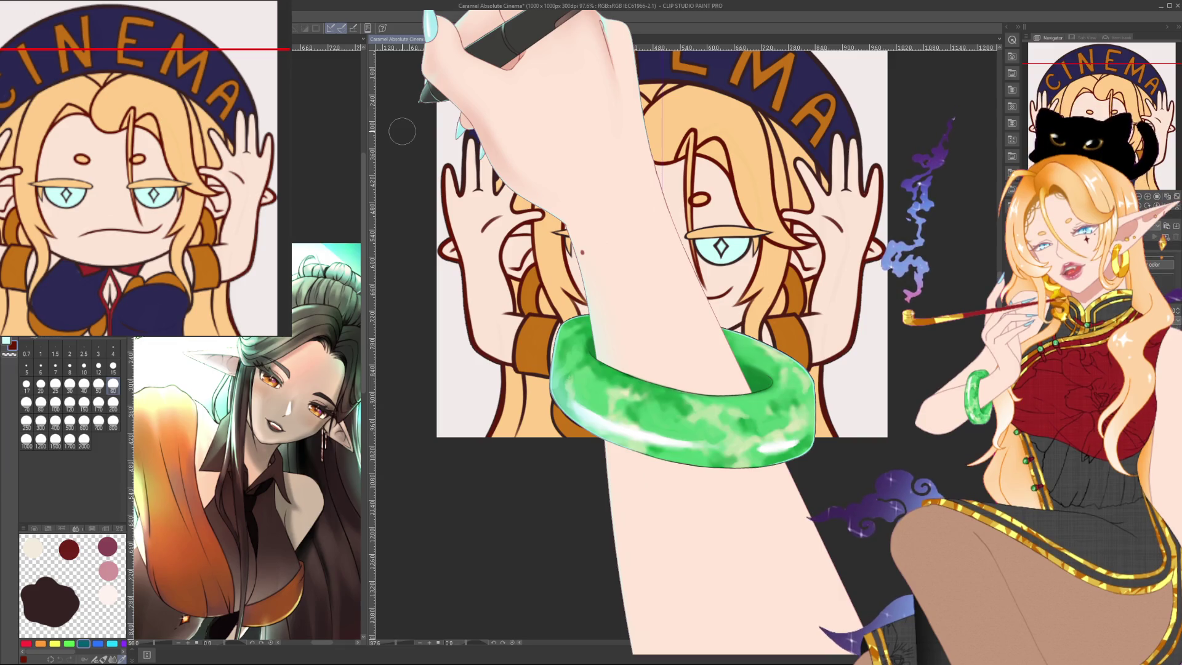
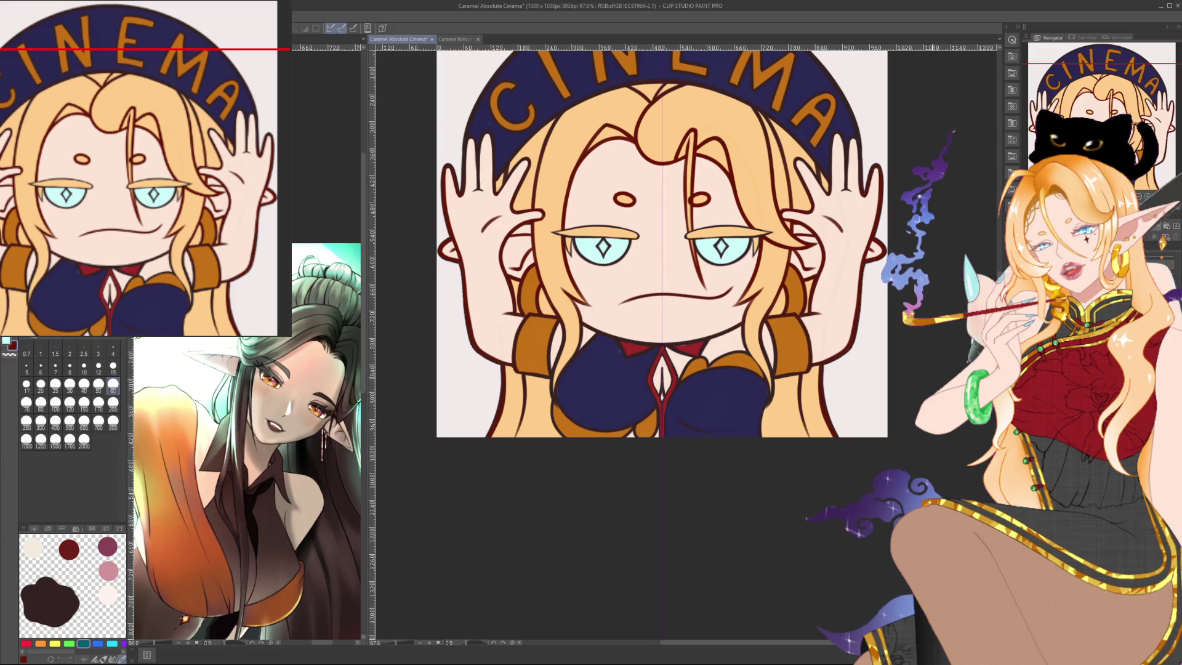
Paint a cyan glow over both of the elf girl's irises.
{"action": "scroll", "coordinate": [896, 419], "scroll_direction": "up", "scroll_amount": 3}
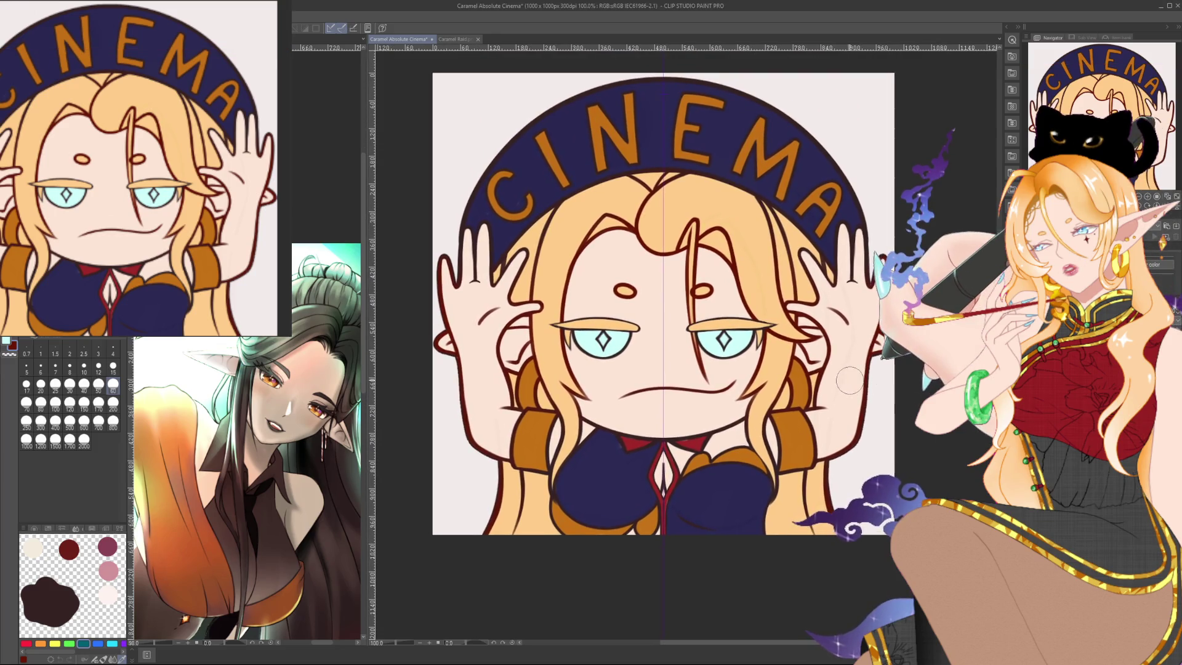
{"action": "scroll", "coordinate": [851, 400], "scroll_direction": "up", "scroll_amount": 1}
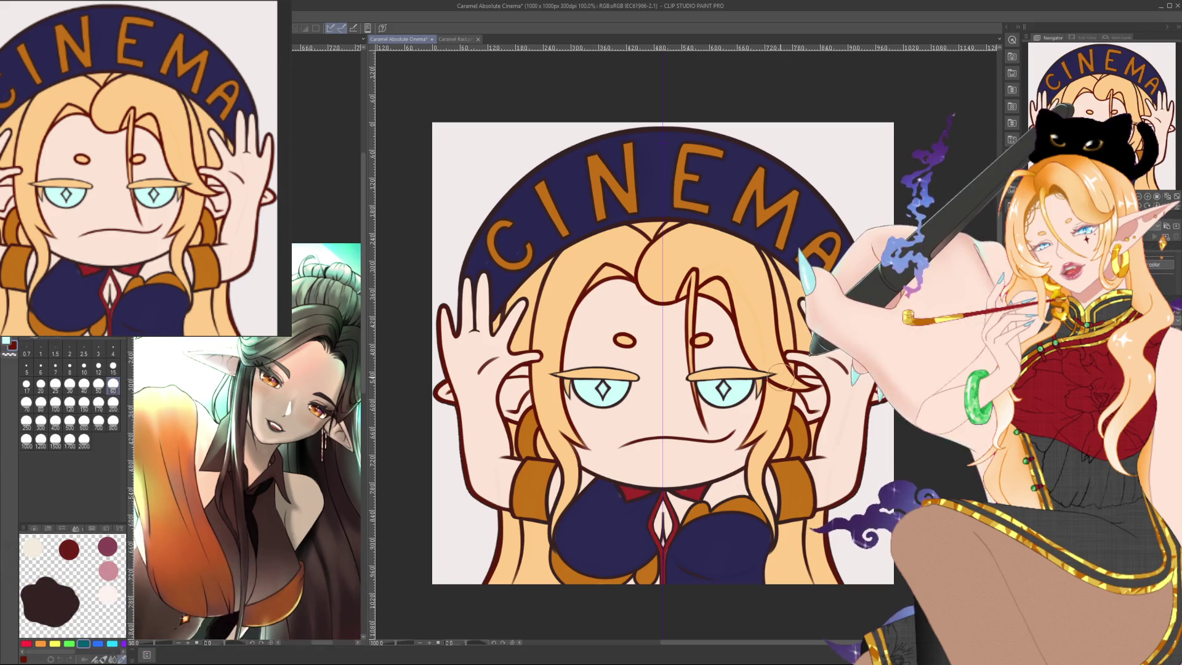
{"action": "left_click_drag", "start_coordinate": [917, 378], "coordinate": [889, 367]}
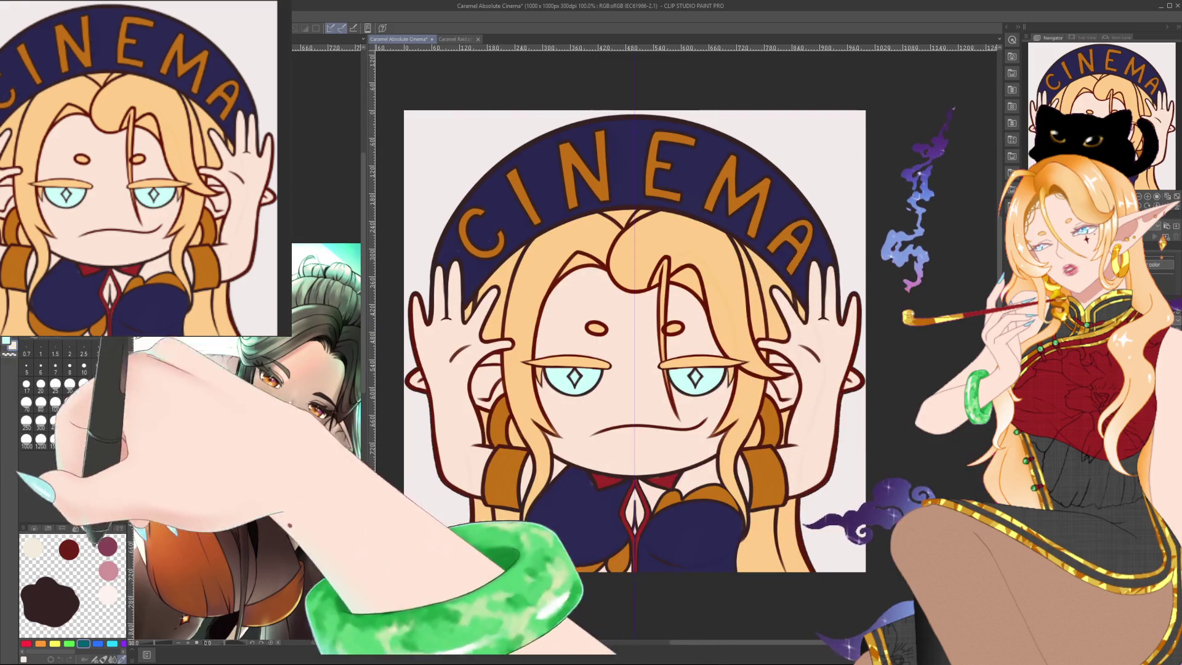
{"action": "left_click", "coordinate": [112, 644]}
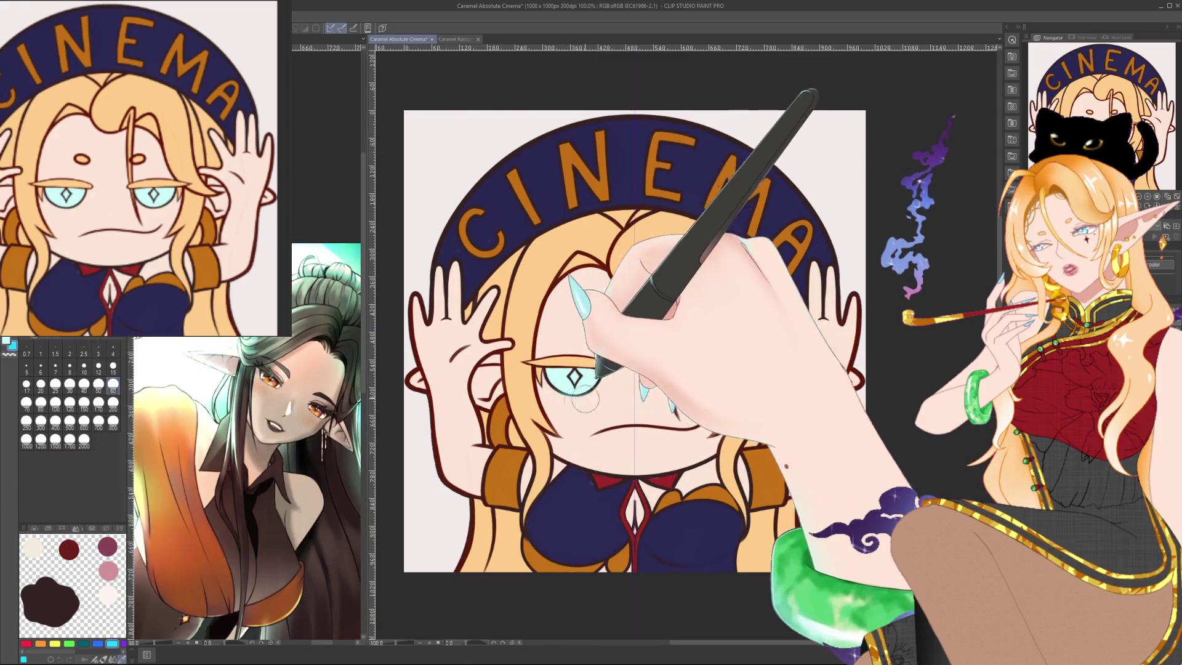
{"action": "left_click_drag", "start_coordinate": [585, 401], "coordinate": [601, 376]}
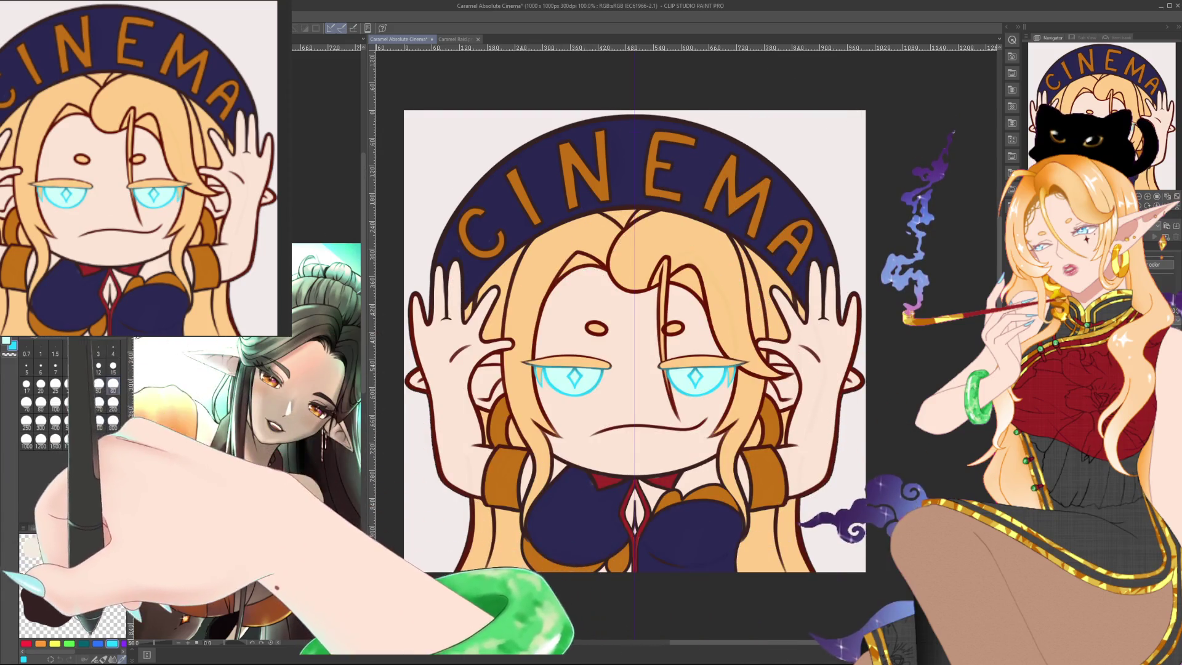
Switch to blue with a size-4 brush and eyedrop the dark red line colour.
{"action": "left_click", "coordinate": [98, 644]}
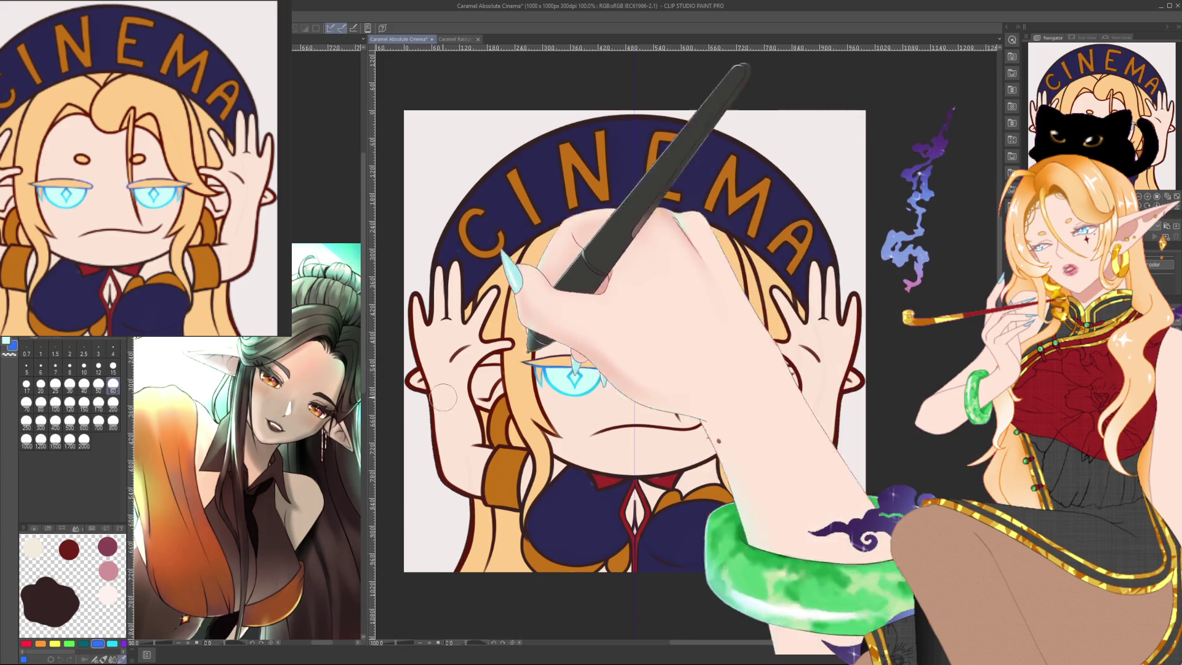
{"action": "left_click", "coordinate": [112, 349]}
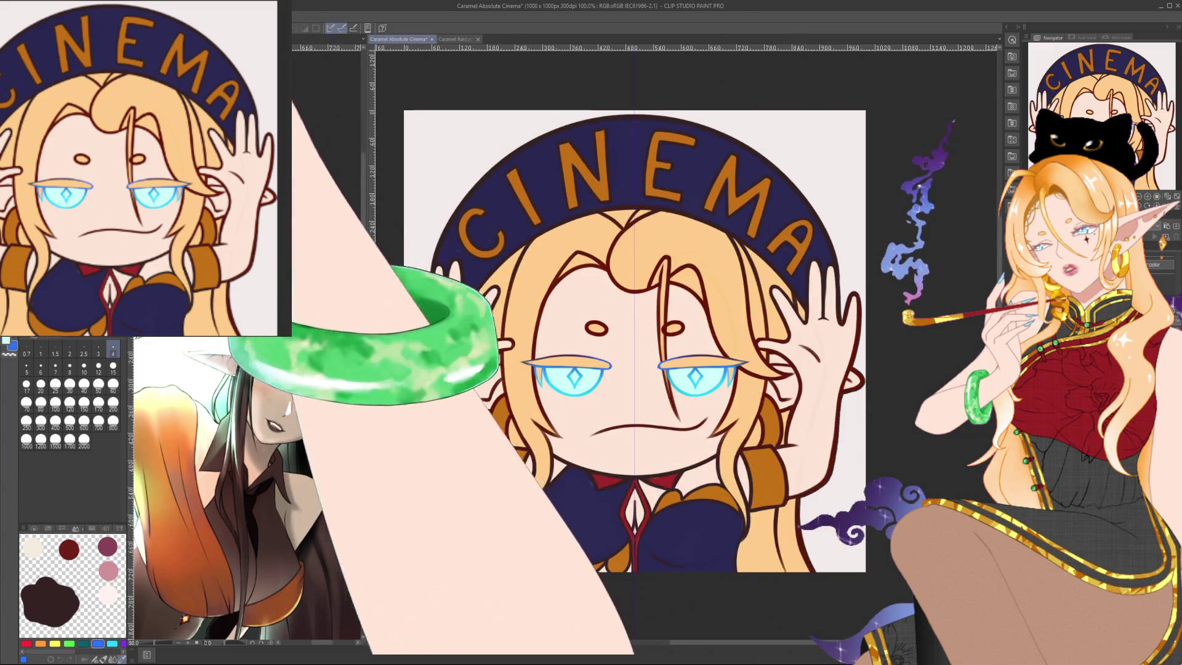
{"action": "key", "text": "i"}
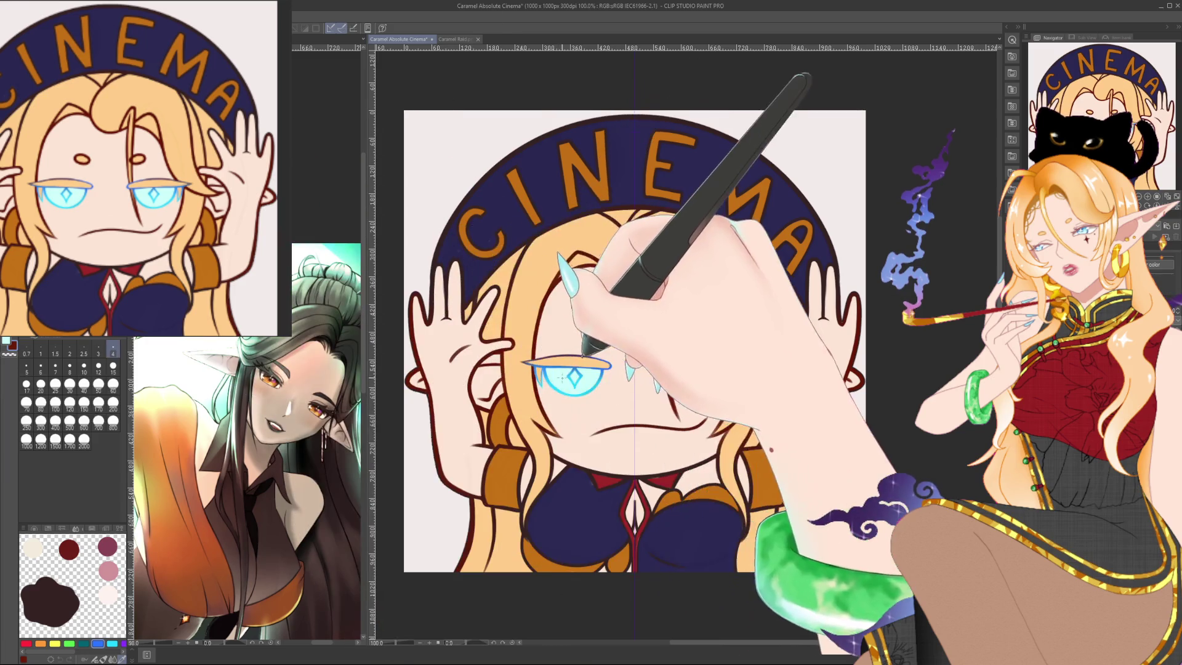
{"action": "scroll", "coordinate": [561, 377], "scroll_direction": "up", "scroll_amount": 2}
{"action": "scroll", "coordinate": [561, 377], "scroll_direction": "up", "scroll_amount": 2}
{"action": "scroll", "coordinate": [561, 377], "scroll_direction": "up", "scroll_amount": 1}
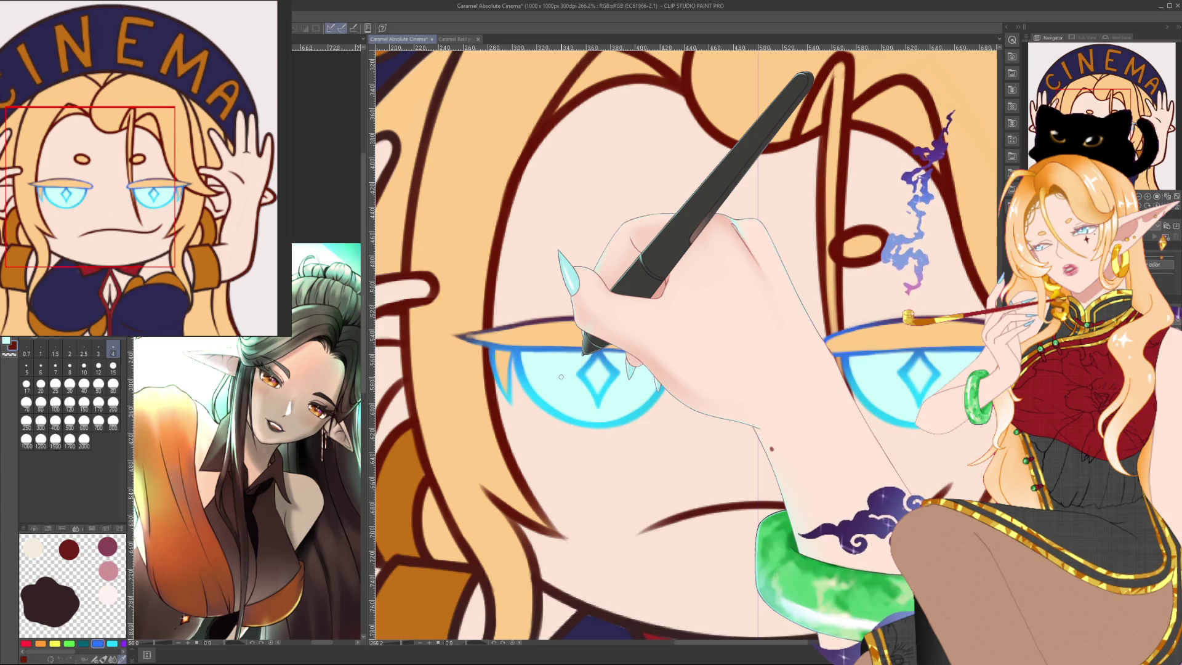
{"action": "key", "text": "bracketright"}
{"action": "key", "text": "bracketright"}
{"action": "key", "text": "bracketright"}
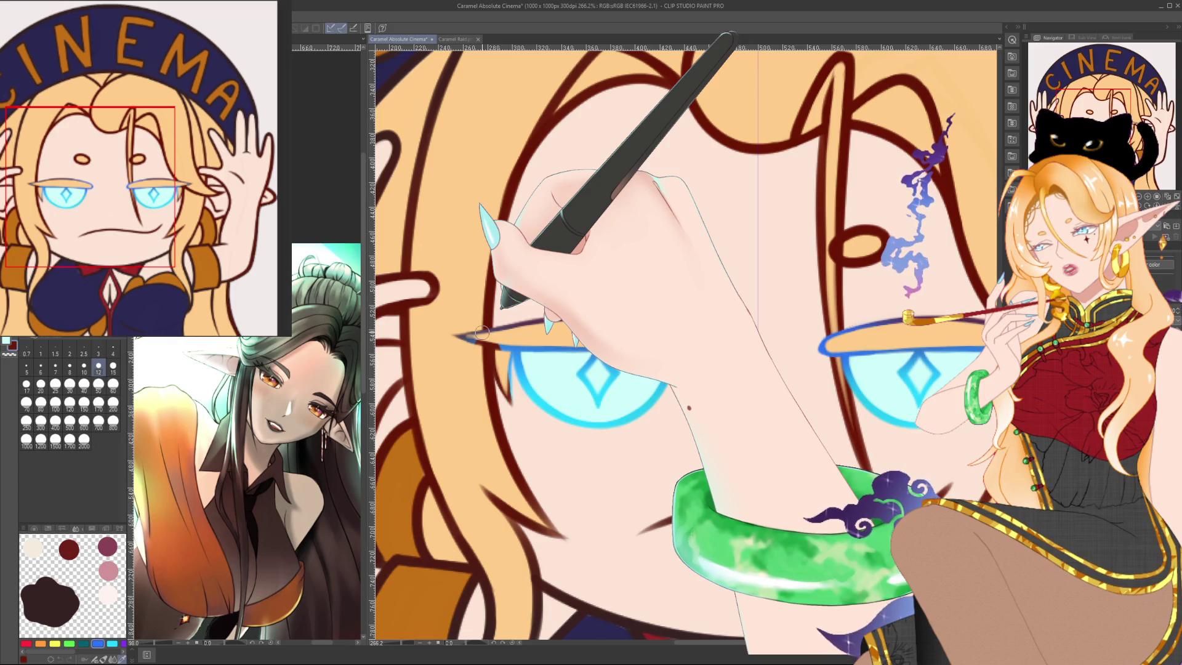
{"action": "mouse_move", "coordinate": [505, 305]}
{"action": "left_mouse_down"}
{"action": "mouse_move", "coordinate": [532, 496]}
{"action": "mouse_move", "coordinate": [480, 496]}
{"action": "left_mouse_up"}
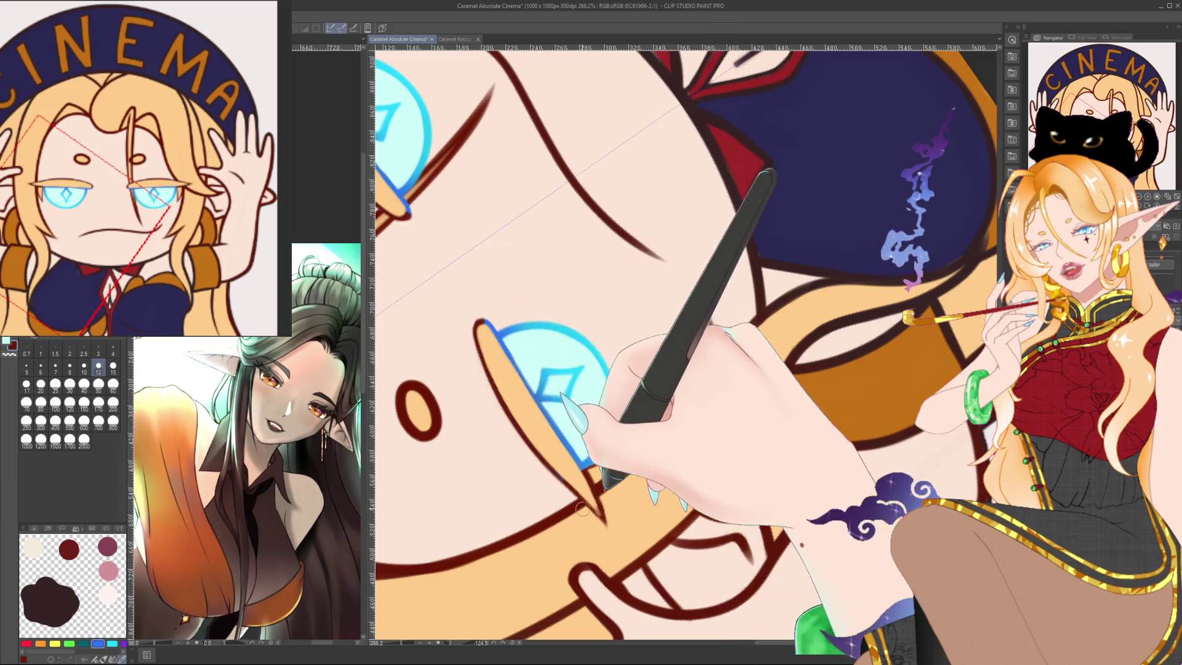
{"action": "left_click_drag", "start_coordinate": [605, 302], "coordinate": [640, 425]}
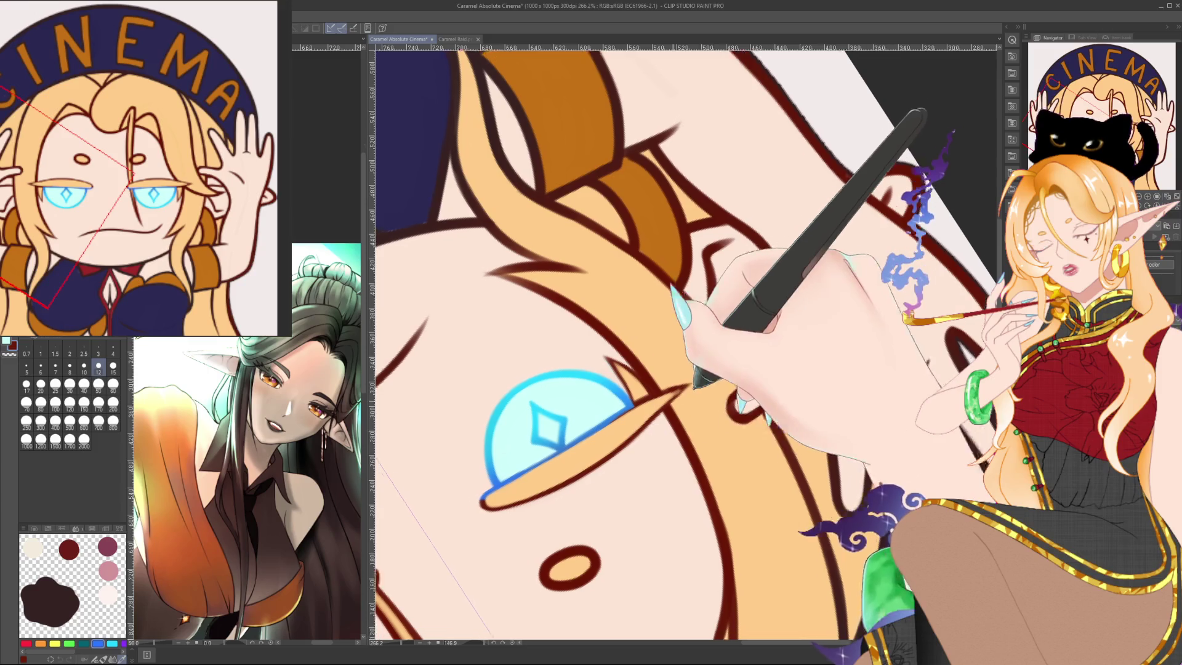
{"action": "left_click_drag", "start_coordinate": [653, 439], "coordinate": [730, 310]}
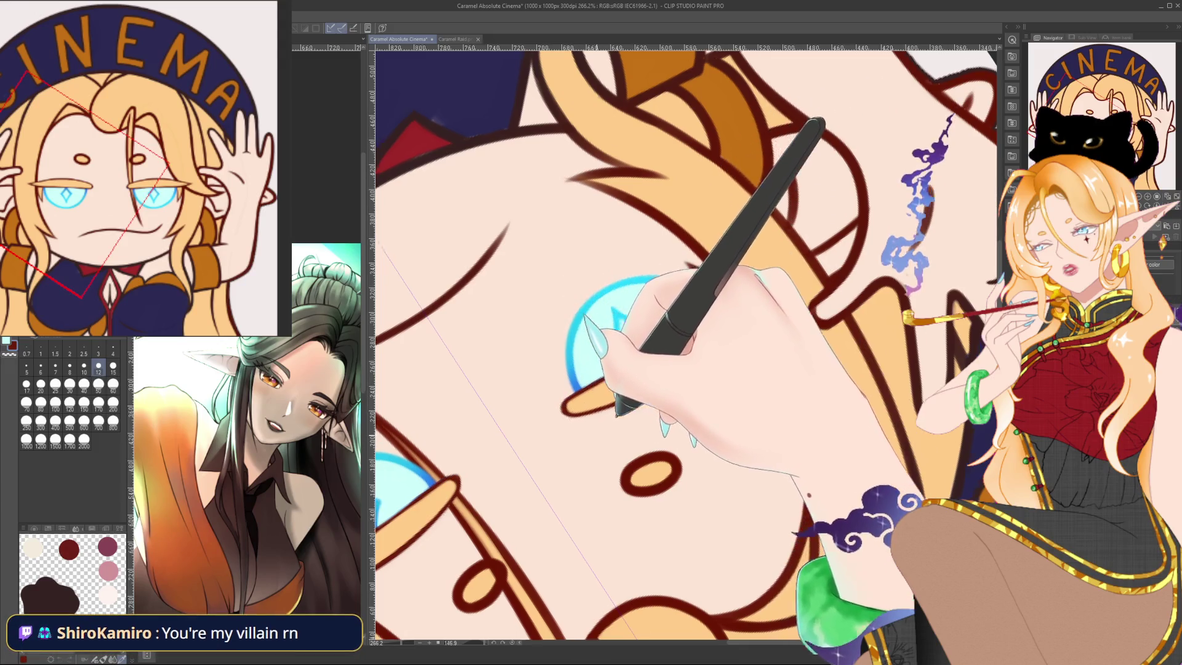
{"action": "left_click_drag", "start_coordinate": [582, 395], "coordinate": [541, 467]}
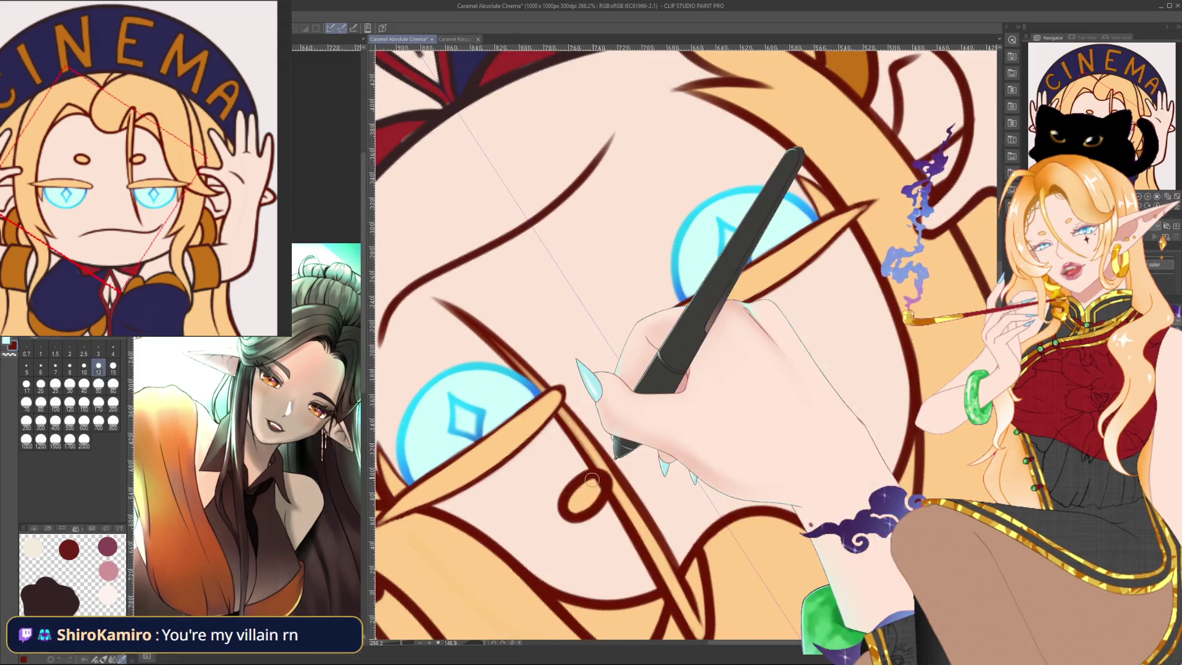
{"action": "key", "text": "ctrl+at"}
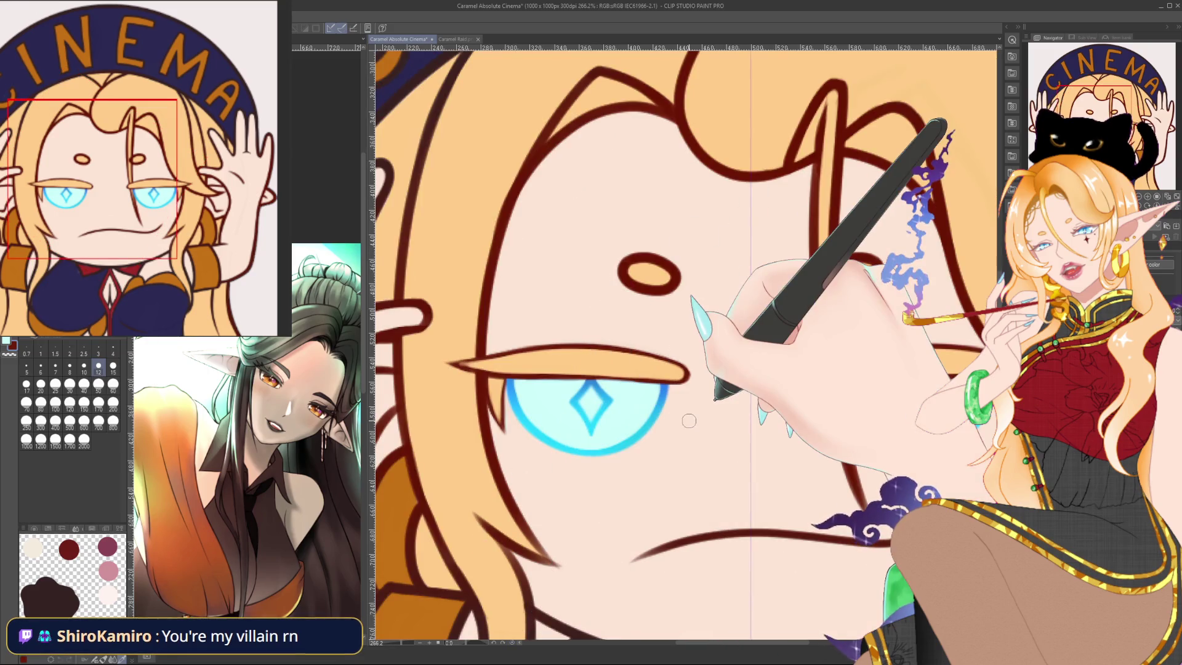
{"action": "key", "text": "ctrl+alt+0"}
{"action": "key", "text": "ctrl+plus"}
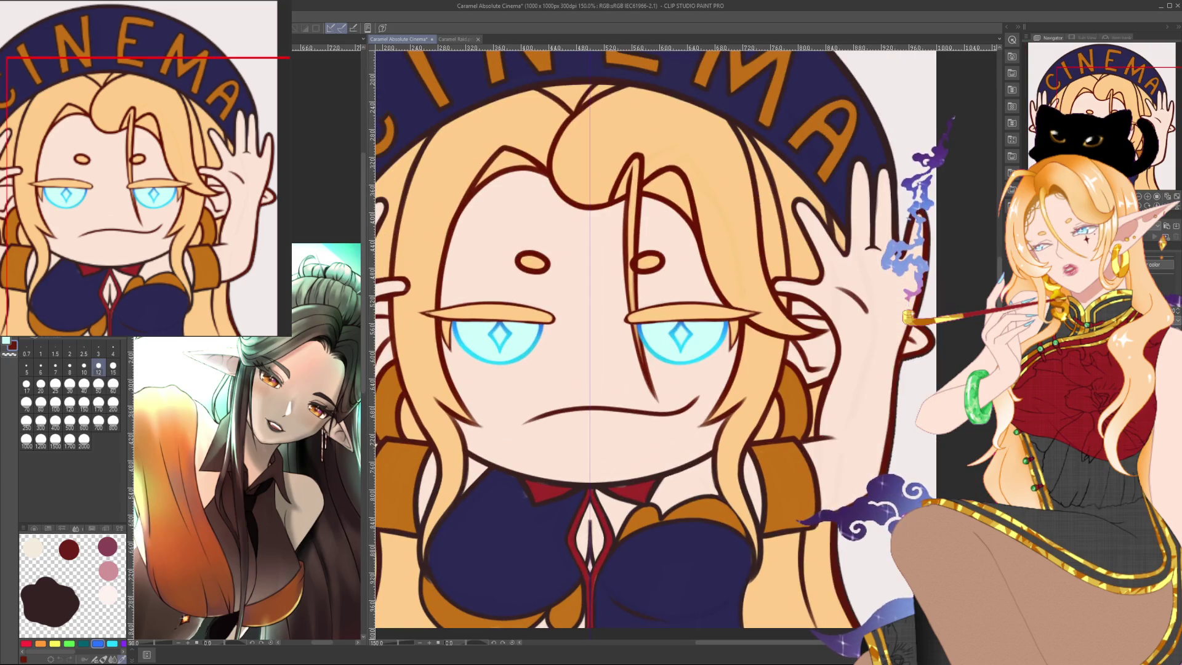
Flip to the Davvworldstart illustration and back, recentring the CINEMA emote's face.
{"action": "key", "text": "ctrl+Tab"}
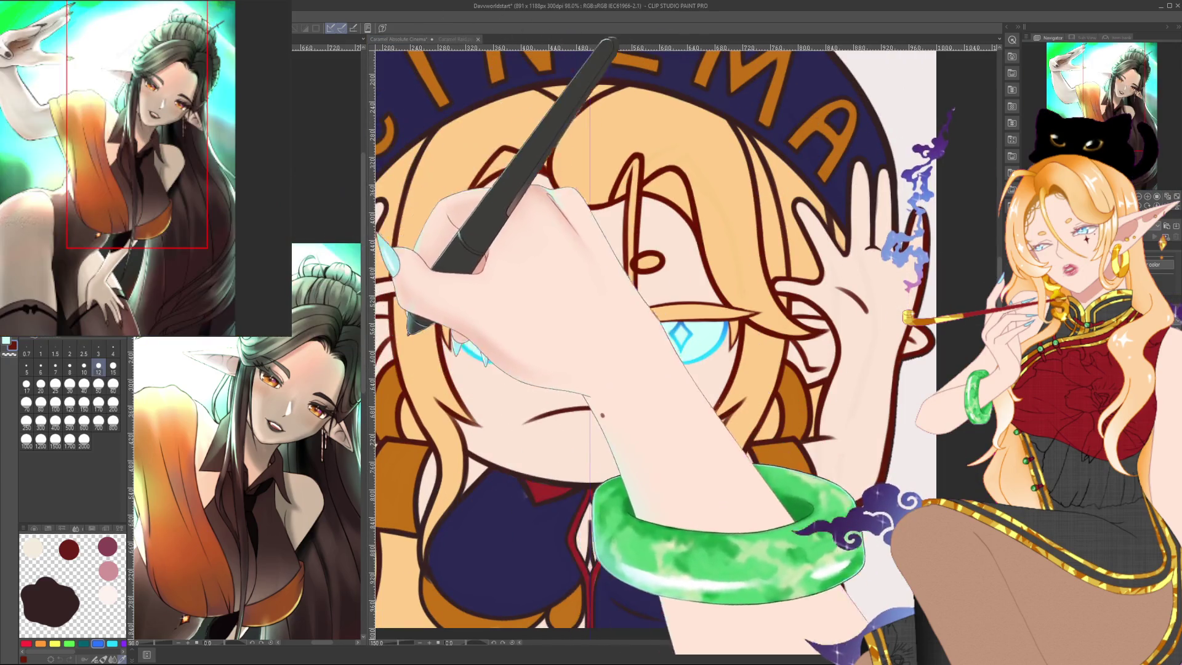
{"action": "key", "text": "ctrl+Tab"}
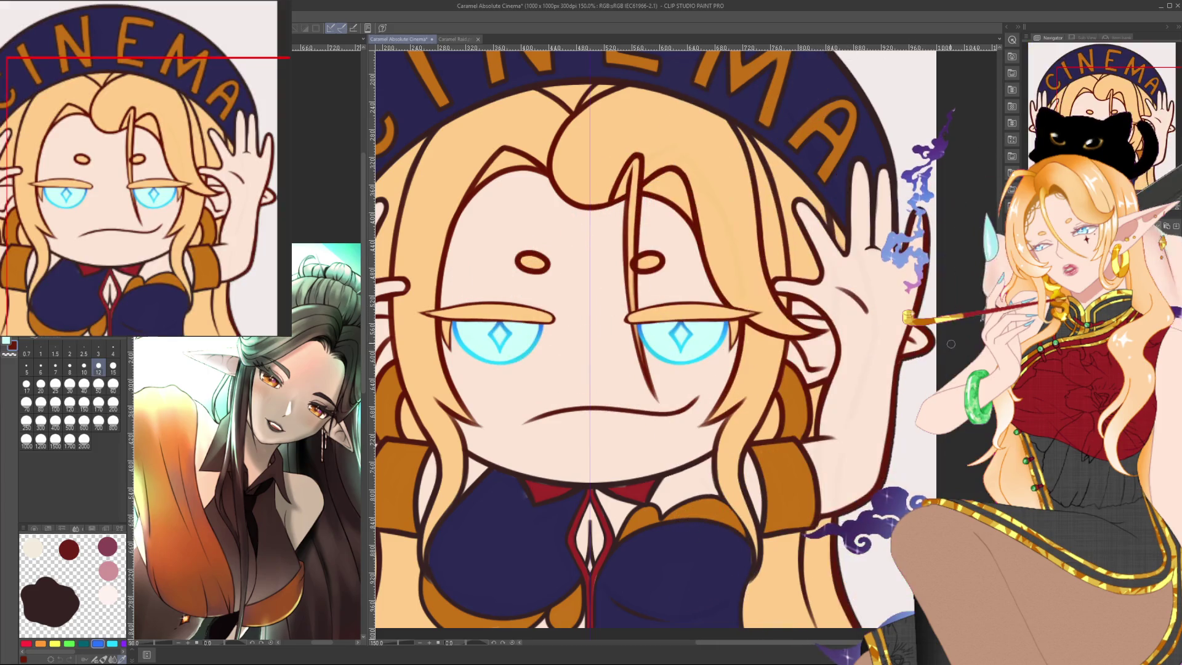
{"action": "left_click_drag", "start_coordinate": [601, 394], "coordinate": [690, 392]}
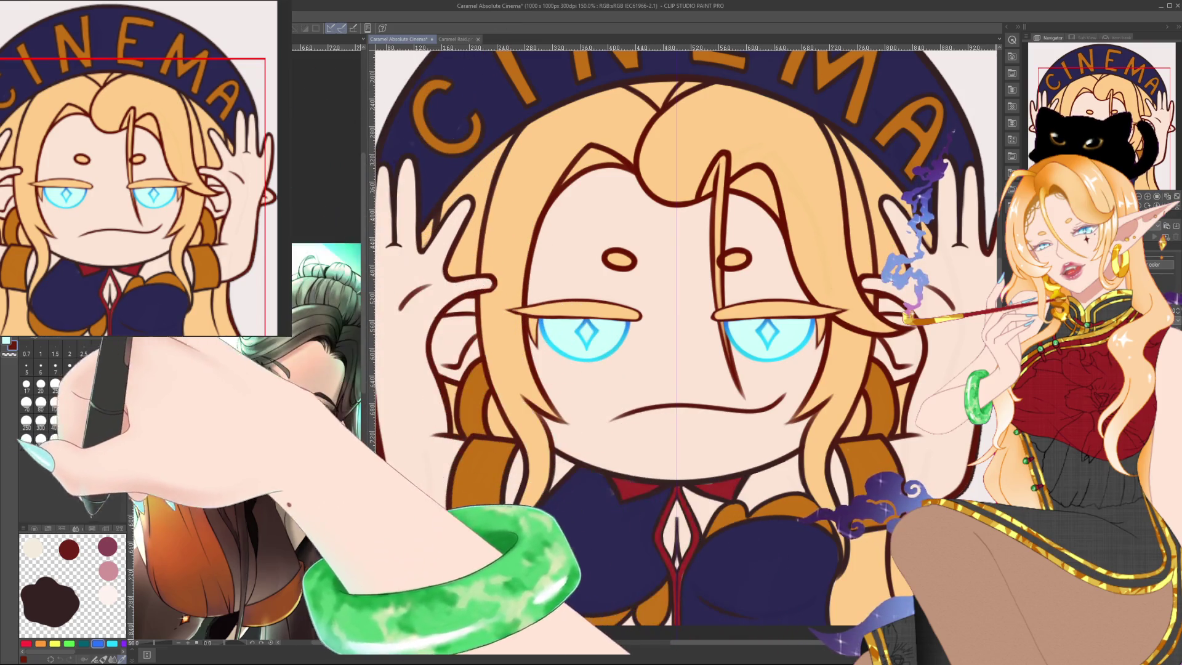
Show the Color Wheel panel and bring up the Caramel Raid.png emote.
{"action": "left_click", "coordinate": [34, 528]}
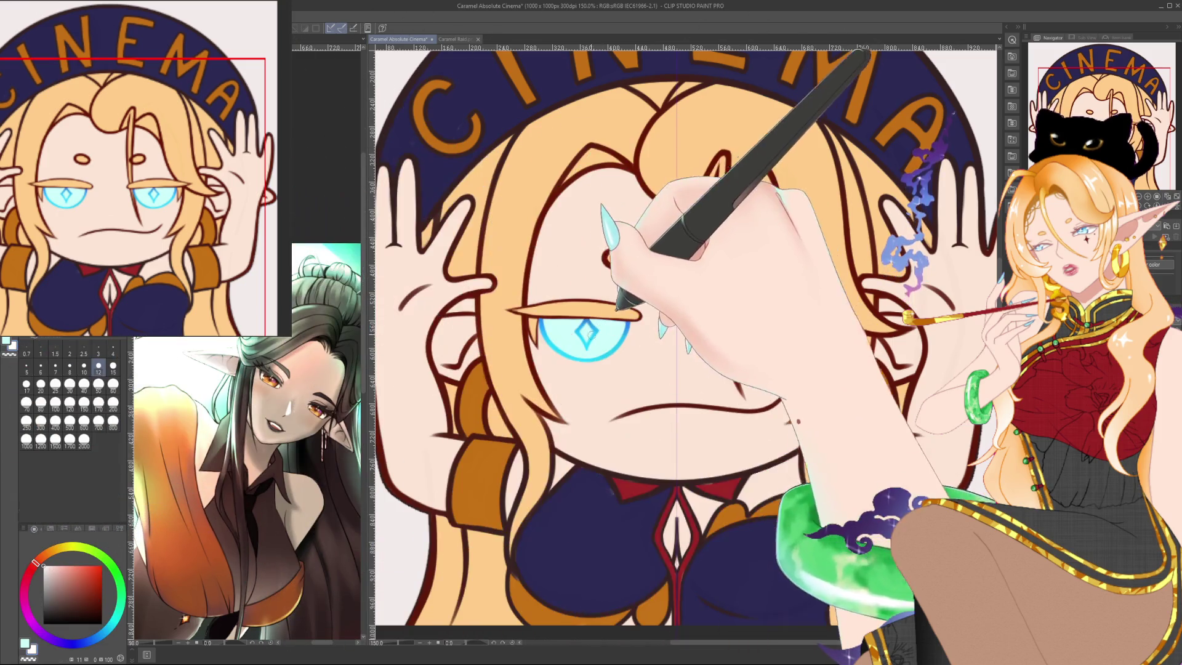
{"action": "scroll", "coordinate": [598, 259], "scroll_direction": "up", "scroll_amount": 3}
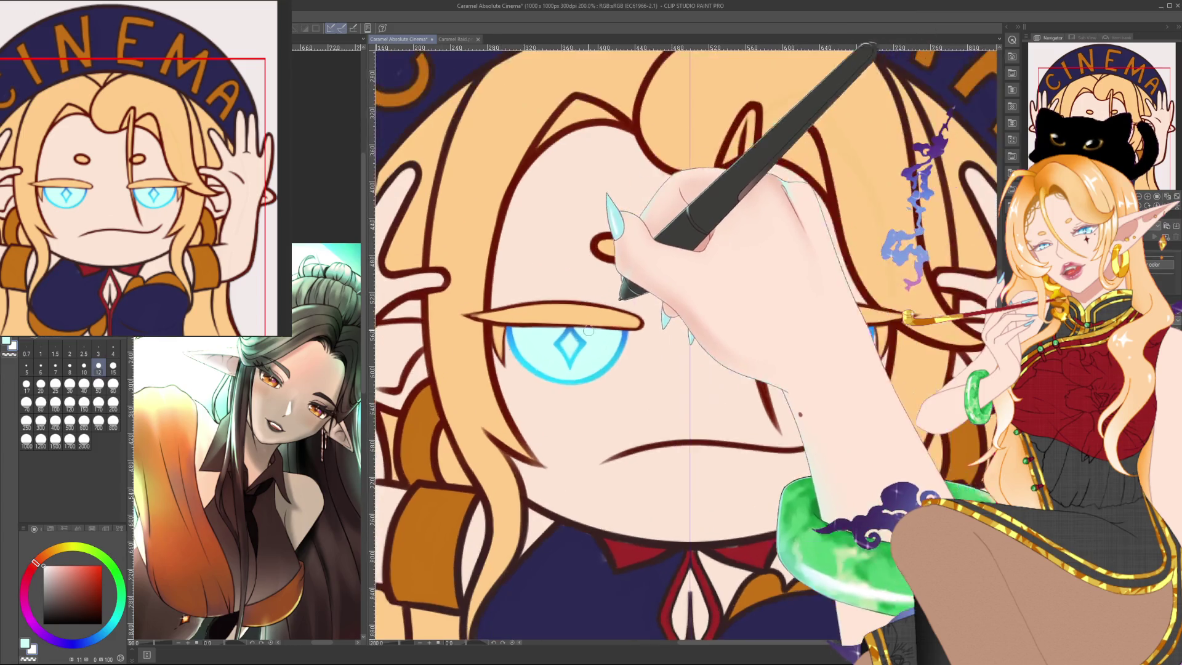
{"action": "scroll", "coordinate": [584, 329], "scroll_direction": "up", "scroll_amount": 2}
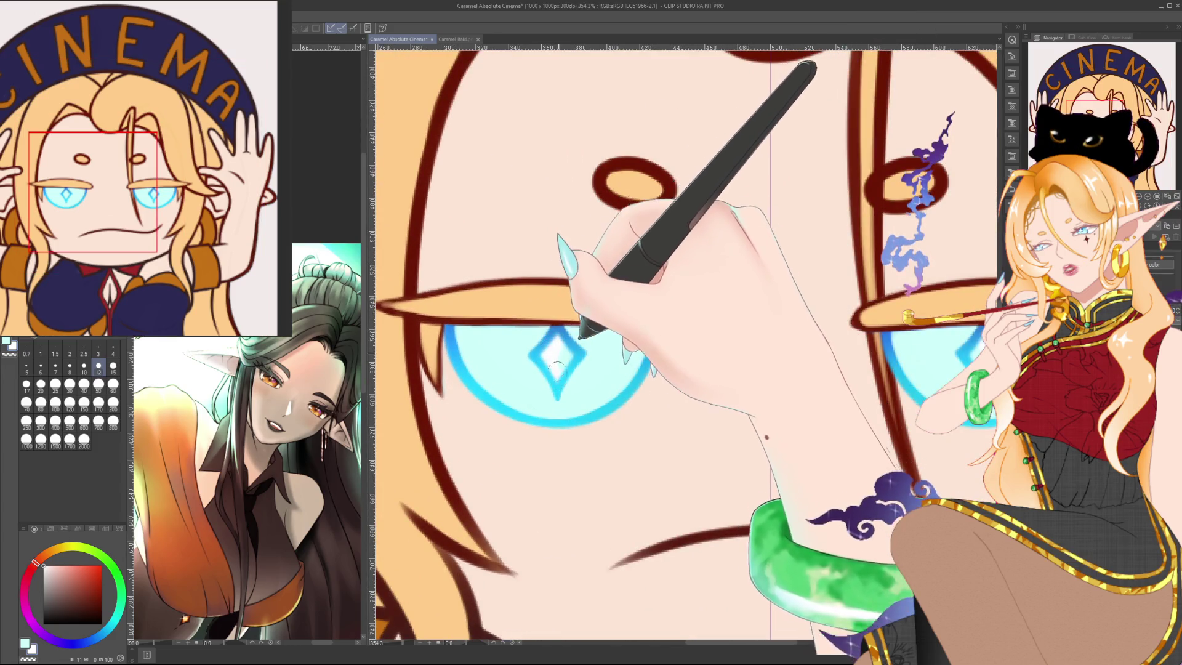
{"action": "left_click_drag", "start_coordinate": [564, 354], "coordinate": [511, 333]}
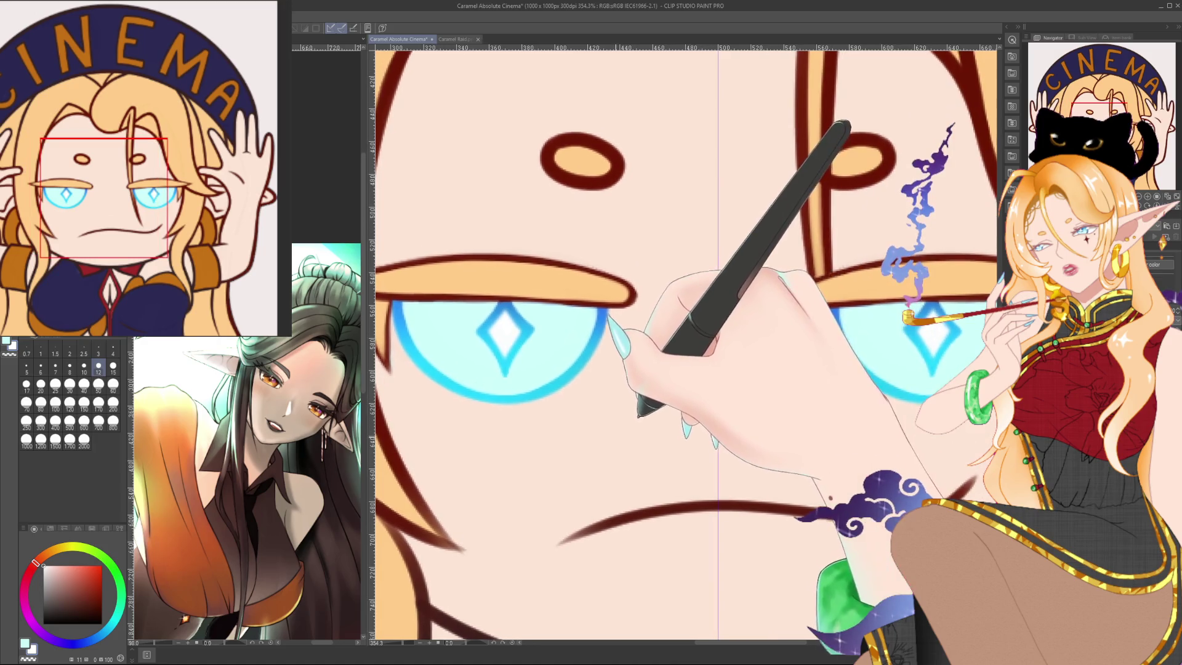
{"action": "scroll", "coordinate": [625, 412], "scroll_direction": "down", "scroll_amount": 4}
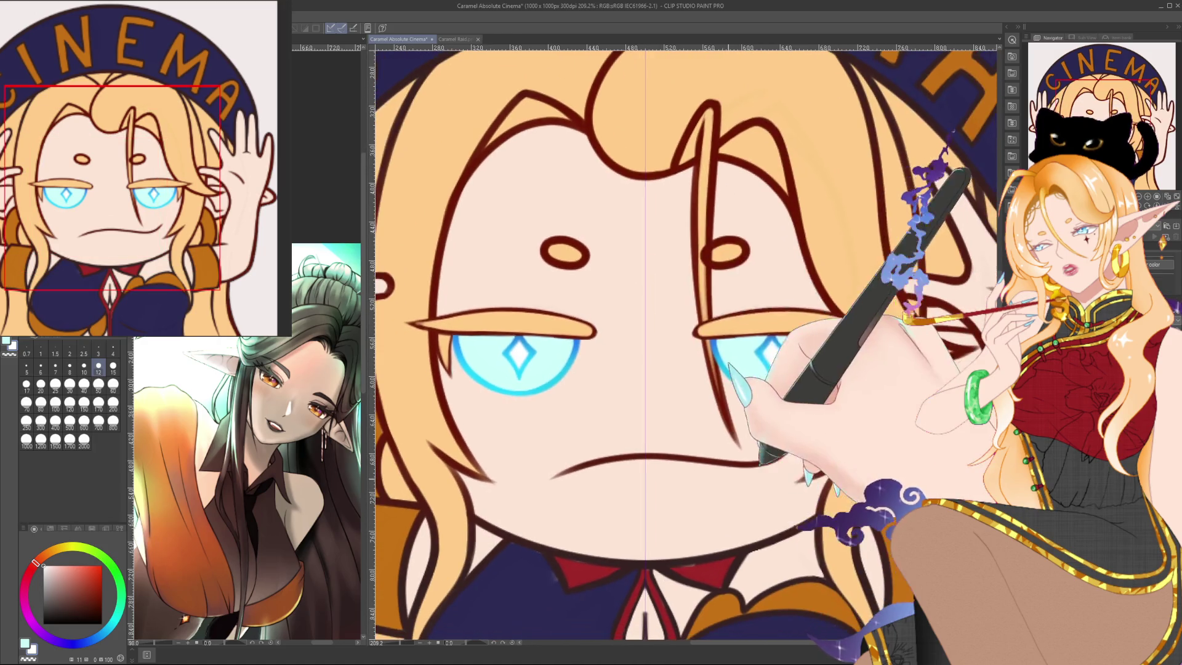
{"action": "left_click", "coordinate": [453, 39]}
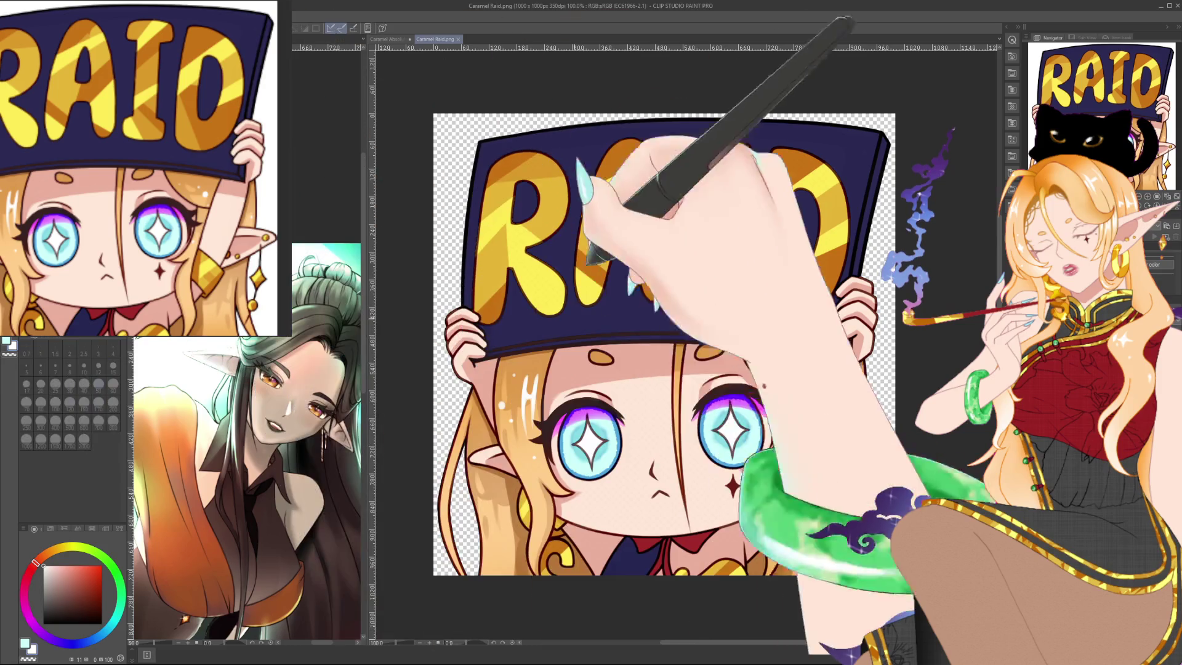
On the CINEMA emote, shrink the brush to 15 and compare with the Raid emote's eyes.
{"action": "left_click", "coordinate": [386, 39]}
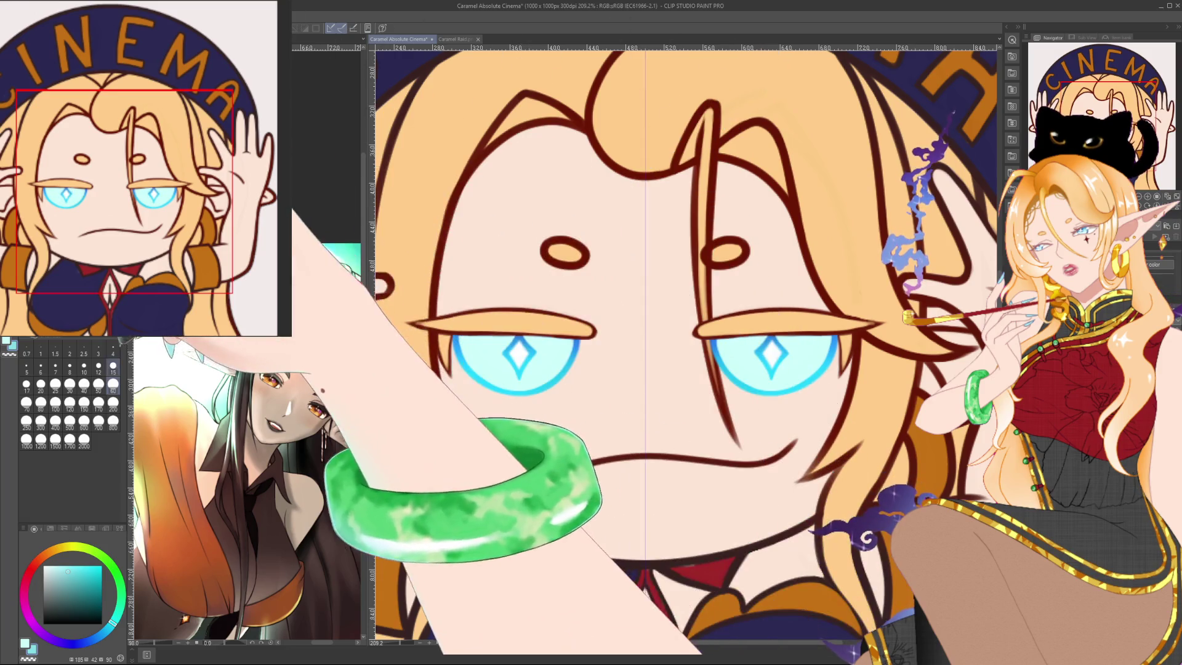
{"action": "key", "text": "bracketleft"}
{"action": "key", "text": "bracketleft"}
{"action": "key", "text": "bracketleft"}
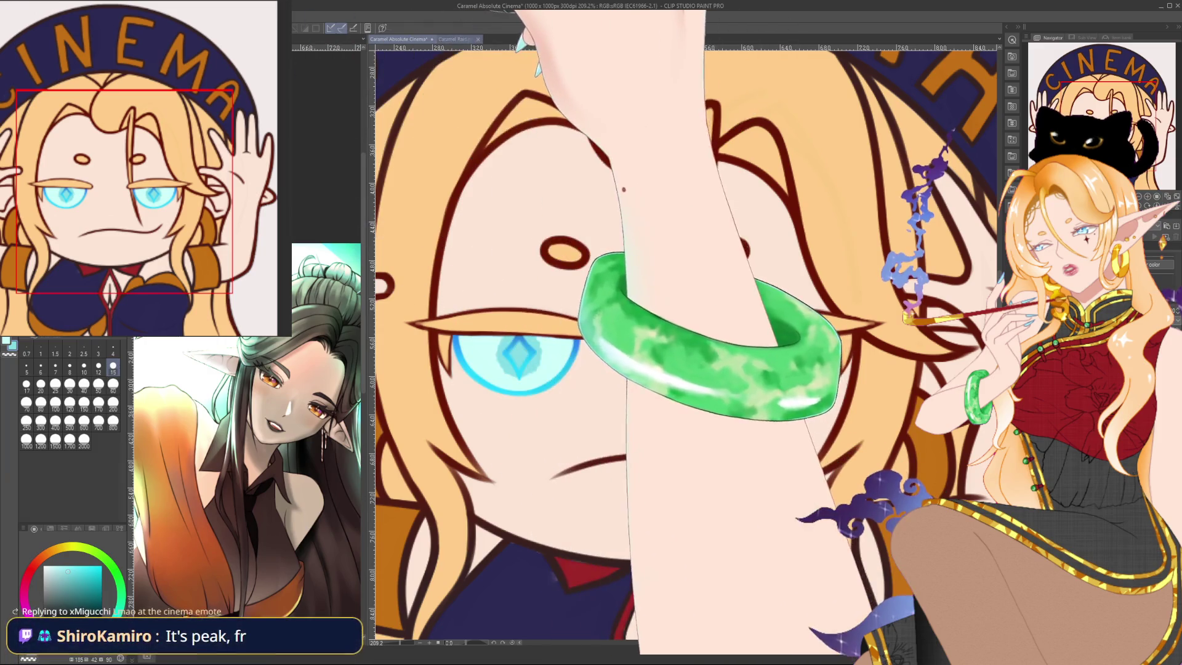
{"action": "left_click", "coordinate": [435, 39]}
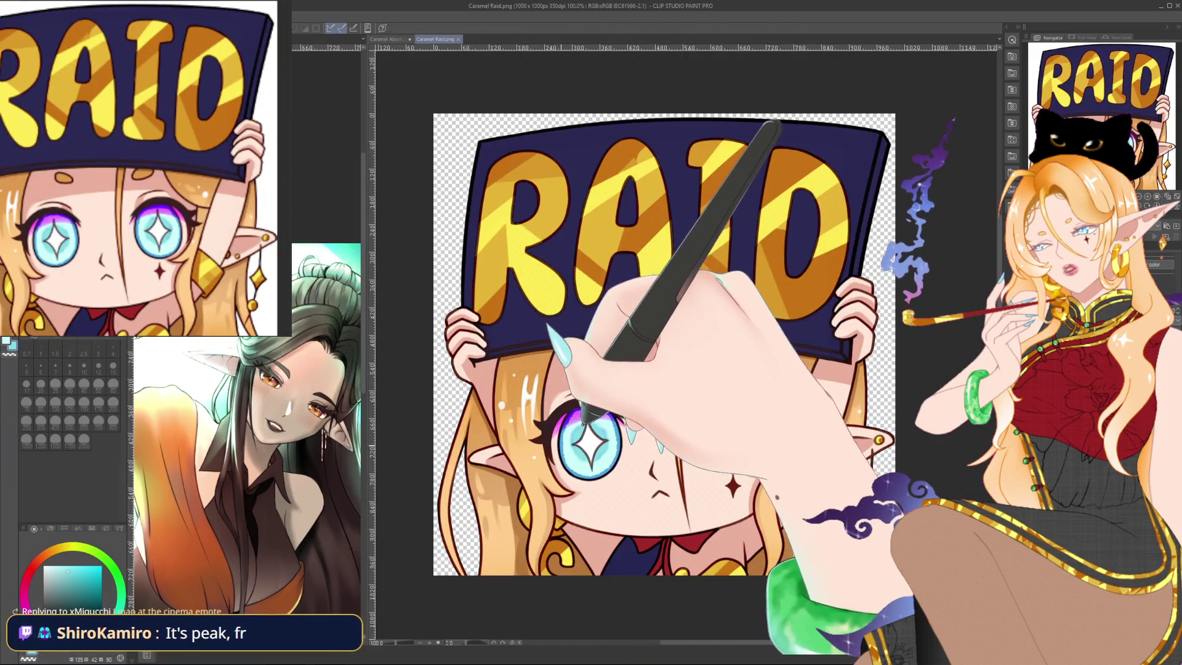
{"action": "left_click", "coordinate": [387, 39]}
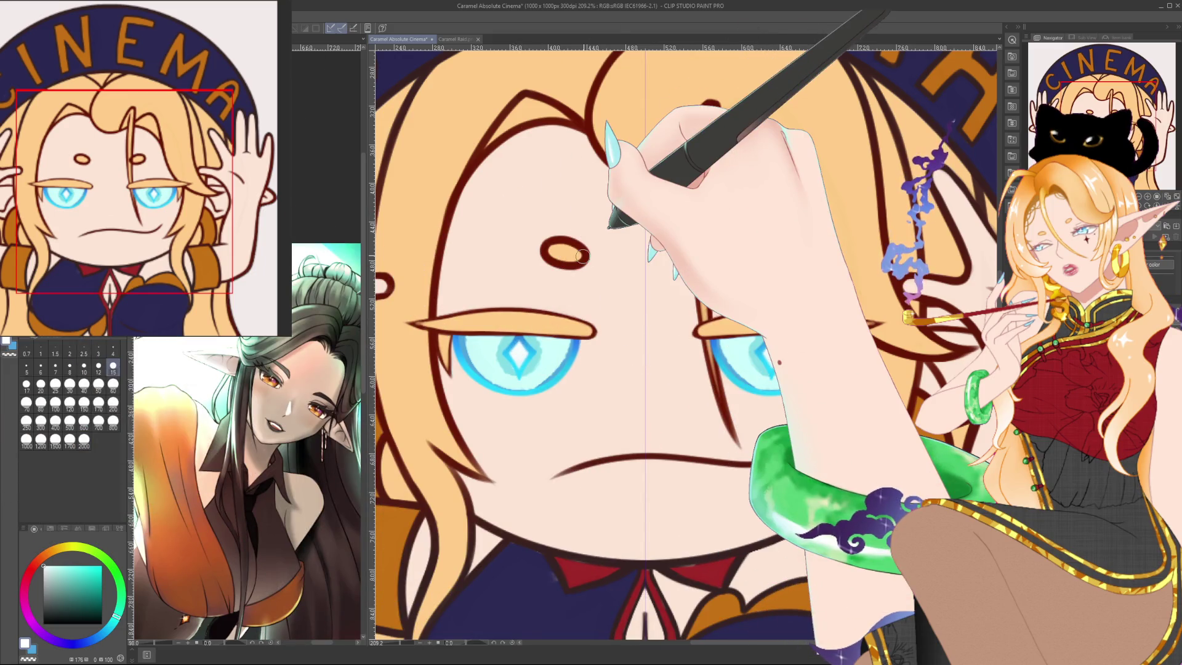
{"action": "left_click", "coordinate": [56, 574]}
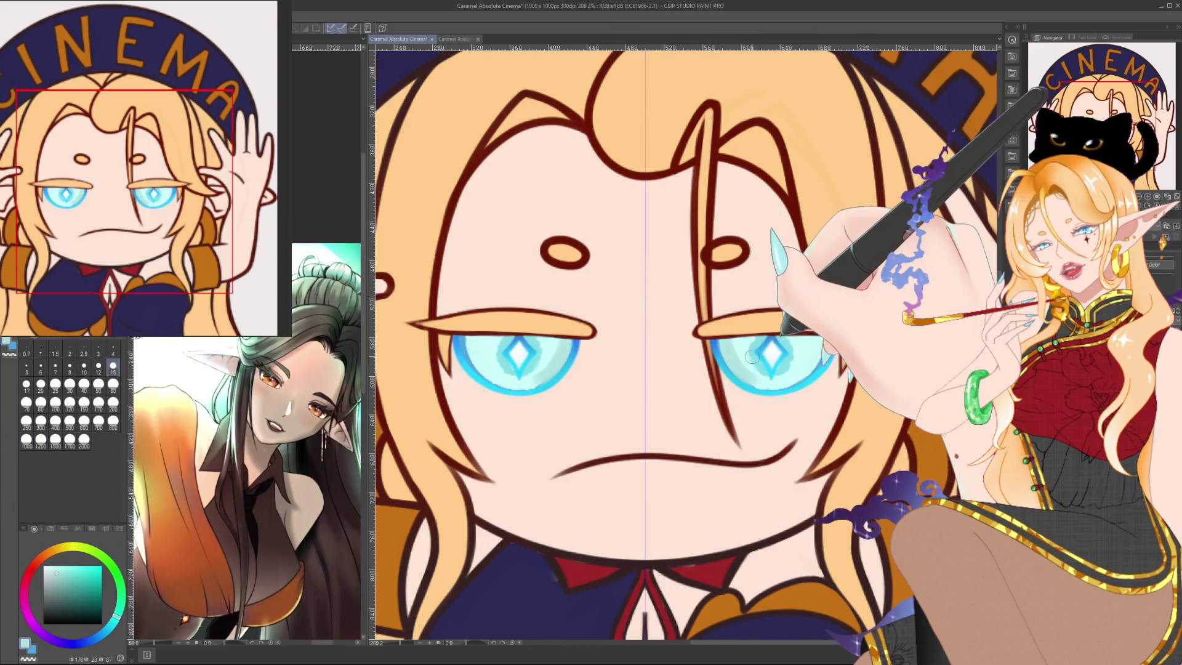
Sample the eye colour and set the drawing colour to a lighter teal.
{"action": "left_click", "coordinate": [501, 333], "text": "alt"}
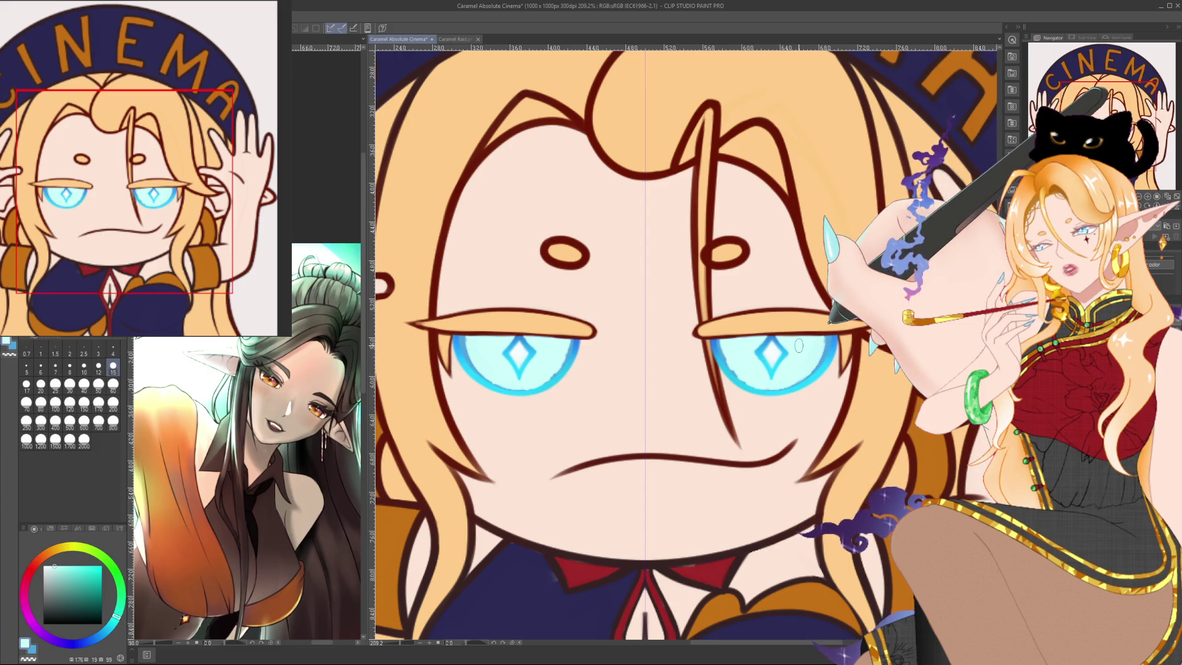
{"action": "scroll", "coordinate": [798, 346], "scroll_direction": "down", "scroll_amount": 4}
{"action": "scroll", "coordinate": [797, 327], "scroll_direction": "down", "scroll_amount": 4}
{"action": "scroll", "coordinate": [797, 333], "scroll_direction": "up", "scroll_amount": 2}
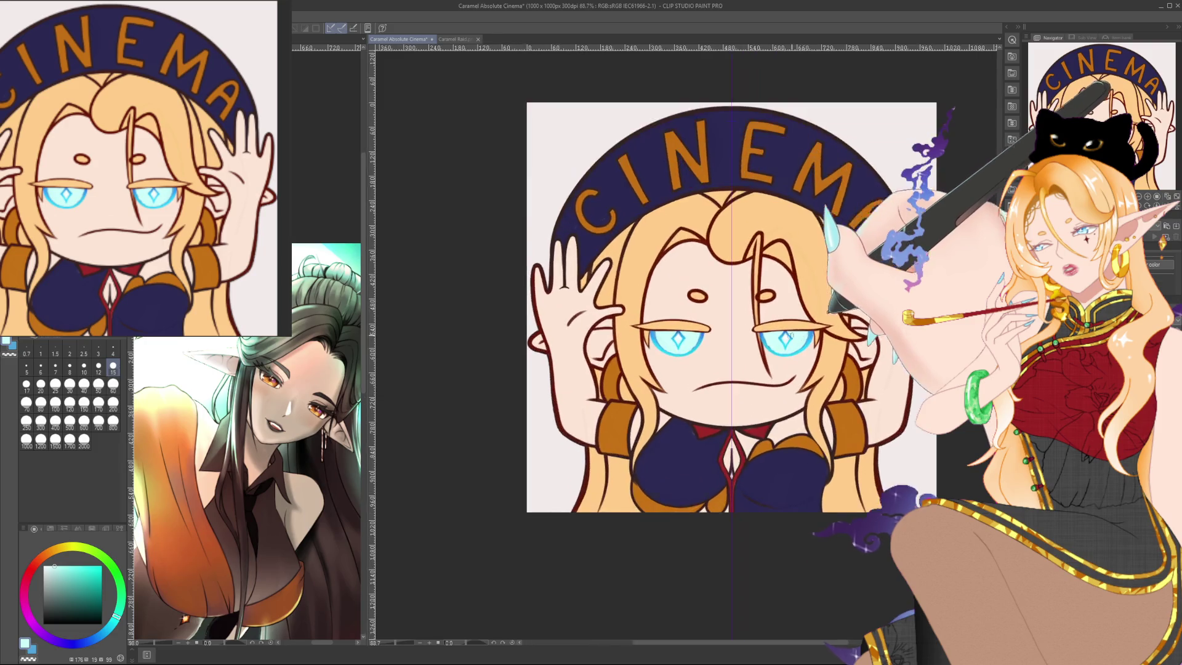
{"action": "scroll", "coordinate": [797, 333], "scroll_direction": "up", "scroll_amount": 2}
{"action": "scroll", "coordinate": [797, 333], "scroll_direction": "up", "scroll_amount": 1}
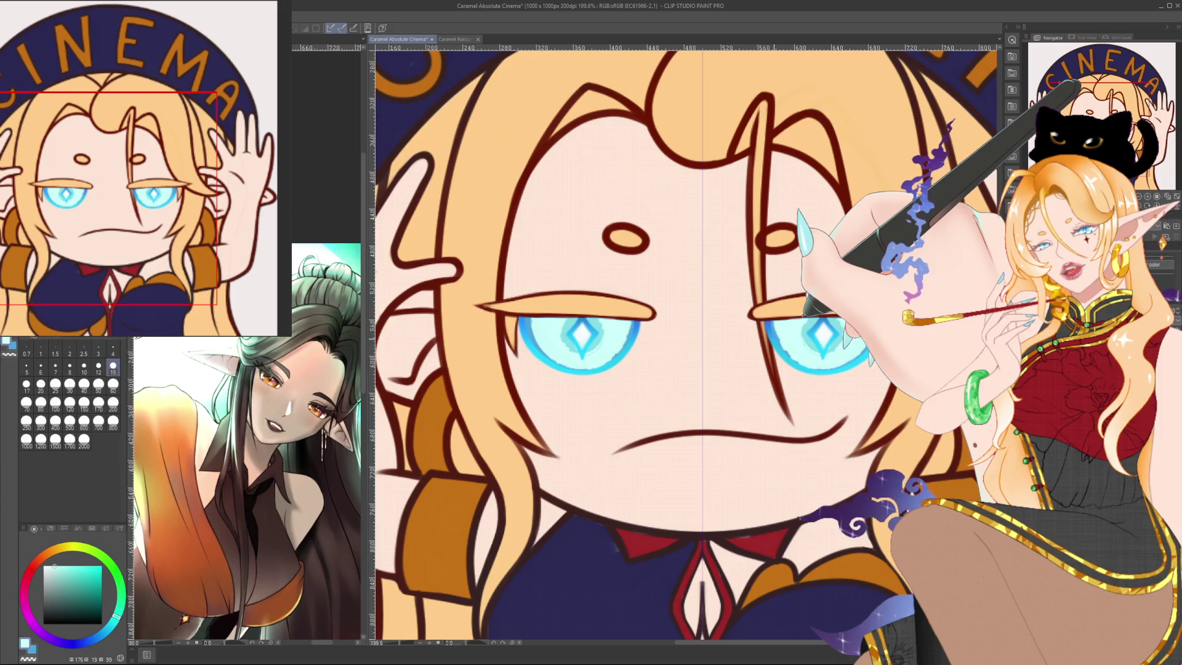
{"action": "scroll", "coordinate": [773, 340], "scroll_direction": "down", "scroll_amount": 2}
{"action": "scroll", "coordinate": [772, 339], "scroll_direction": "down", "scroll_amount": 2}
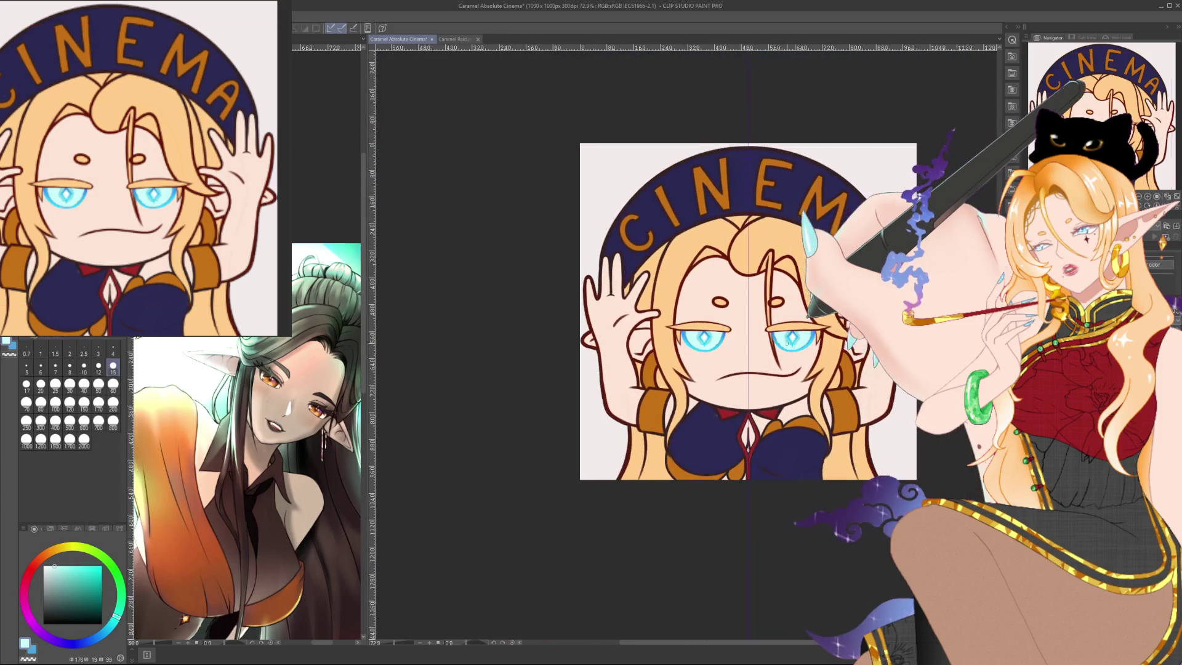
{"action": "scroll", "coordinate": [677, 364], "scroll_direction": "up", "scroll_amount": 1}
{"action": "scroll", "coordinate": [677, 364], "scroll_direction": "up", "scroll_amount": 2}
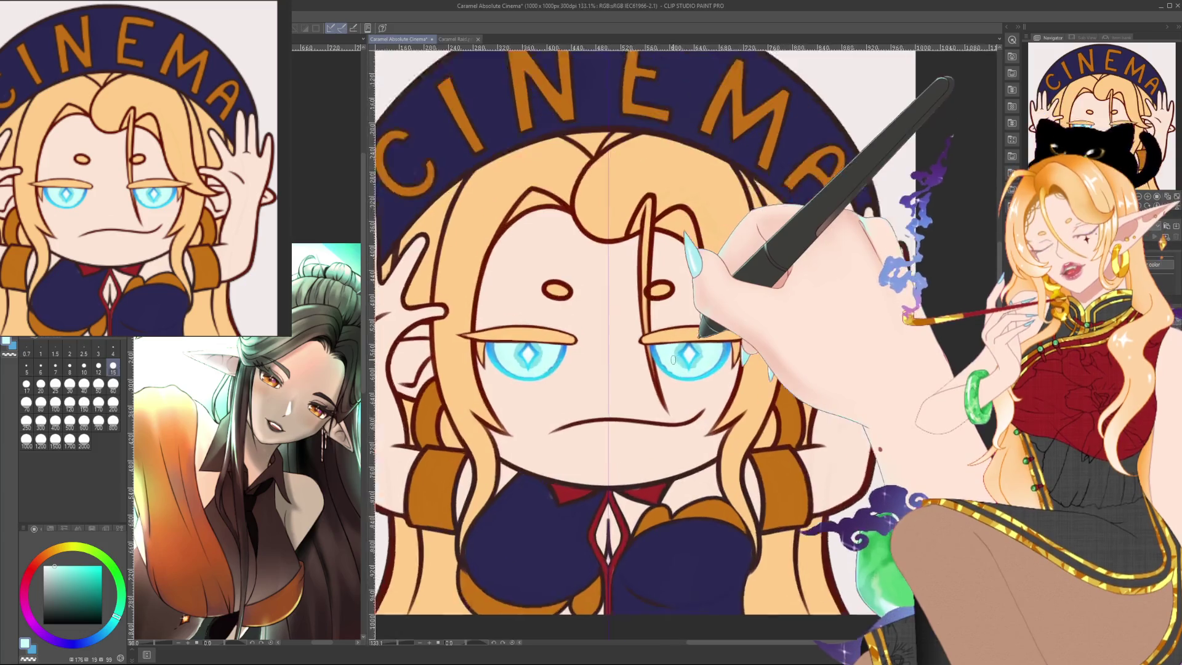
{"action": "scroll", "coordinate": [673, 360], "scroll_direction": "up", "scroll_amount": 1}
{"action": "left_click_drag", "start_coordinate": [702, 333], "coordinate": [750, 318]}
{"action": "left_click", "coordinate": [85, 580]}
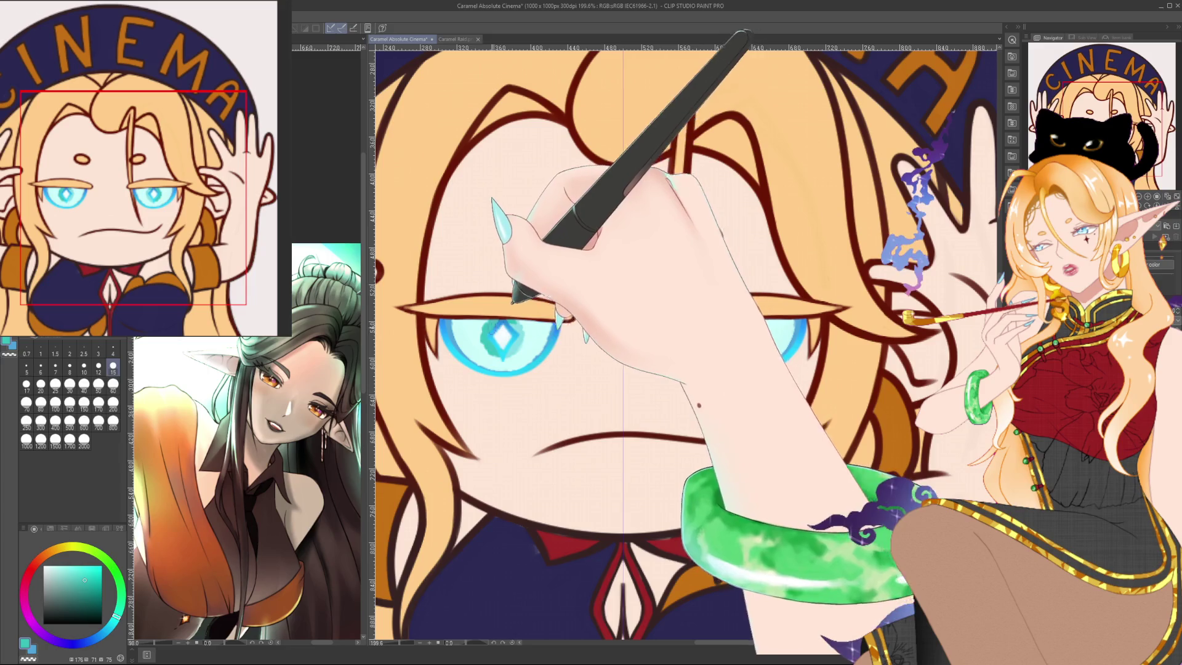
{"action": "left_click", "coordinate": [80, 568]}
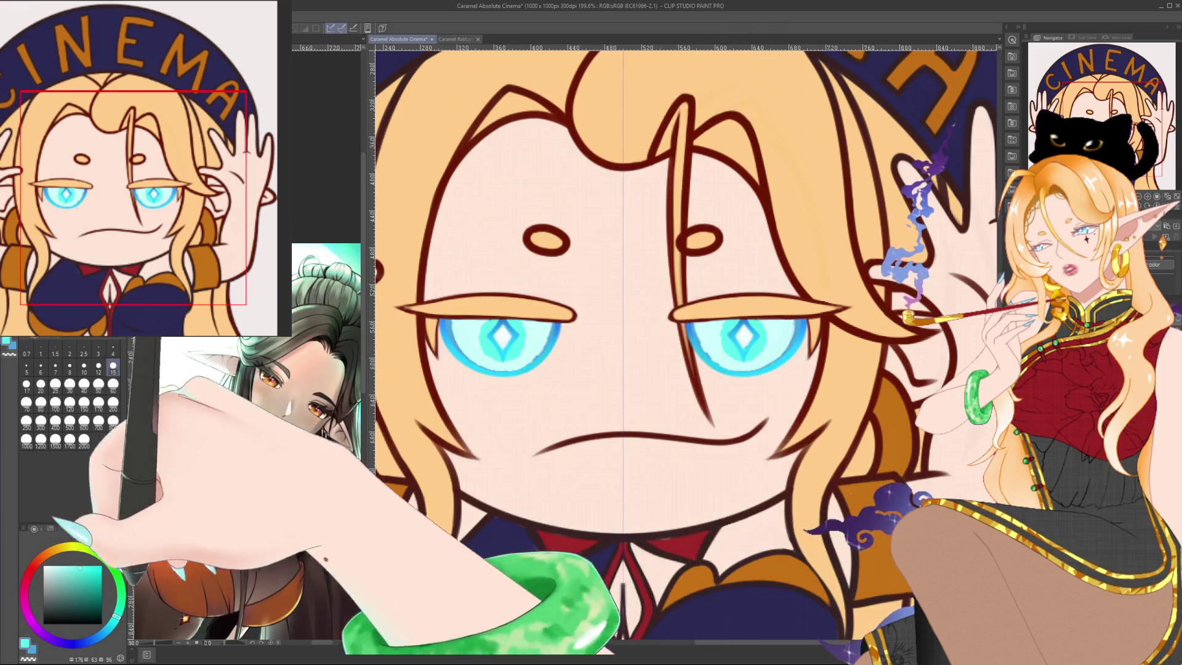
Paint blue-violet rims along both irises.
{"action": "left_click", "coordinate": [76, 643]}
{"action": "left_click_drag", "start_coordinate": [801, 330], "coordinate": [773, 360]}
{"action": "left_click_drag", "start_coordinate": [445, 322], "coordinate": [466, 360]}
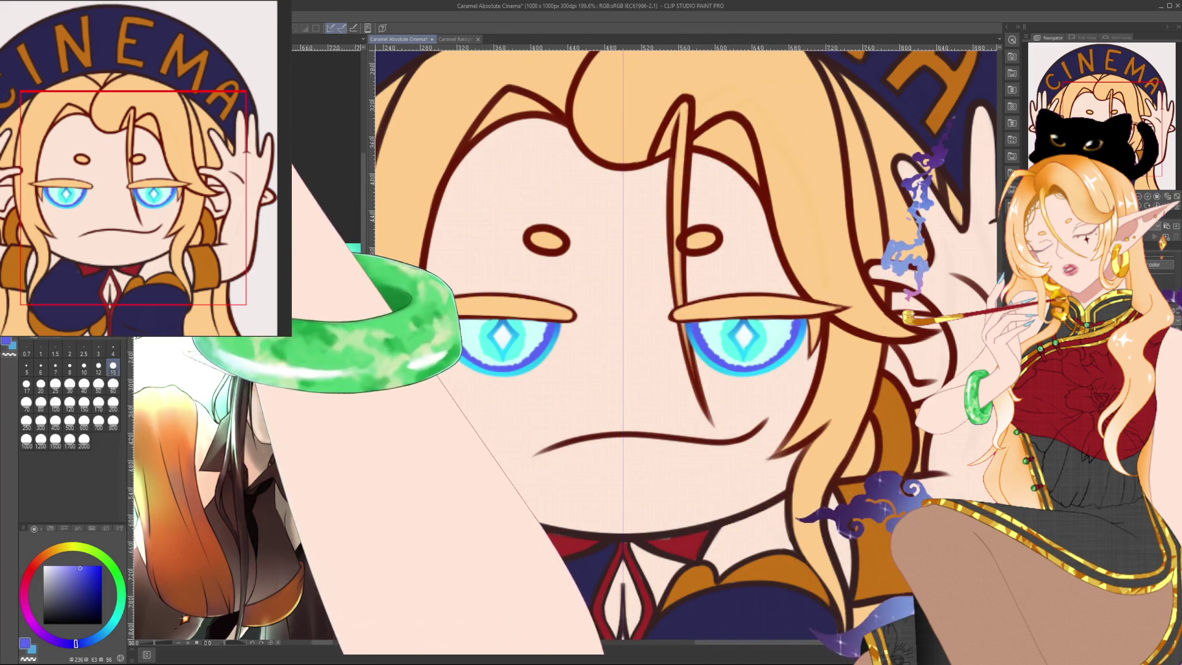
Eyedrop light cyan from the eye and paint around the left eye's diamond pupil.
{"action": "key", "text": "i"}
{"action": "left_click", "coordinate": [475, 329]}
{"action": "key", "text": "b"}
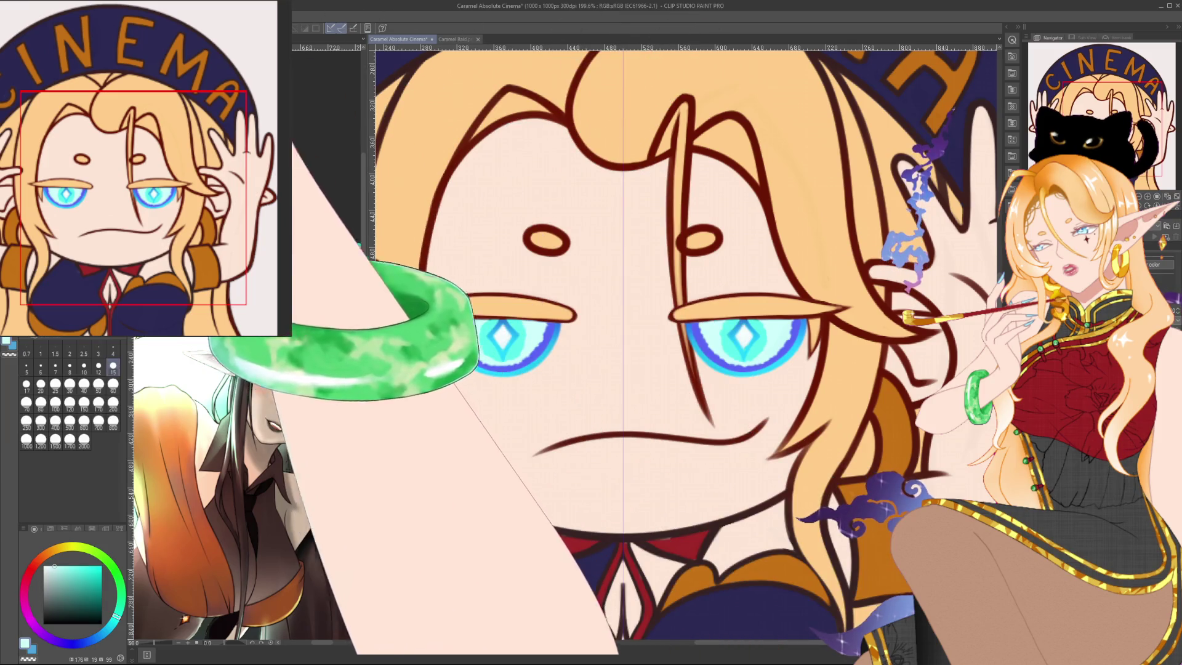
{"action": "left_click_drag", "start_coordinate": [463, 338], "coordinate": [518, 346]}
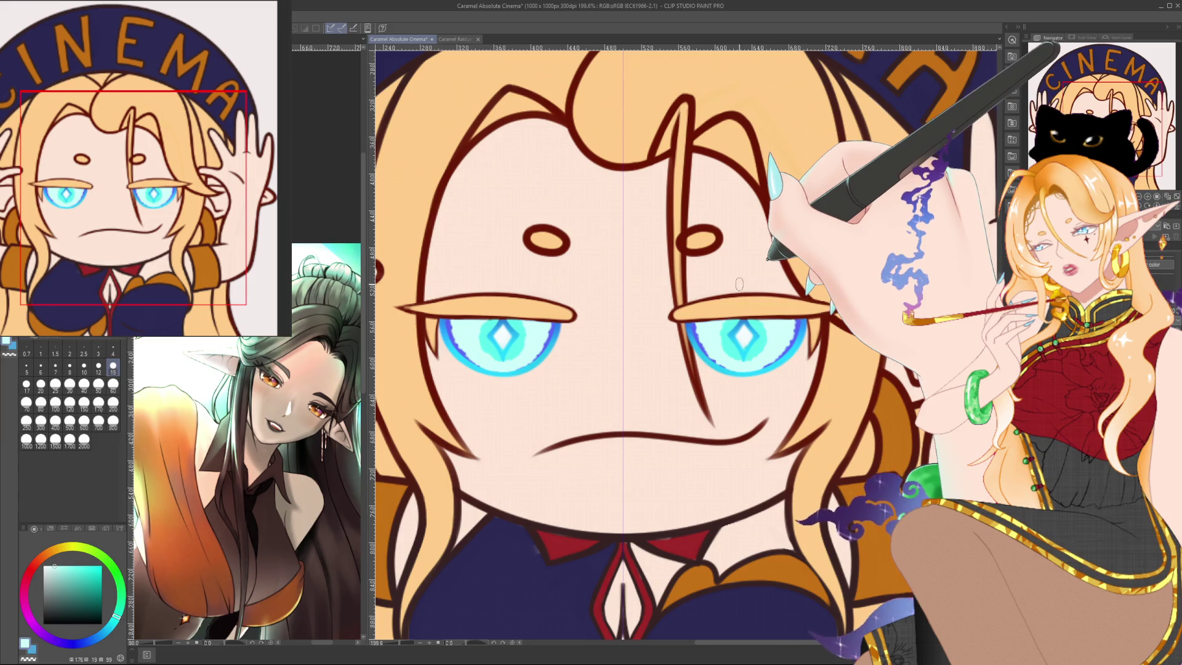
{"action": "scroll", "coordinate": [740, 284], "scroll_direction": "down", "scroll_amount": 3}
{"action": "scroll", "coordinate": [739, 284], "scroll_direction": "down", "scroll_amount": 1}
{"action": "scroll", "coordinate": [572, 346], "scroll_direction": "up", "scroll_amount": 1}
{"action": "scroll", "coordinate": [572, 346], "scroll_direction": "up", "scroll_amount": 2}
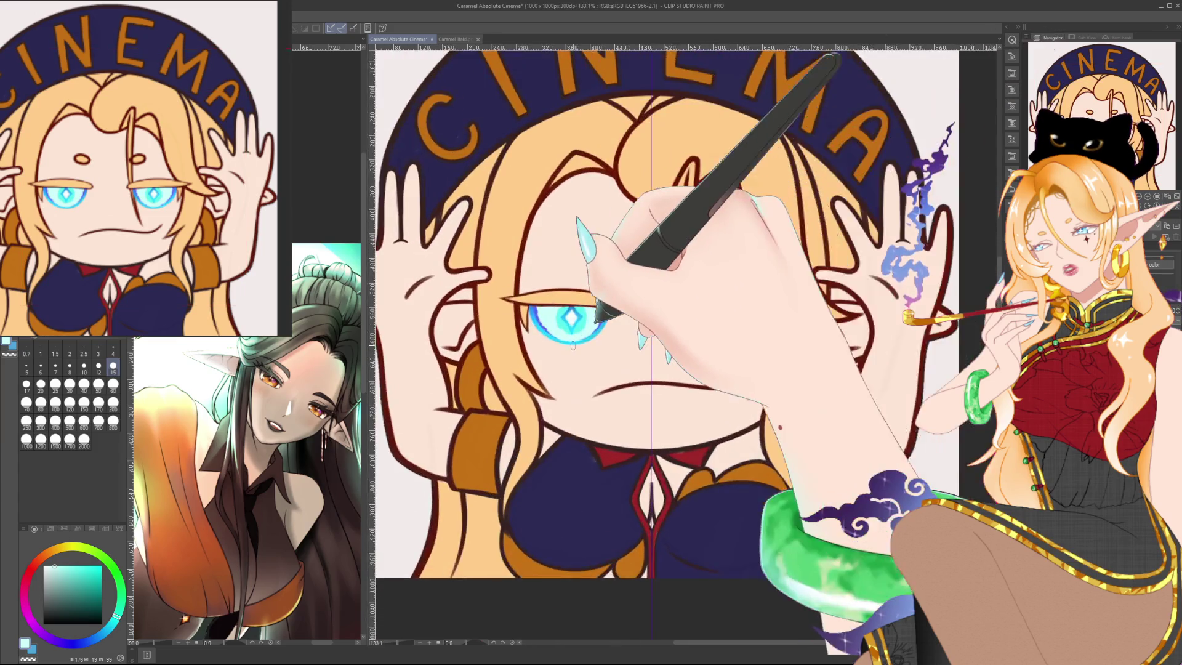
{"action": "scroll", "coordinate": [572, 346], "scroll_direction": "up", "scroll_amount": 1}
{"action": "scroll", "coordinate": [573, 346], "scroll_direction": "up", "scroll_amount": 1}
{"action": "left_click_drag", "start_coordinate": [574, 347], "coordinate": [452, 294]}
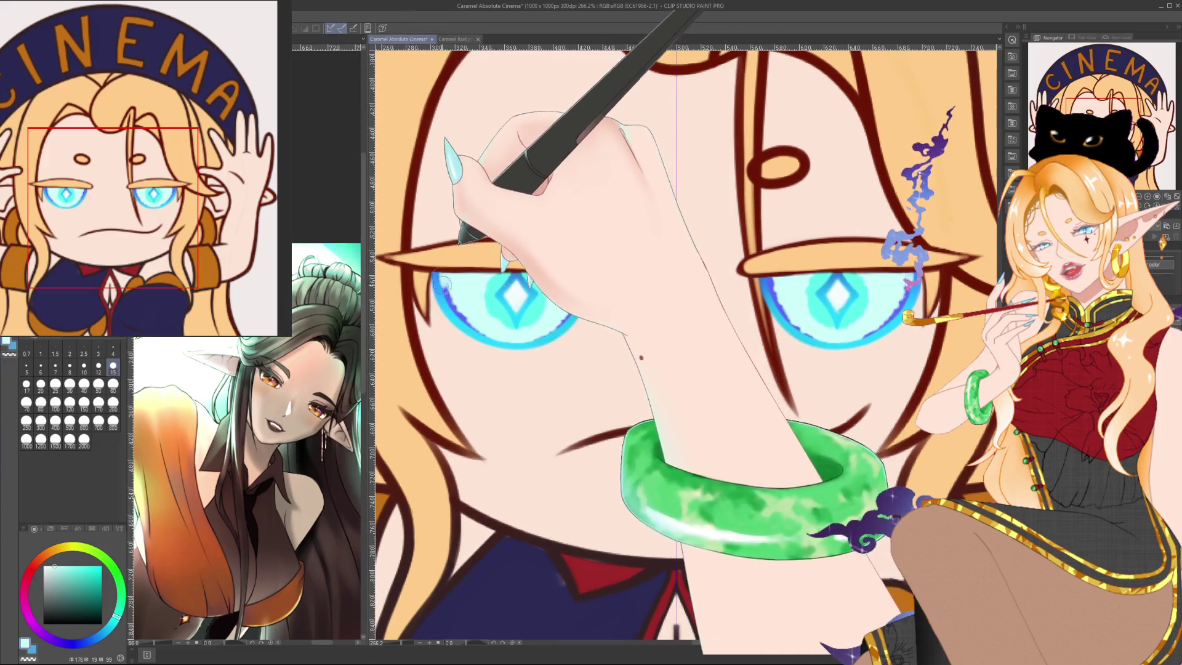
Undo the teal shading and paint darker blue along both lower eye rims.
{"action": "left_click_drag", "start_coordinate": [453, 295], "coordinate": [583, 316]}
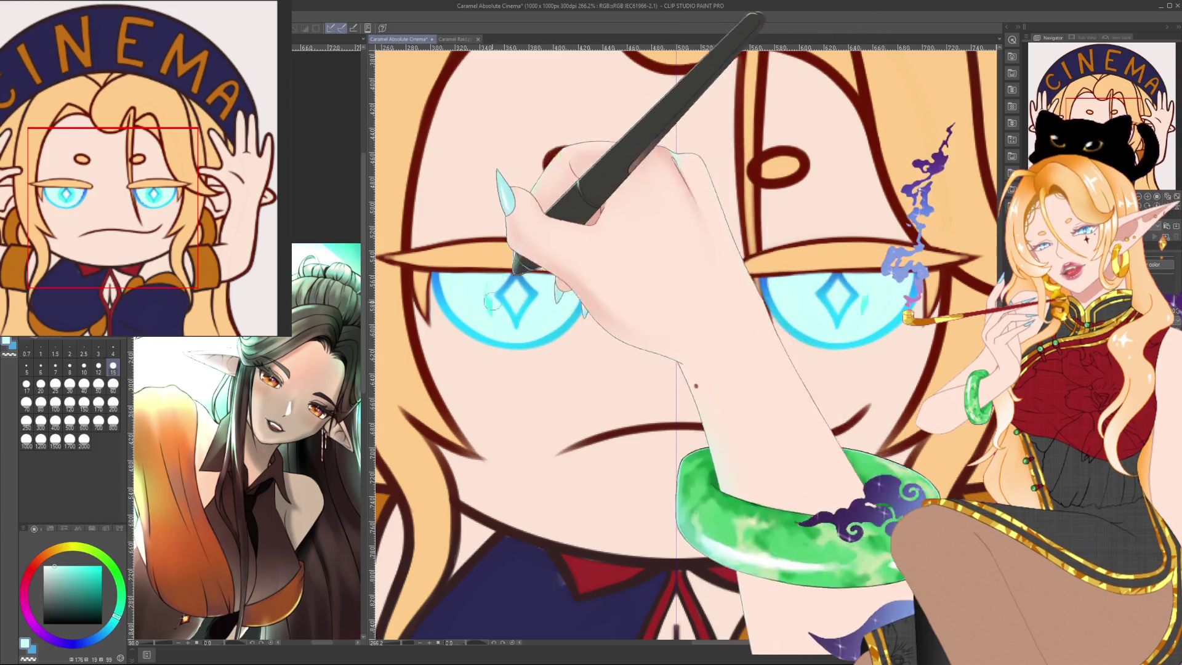
{"action": "key", "text": "ctrl+z"}
{"action": "left_click", "coordinate": [109, 628]}
{"action": "left_click", "coordinate": [100, 601]}
{"action": "left_click", "coordinate": [103, 633]}
{"action": "left_click", "coordinate": [93, 593]}
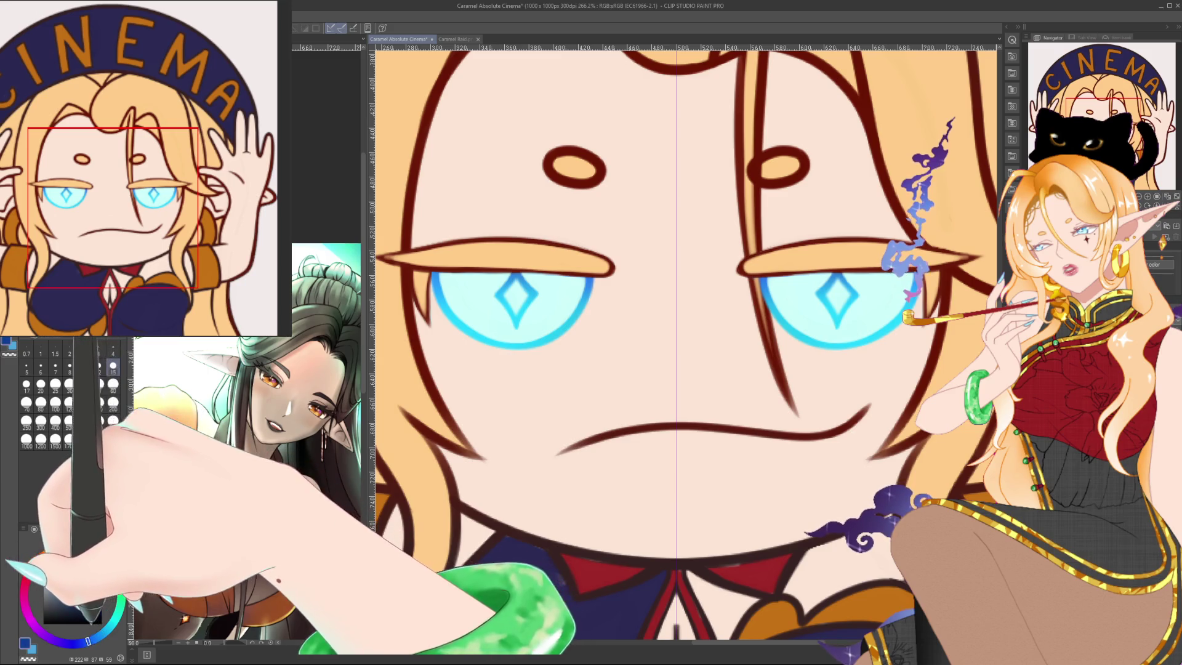
{"action": "left_click", "coordinate": [91, 640]}
{"action": "left_click_drag", "start_coordinate": [473, 328], "coordinate": [492, 337]}
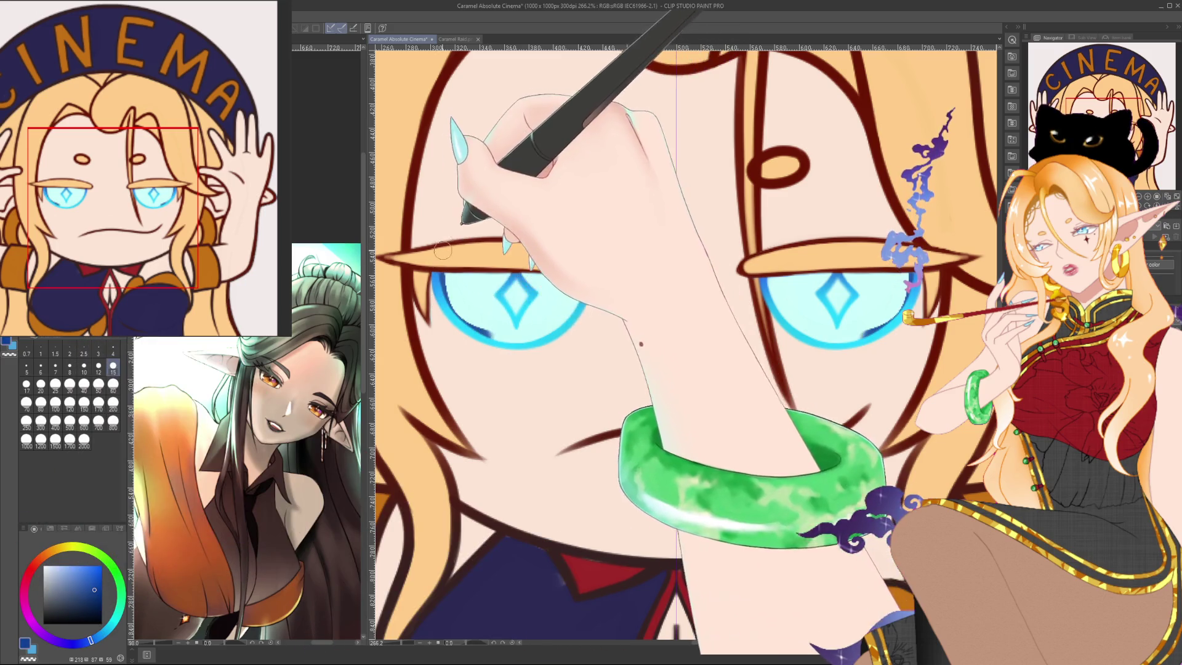
{"action": "left_click_drag", "start_coordinate": [863, 336], "coordinate": [887, 324]}
With a size-6 brush, reset the rotated view and pick white and blue highlight colours.
{"action": "left_click", "coordinate": [41, 368]}
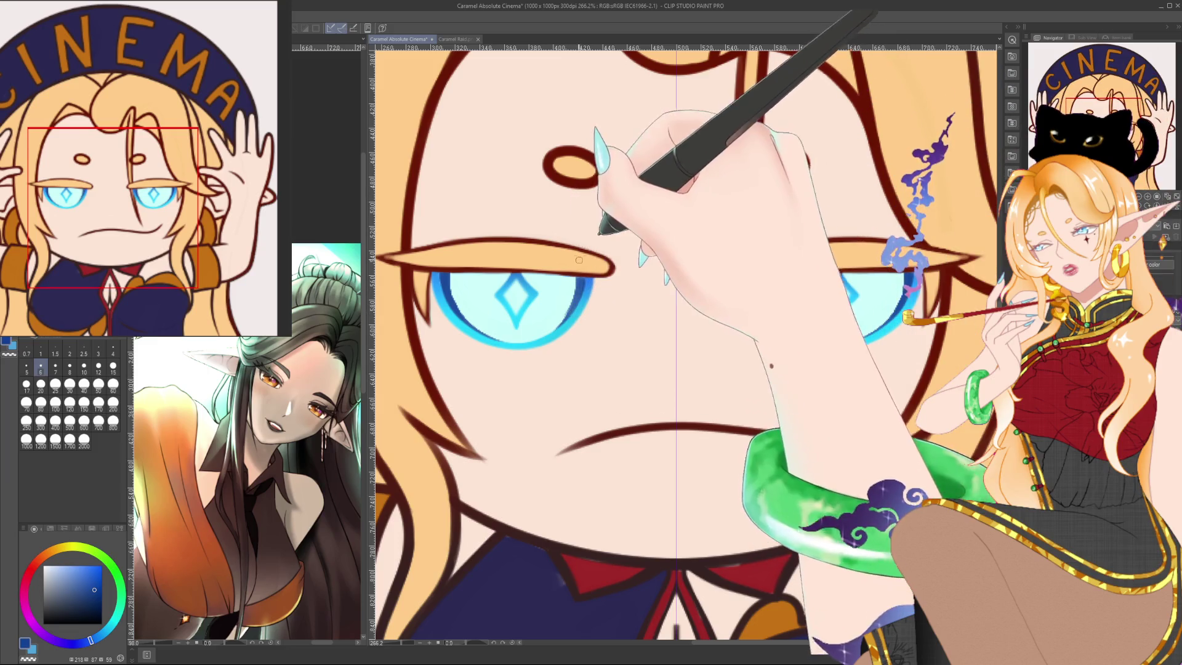
{"action": "left_click_drag", "start_coordinate": [579, 260], "coordinate": [494, 467]}
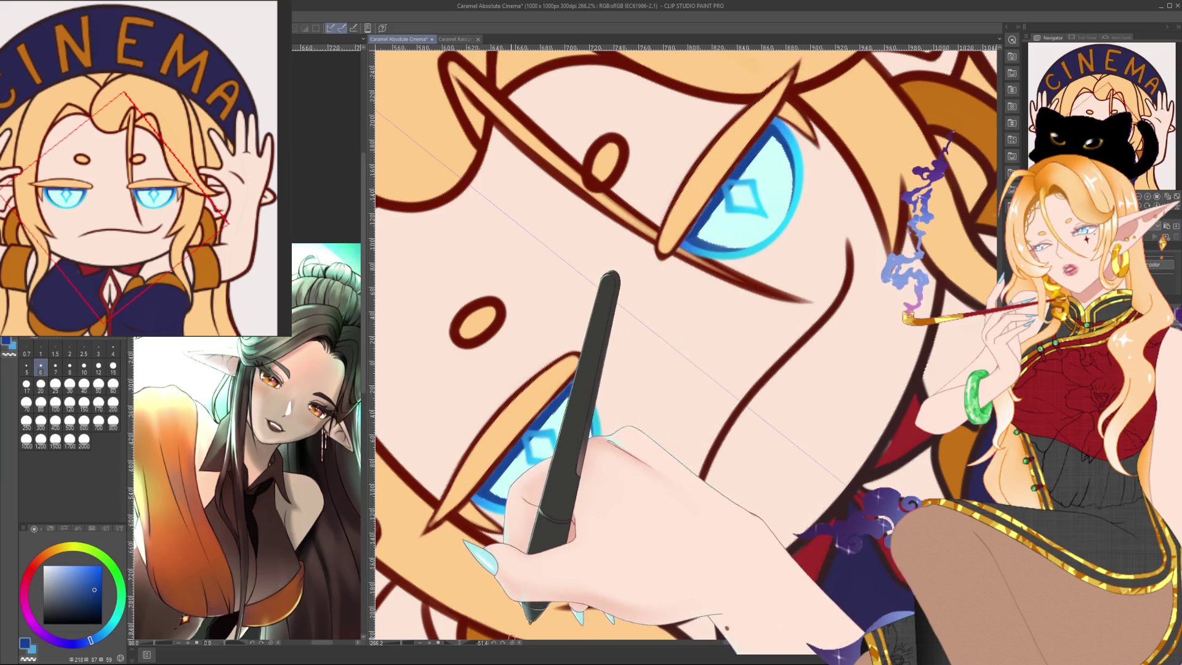
{"action": "key", "text": "ctrl+@"}
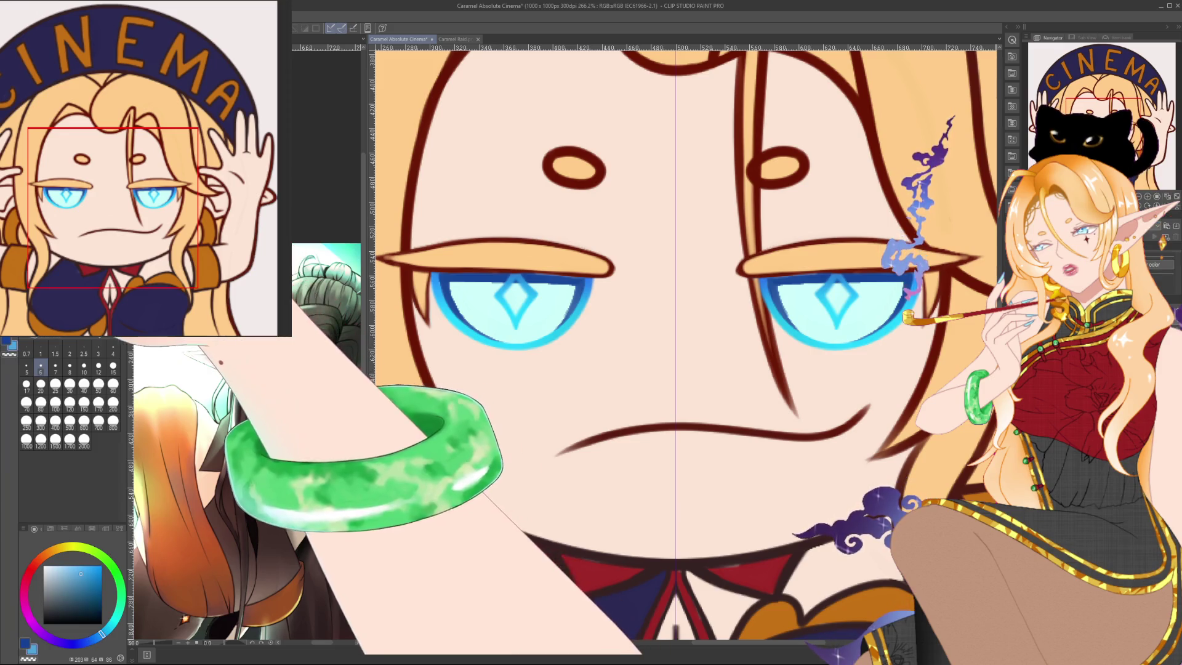
{"action": "left_click", "coordinate": [516, 286], "text": "alt"}
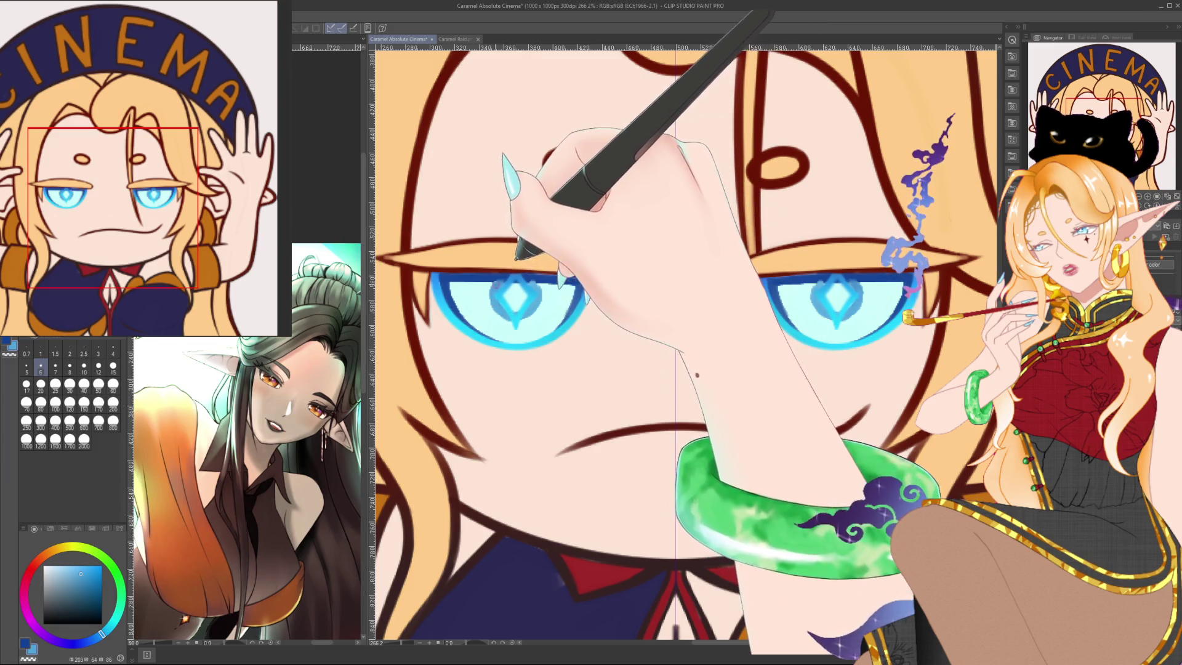
{"action": "left_click", "coordinate": [44, 566]}
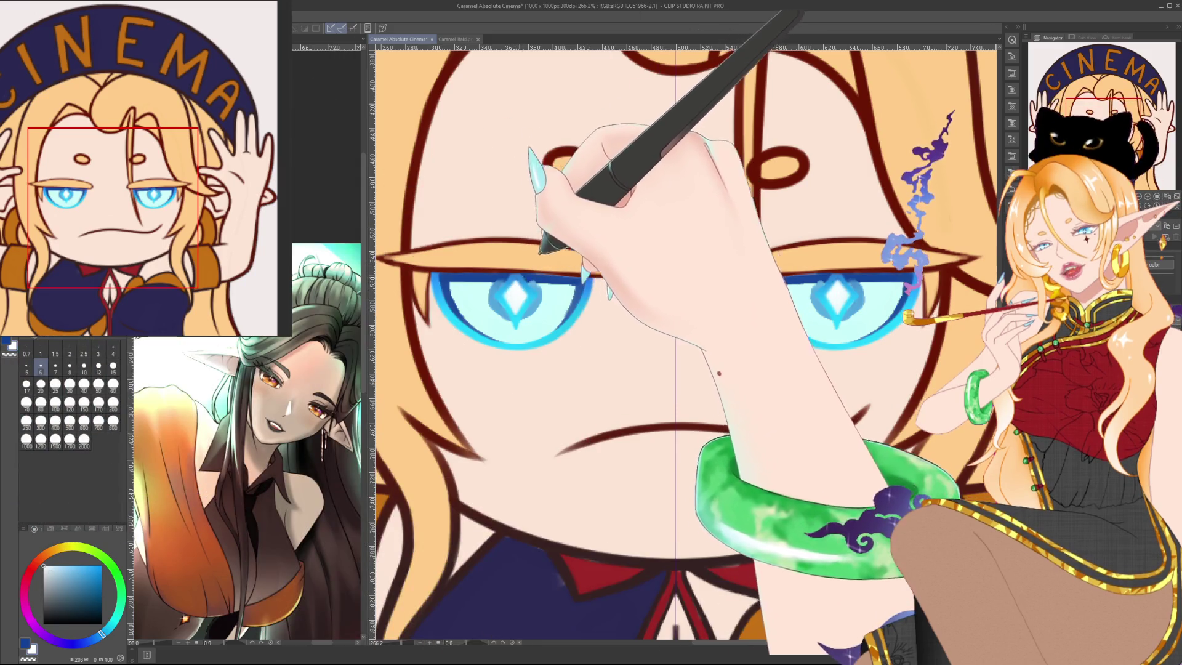
{"action": "left_click", "coordinate": [495, 279], "text": "alt"}
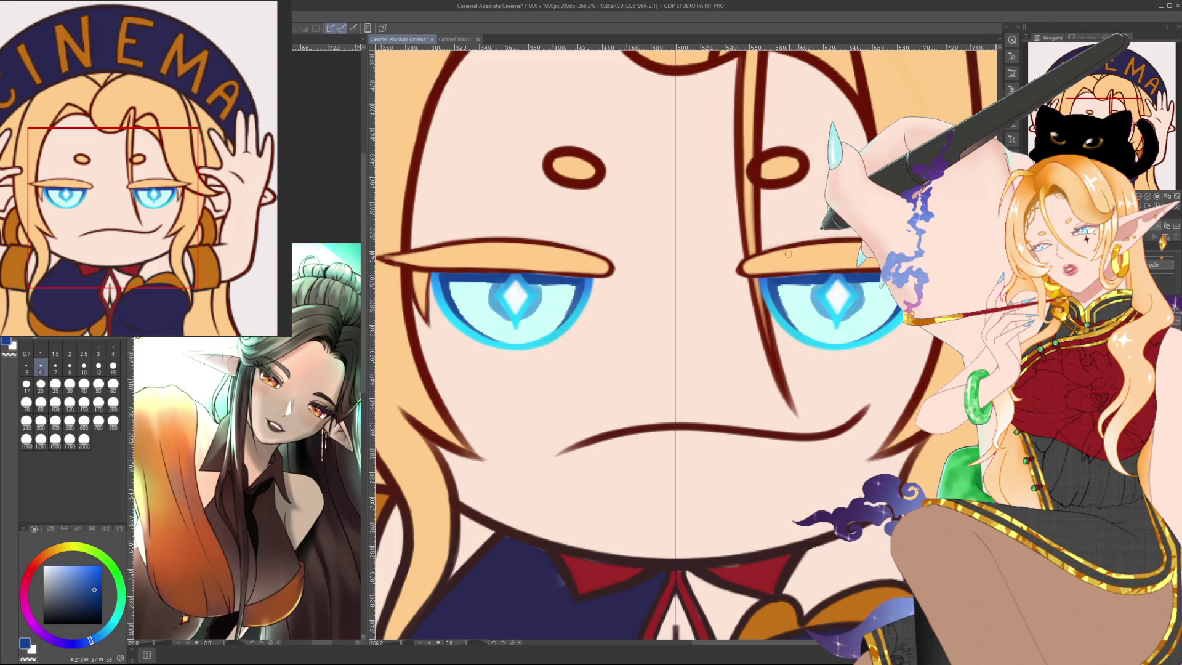
Frame both eyes, set the brush back to size 15, and choose a pale cyan.
{"action": "scroll", "coordinate": [789, 253], "scroll_direction": "down", "scroll_amount": 3}
{"action": "scroll", "coordinate": [788, 254], "scroll_direction": "down", "scroll_amount": 3}
{"action": "scroll", "coordinate": [788, 253], "scroll_direction": "down", "scroll_amount": 1}
{"action": "scroll", "coordinate": [788, 254], "scroll_direction": "down", "scroll_amount": 1}
{"action": "scroll", "coordinate": [783, 307], "scroll_direction": "down", "scroll_amount": 1}
{"action": "left_click_drag", "start_coordinate": [783, 307], "coordinate": [786, 349]}
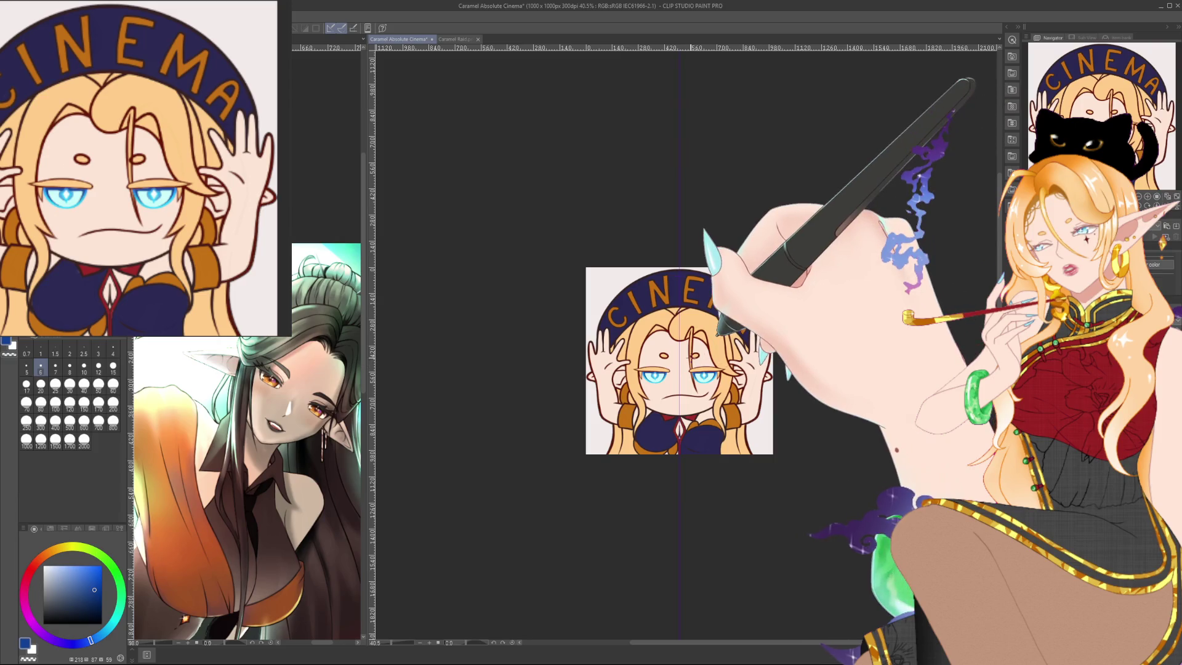
{"action": "left_click_drag", "start_coordinate": [719, 330], "coordinate": [730, 342]}
{"action": "scroll", "coordinate": [727, 376], "scroll_direction": "up", "scroll_amount": 2}
{"action": "scroll", "coordinate": [727, 376], "scroll_direction": "up", "scroll_amount": 2}
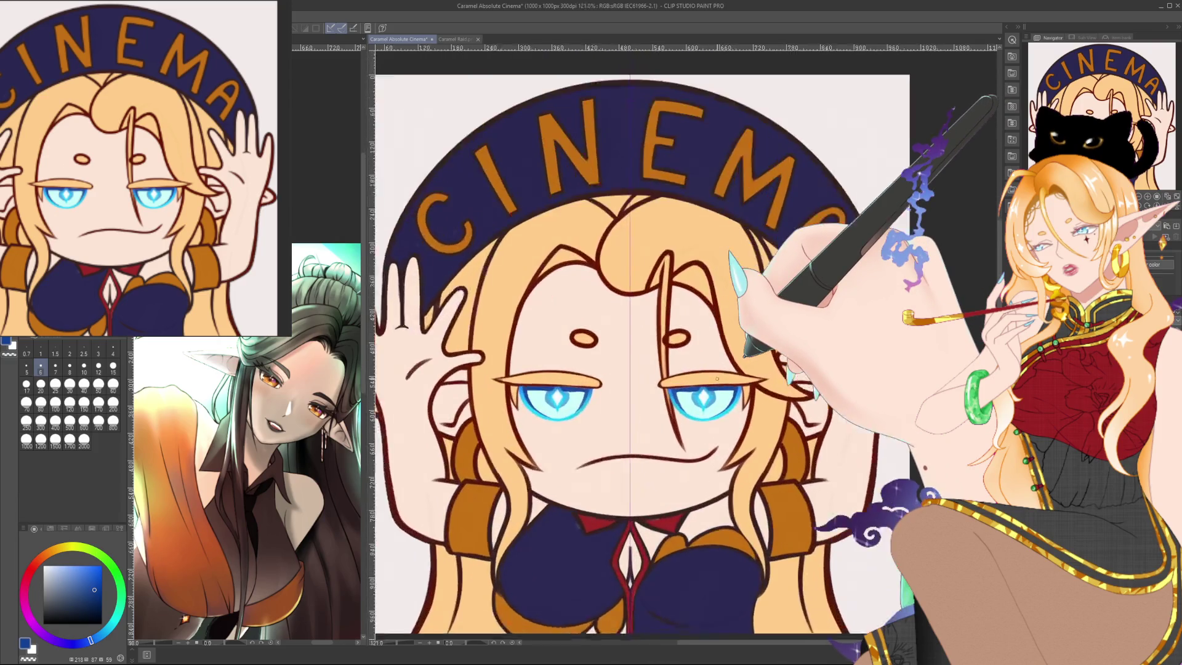
{"action": "scroll", "coordinate": [726, 376], "scroll_direction": "up", "scroll_amount": 1}
{"action": "scroll", "coordinate": [726, 376], "scroll_direction": "up", "scroll_amount": 1}
{"action": "left_click_drag", "start_coordinate": [718, 463], "coordinate": [720, 437]}
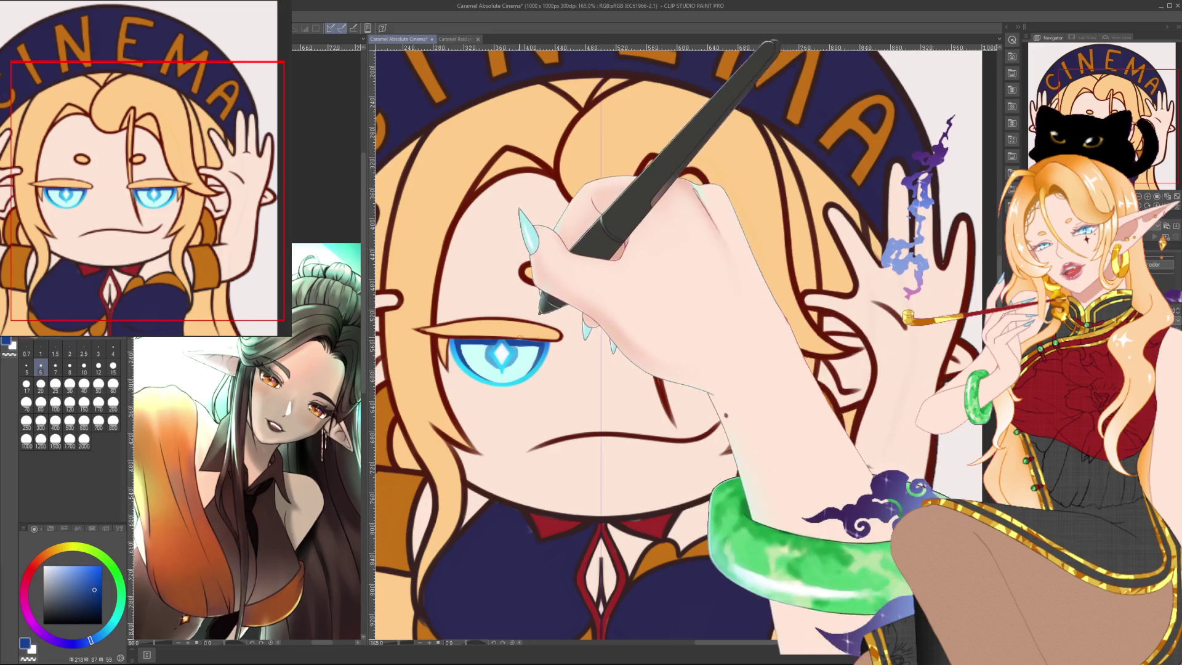
{"action": "scroll", "coordinate": [588, 352], "scroll_direction": "down", "scroll_amount": 2}
{"action": "scroll", "coordinate": [588, 351], "scroll_direction": "down", "scroll_amount": 2}
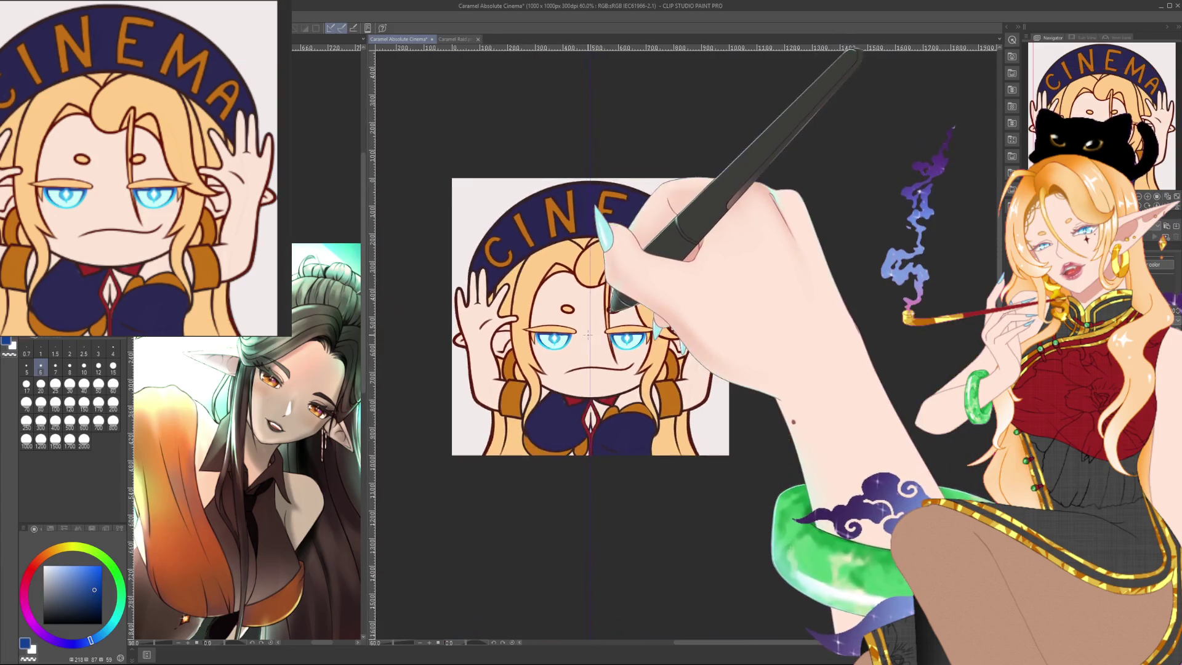
{"action": "scroll", "coordinate": [610, 345], "scroll_direction": "down", "scroll_amount": 5}
{"action": "scroll", "coordinate": [636, 338], "scroll_direction": "down", "scroll_amount": 1}
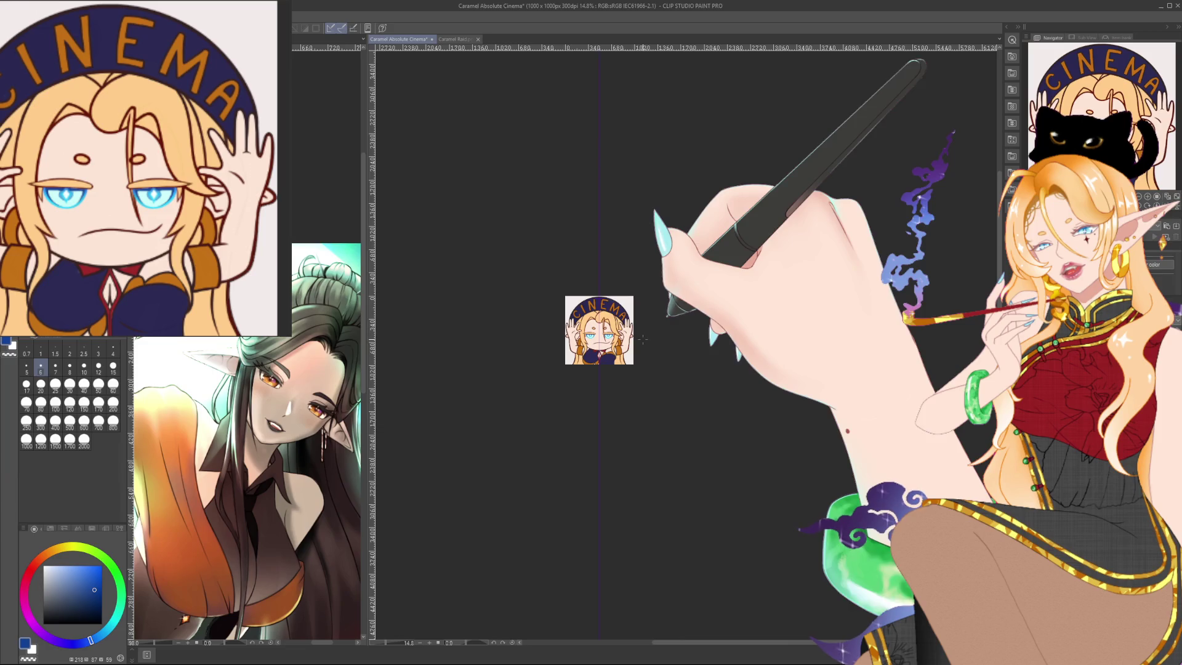
{"action": "scroll", "coordinate": [643, 339], "scroll_direction": "up", "scroll_amount": 2}
{"action": "scroll", "coordinate": [638, 336], "scroll_direction": "up", "scroll_amount": 3}
{"action": "scroll", "coordinate": [631, 335], "scroll_direction": "up", "scroll_amount": 2}
{"action": "scroll", "coordinate": [623, 333], "scroll_direction": "up", "scroll_amount": 2}
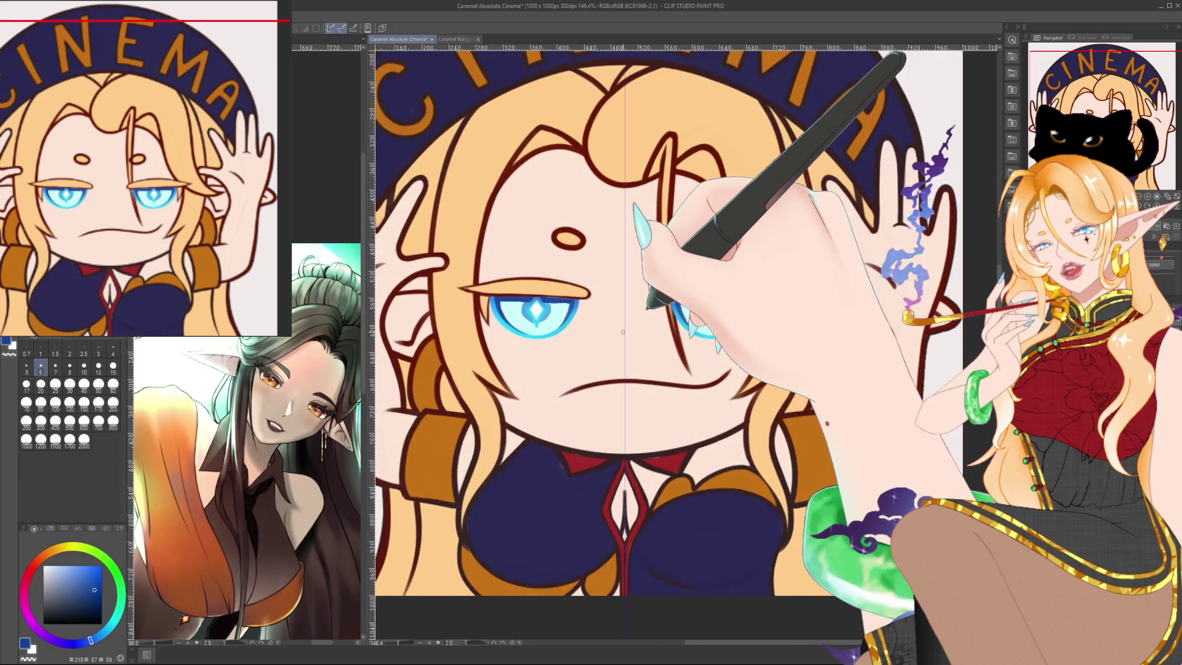
{"action": "left_click_drag", "start_coordinate": [647, 306], "coordinate": [696, 315]}
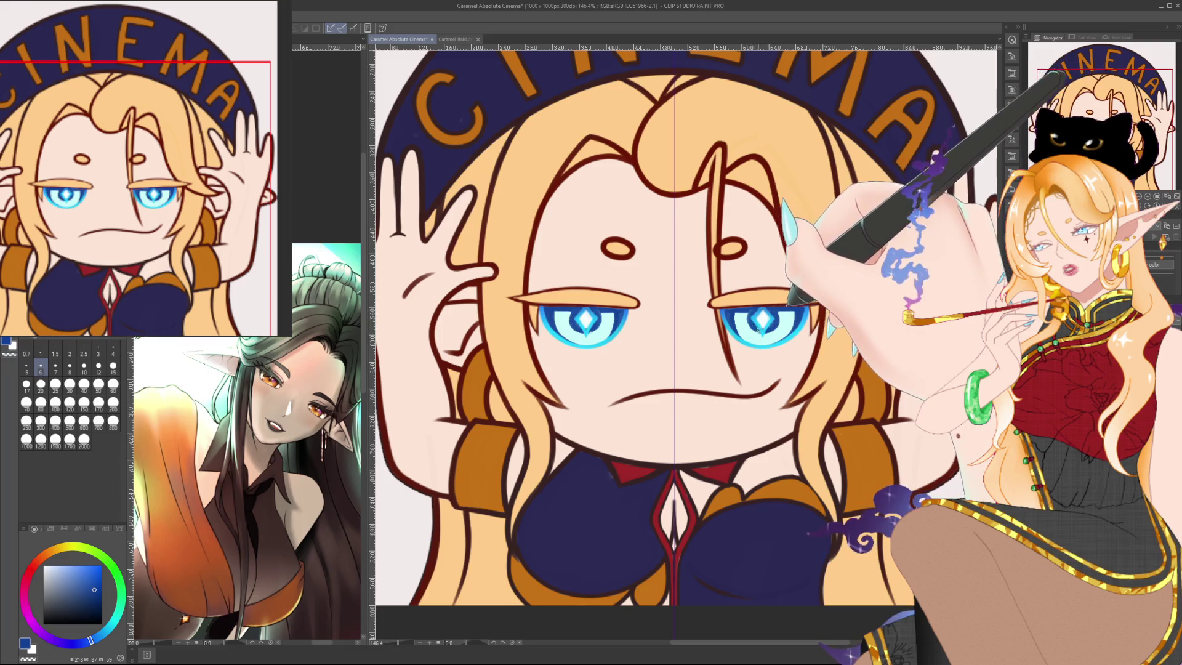
{"action": "scroll", "coordinate": [830, 295], "scroll_direction": "down", "scroll_amount": 4}
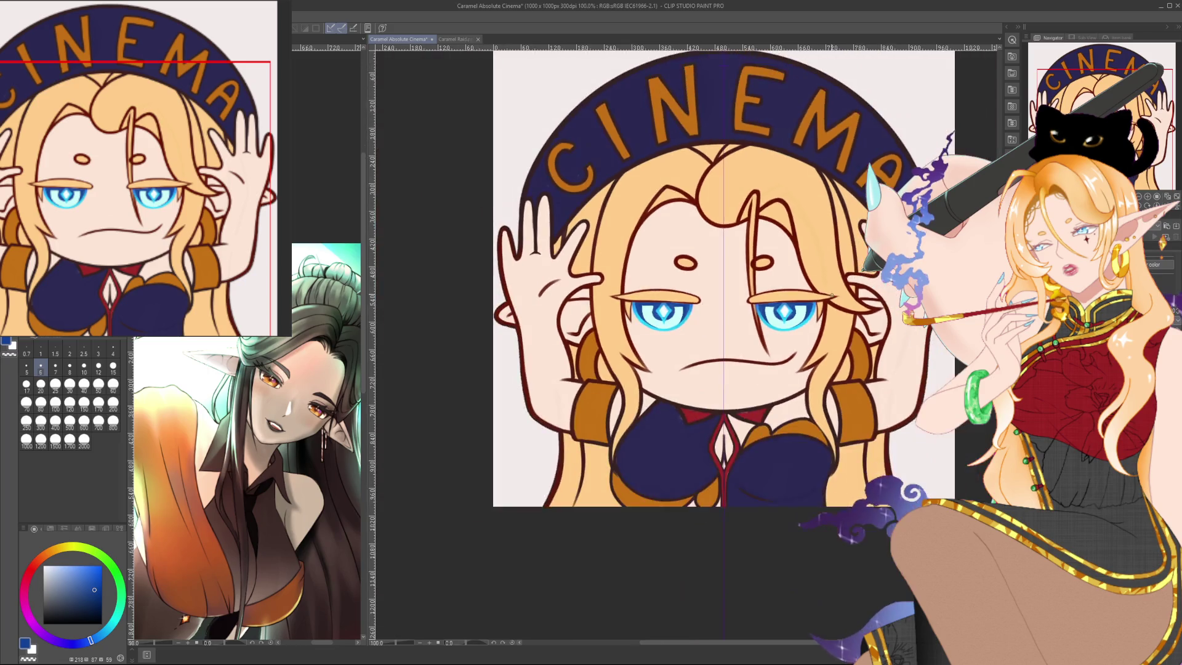
{"action": "scroll", "coordinate": [708, 326], "scroll_direction": "up", "scroll_amount": 2}
{"action": "scroll", "coordinate": [708, 324], "scroll_direction": "up", "scroll_amount": 2}
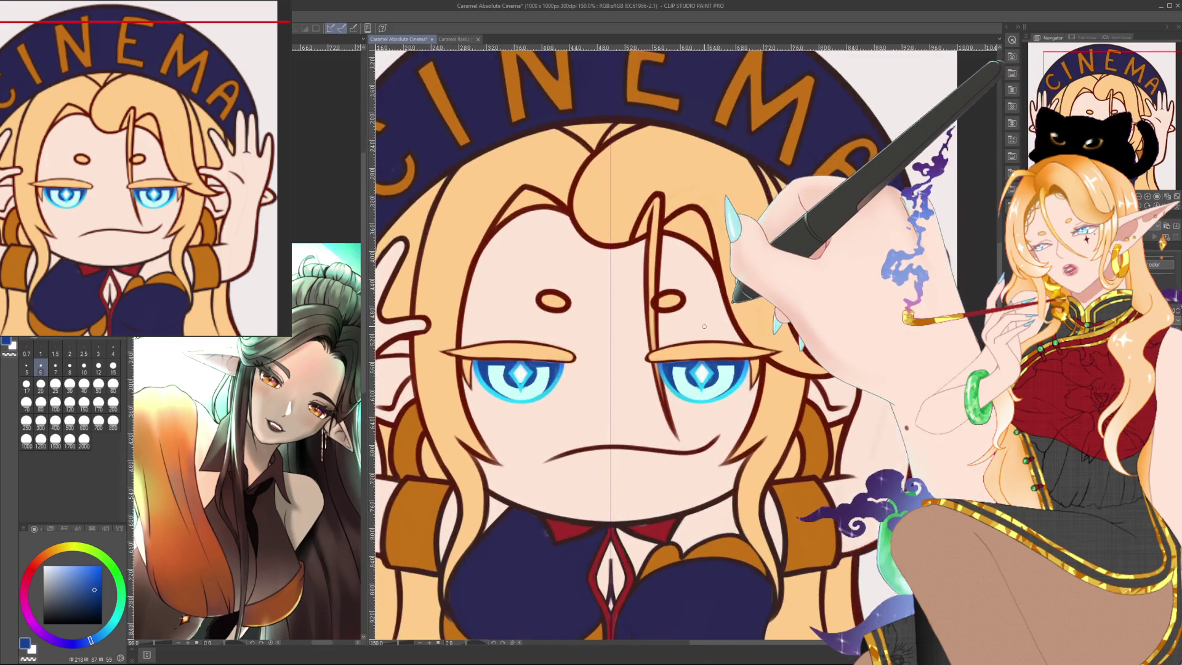
{"action": "left_click", "coordinate": [113, 369]}
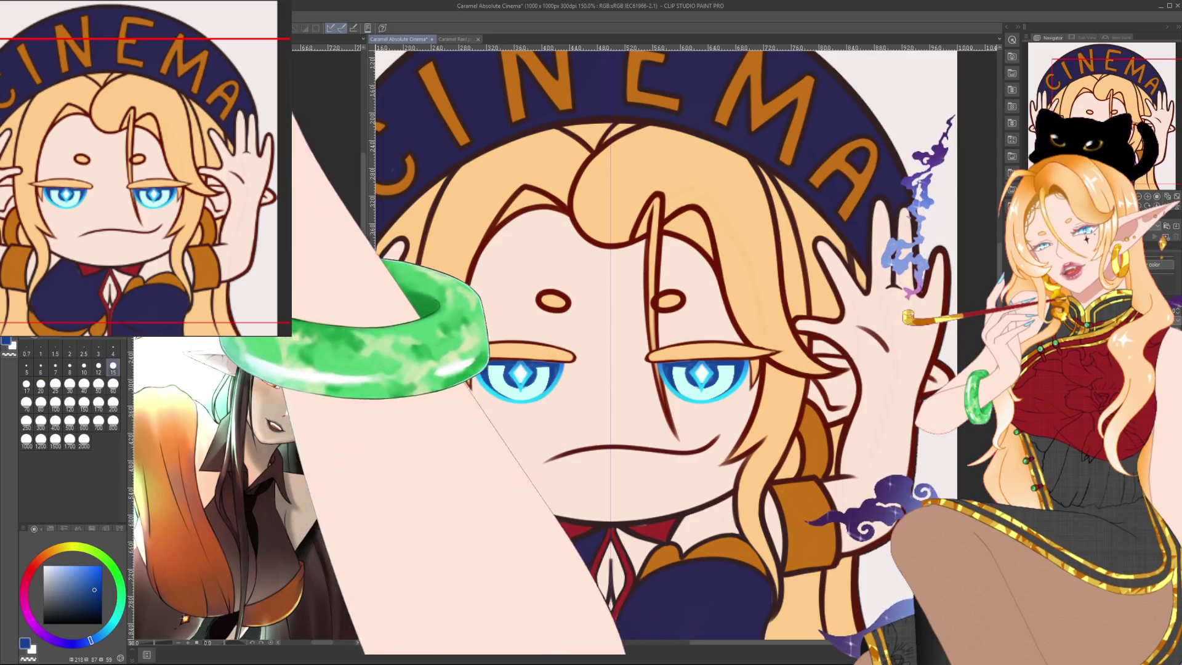
{"action": "left_click", "coordinate": [99, 368]}
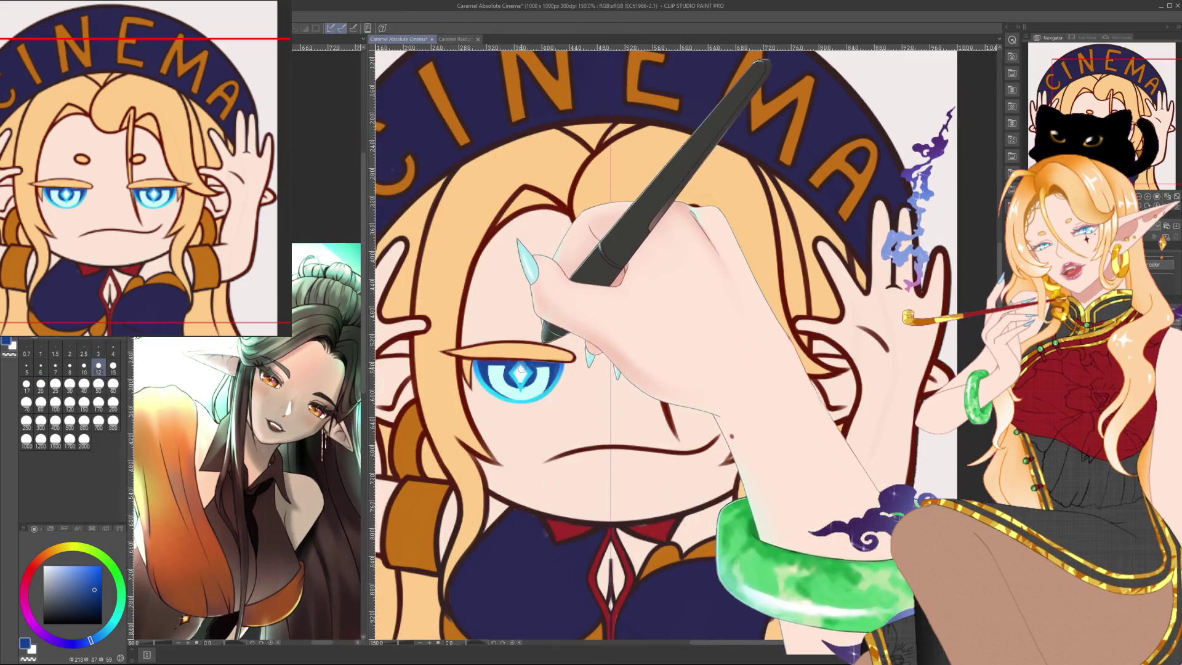
{"action": "key", "text": "bracketright"}
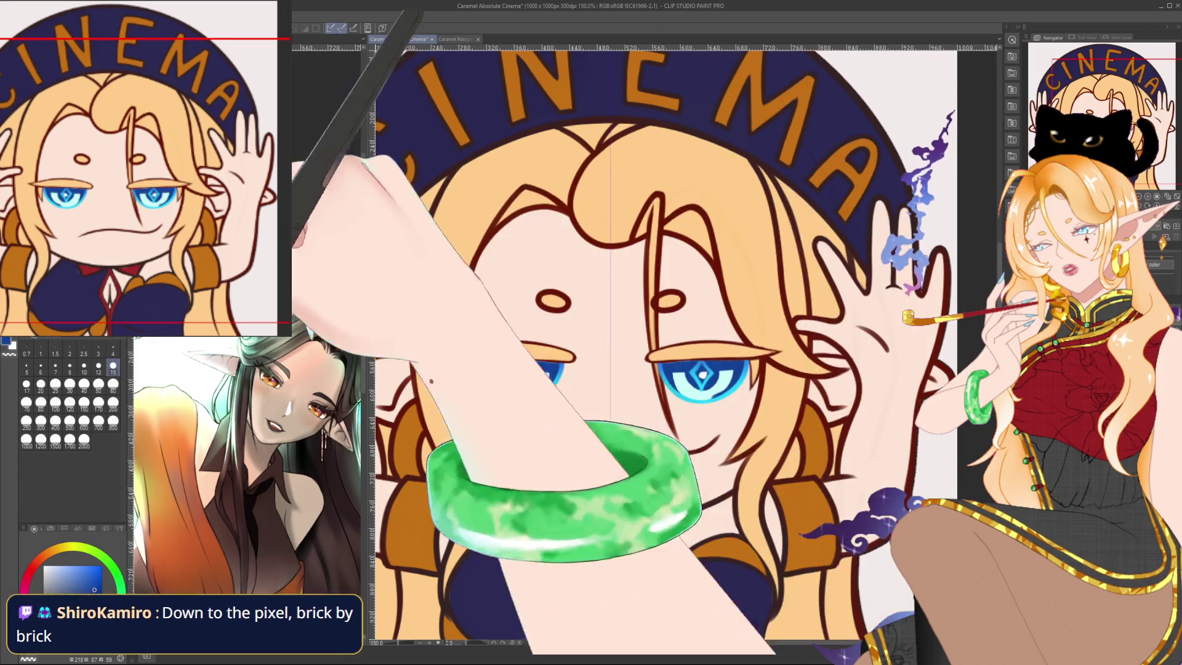
{"action": "left_click", "coordinate": [517, 366], "text": "alt"}
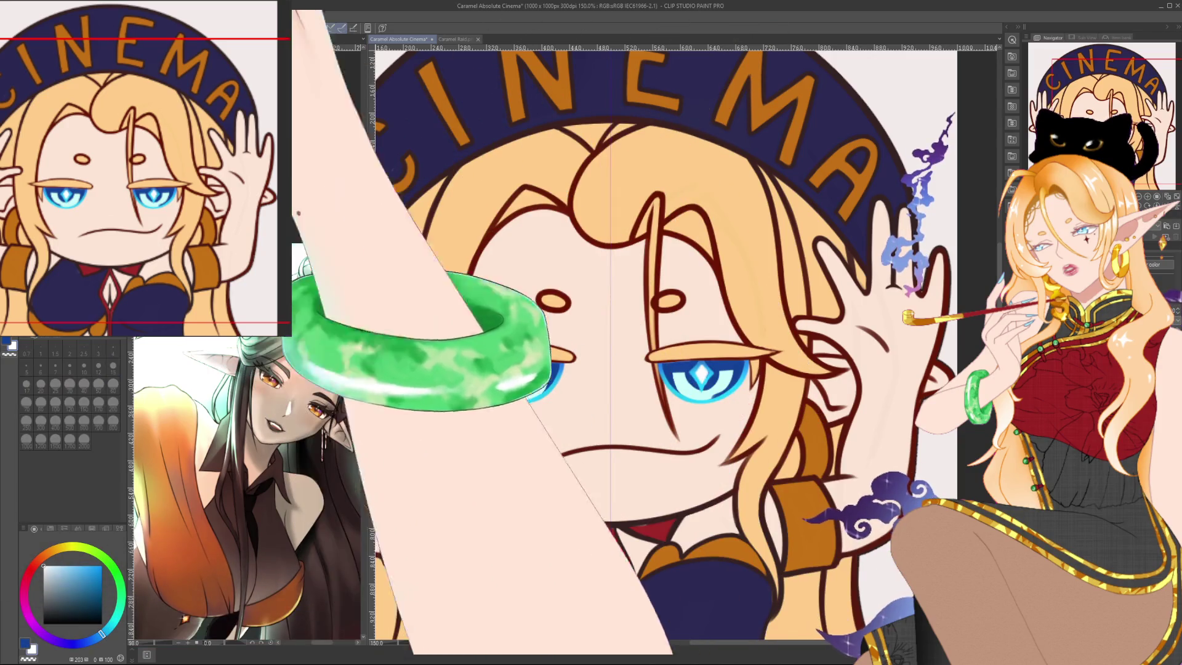
{"action": "left_click", "coordinate": [357, 303], "text": "alt"}
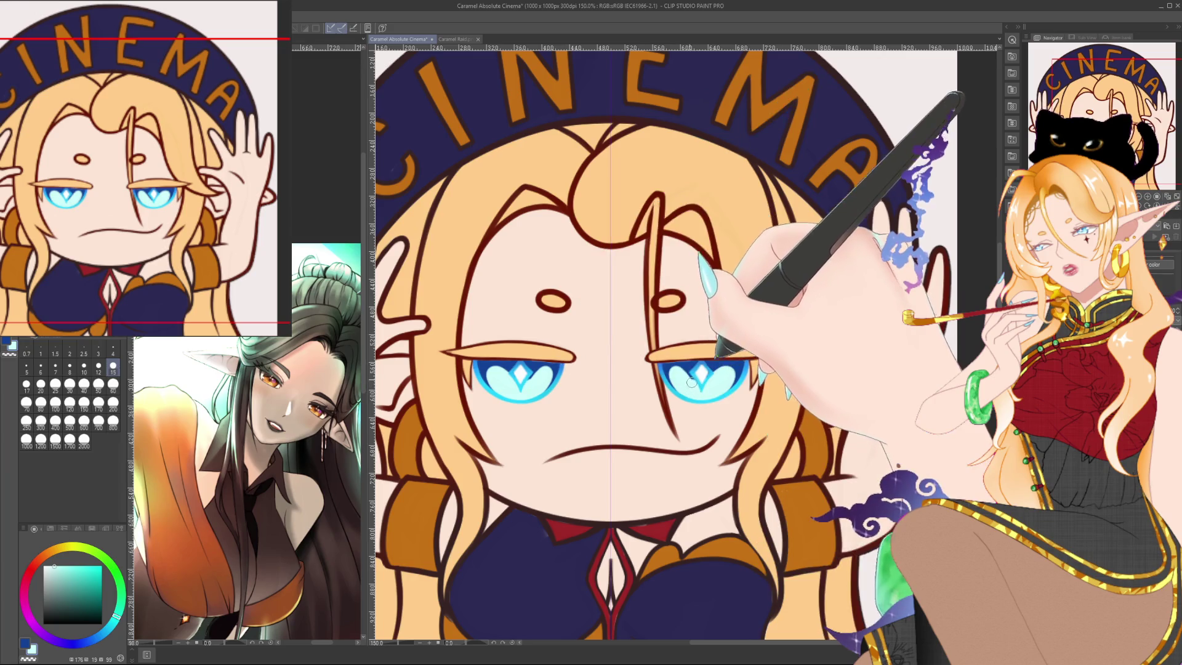
Brush pale cyan highlights into both eyes, zooming in and out as needed.
{"action": "scroll", "coordinate": [734, 353], "scroll_direction": "down", "scroll_amount": 3}
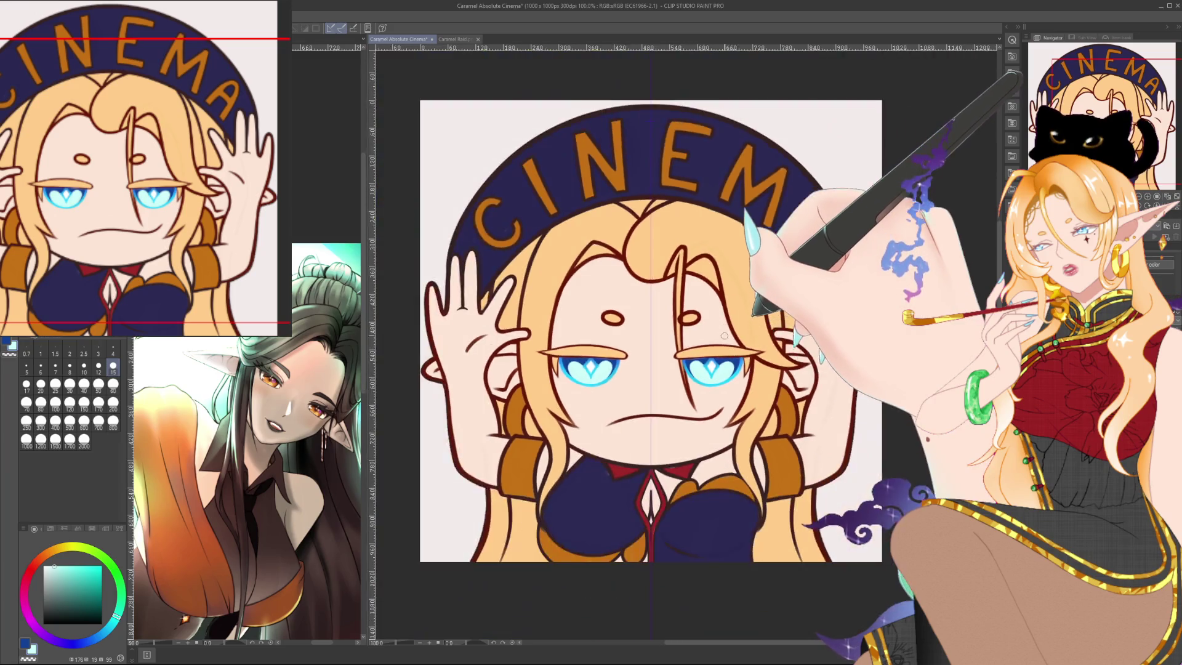
{"action": "scroll", "coordinate": [733, 353], "scroll_direction": "down", "scroll_amount": 3}
{"action": "scroll", "coordinate": [734, 353], "scroll_direction": "down", "scroll_amount": 1}
{"action": "scroll", "coordinate": [734, 353], "scroll_direction": "down", "scroll_amount": 1}
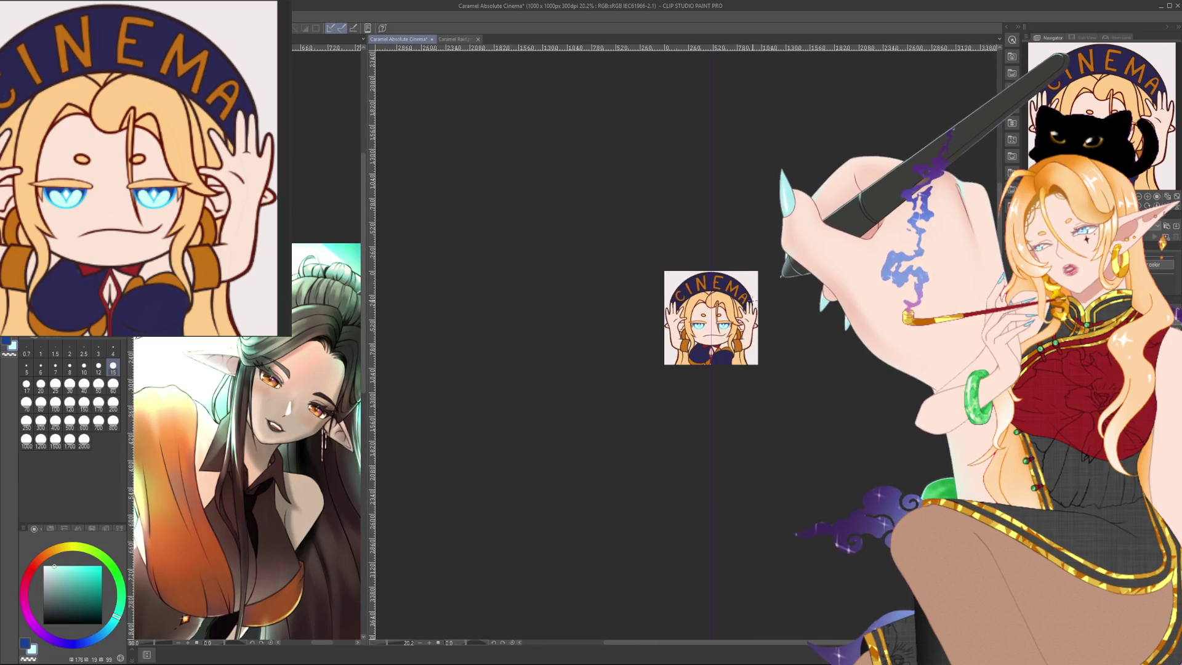
{"action": "scroll", "coordinate": [752, 300], "scroll_direction": "up", "scroll_amount": 2}
{"action": "scroll", "coordinate": [752, 300], "scroll_direction": "up", "scroll_amount": 2}
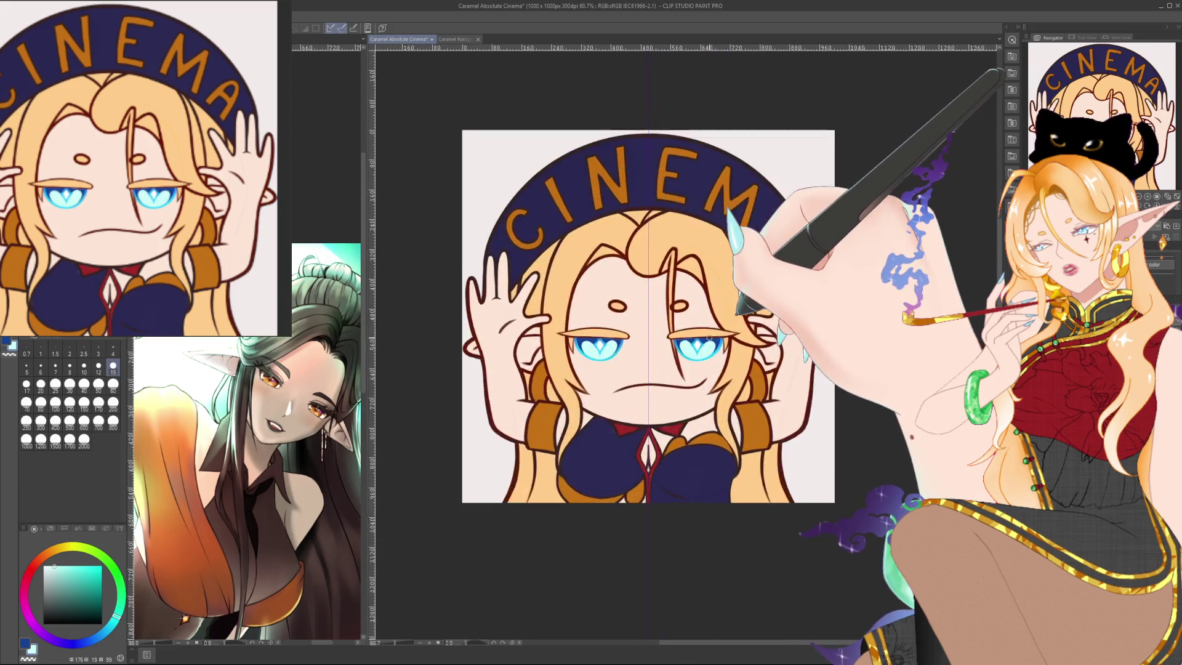
{"action": "scroll", "coordinate": [752, 299], "scroll_direction": "up", "scroll_amount": 1}
{"action": "scroll", "coordinate": [710, 337], "scroll_direction": "up", "scroll_amount": 1}
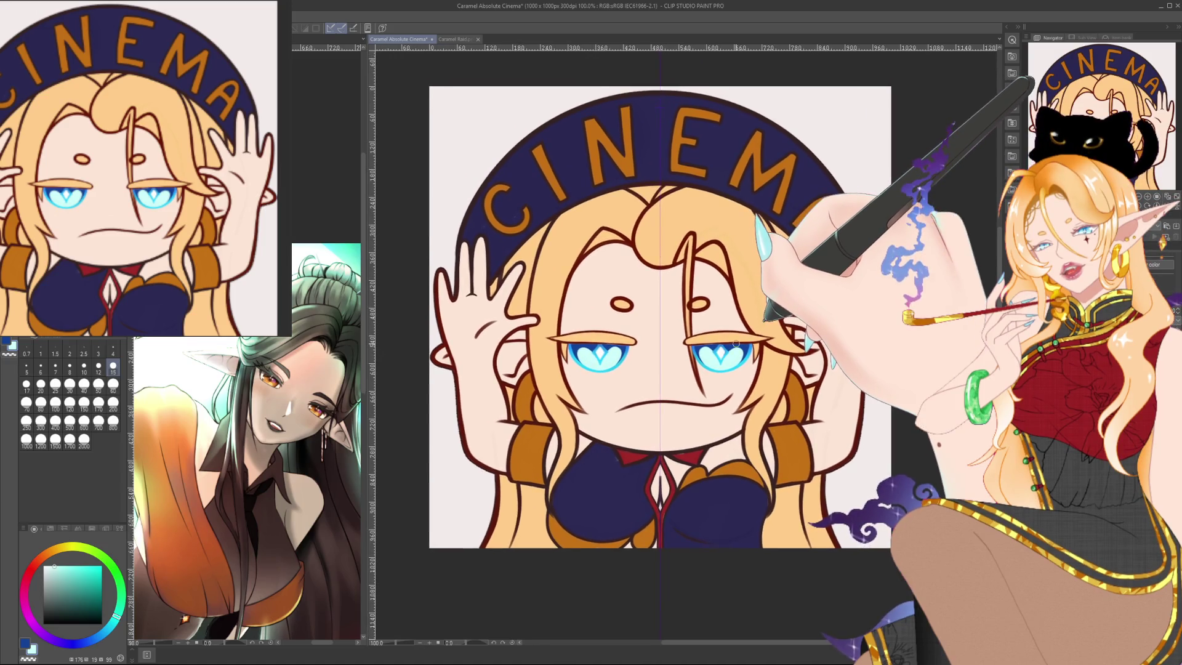
{"action": "scroll", "coordinate": [736, 343], "scroll_direction": "up", "scroll_amount": 1}
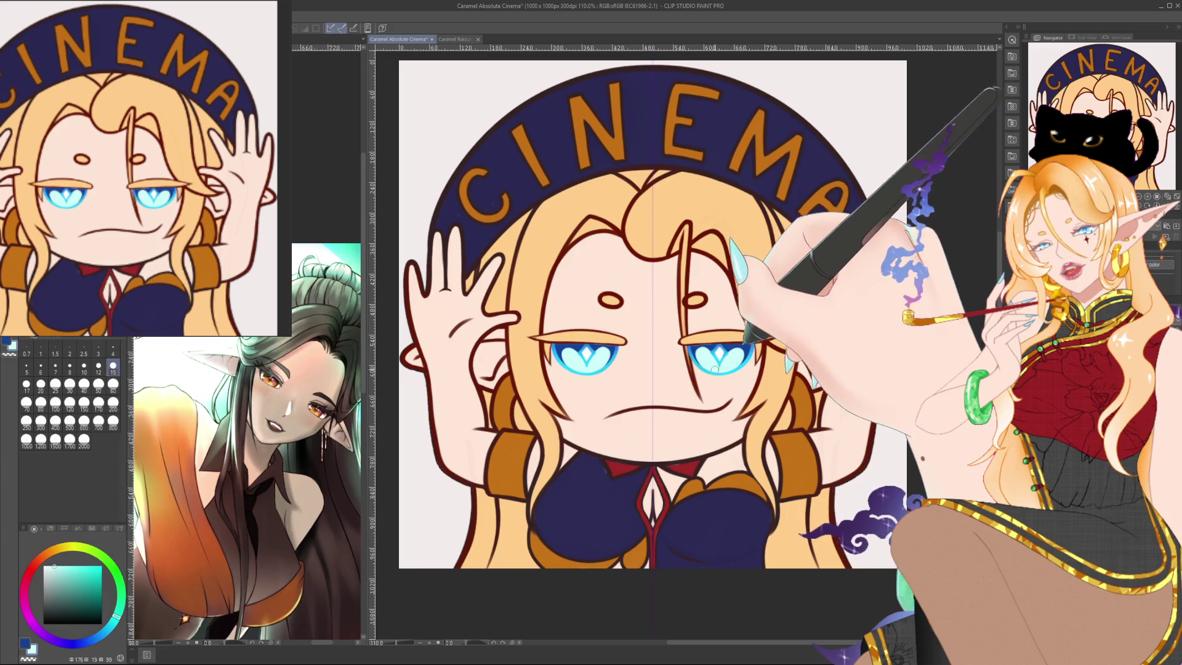
{"action": "scroll", "coordinate": [714, 378], "scroll_direction": "up", "scroll_amount": 1}
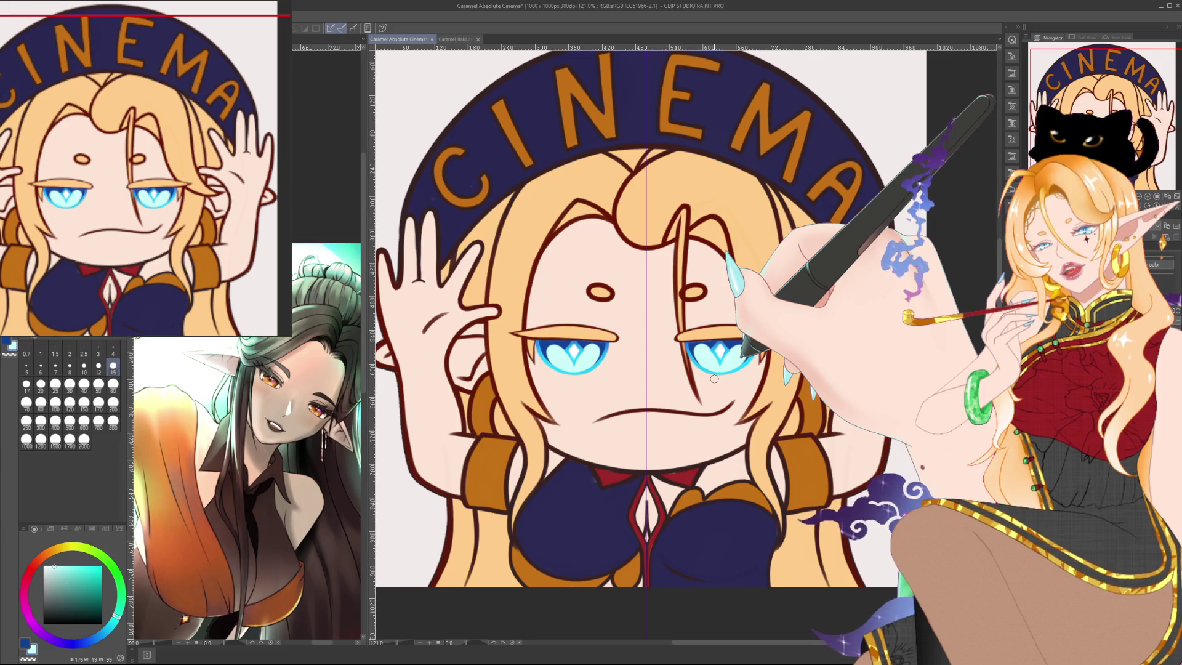
{"action": "scroll", "coordinate": [714, 378], "scroll_direction": "down", "scroll_amount": 2}
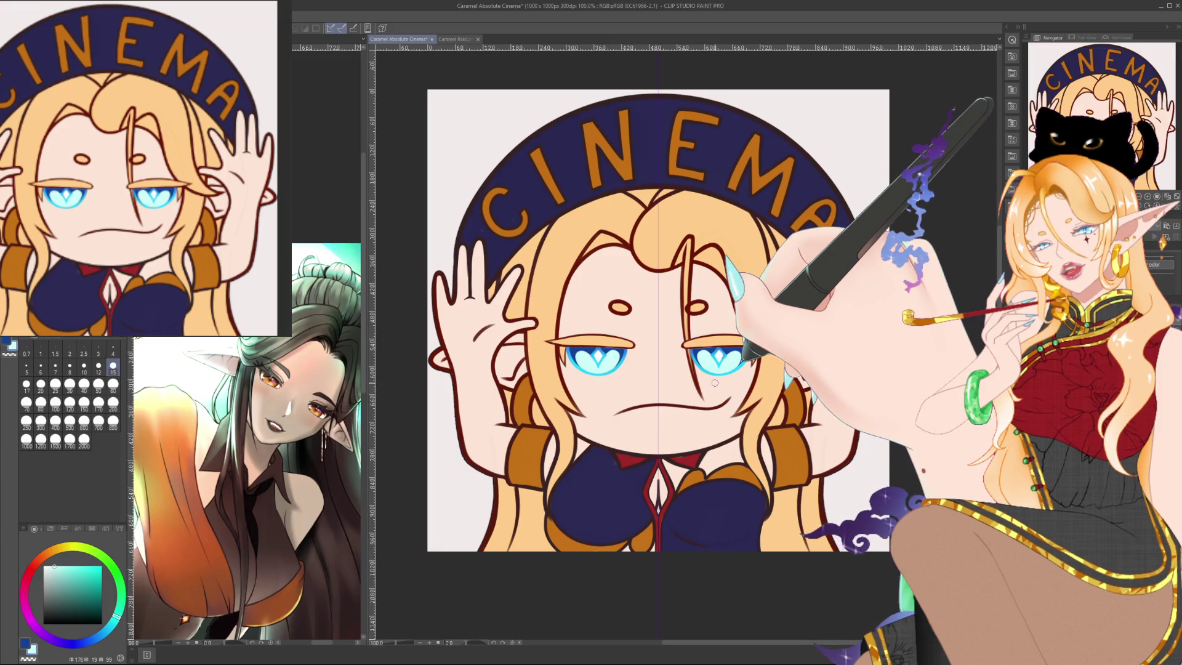
{"action": "key", "text": "ctrl+Tab"}
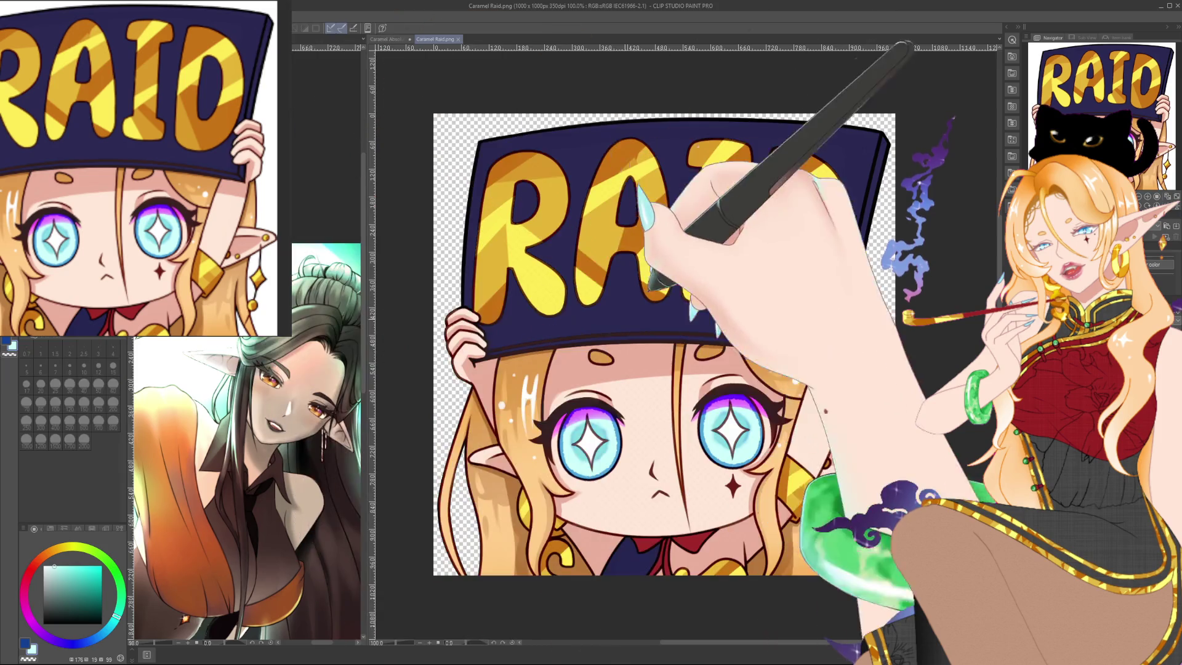
Sample gold tones from the RAID emote's lettering and compare them against the CINEMA emote.
{"action": "key", "text": "x"}
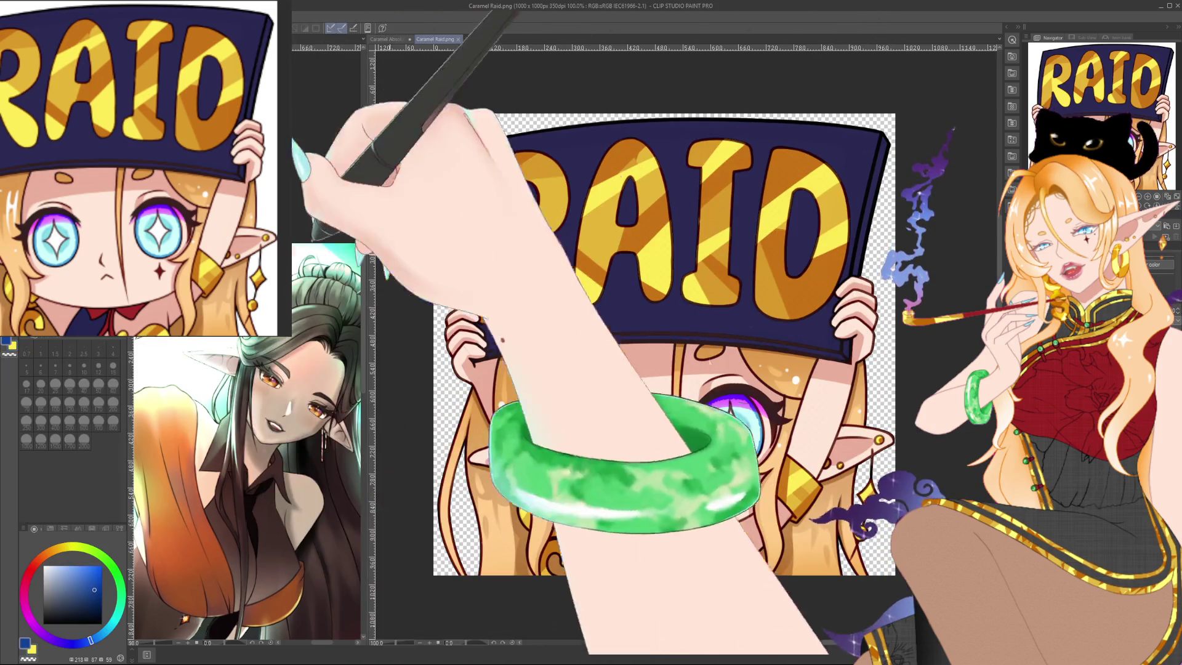
{"action": "key", "text": "ctrl+Tab"}
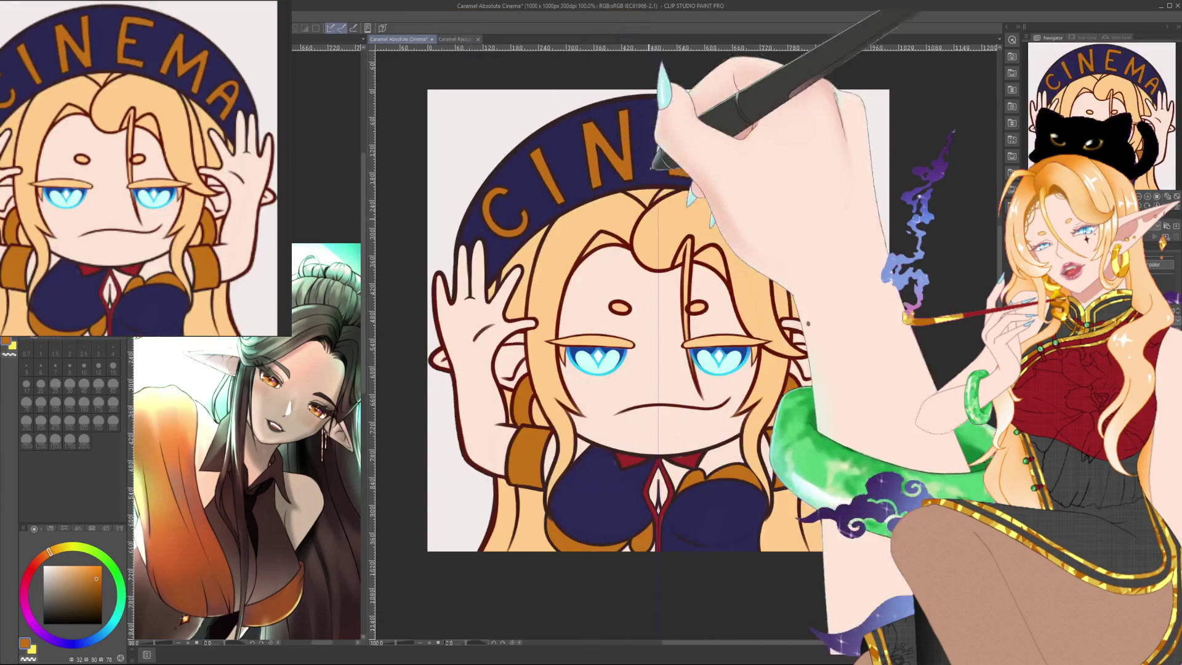
{"action": "key", "text": "ctrl+Tab"}
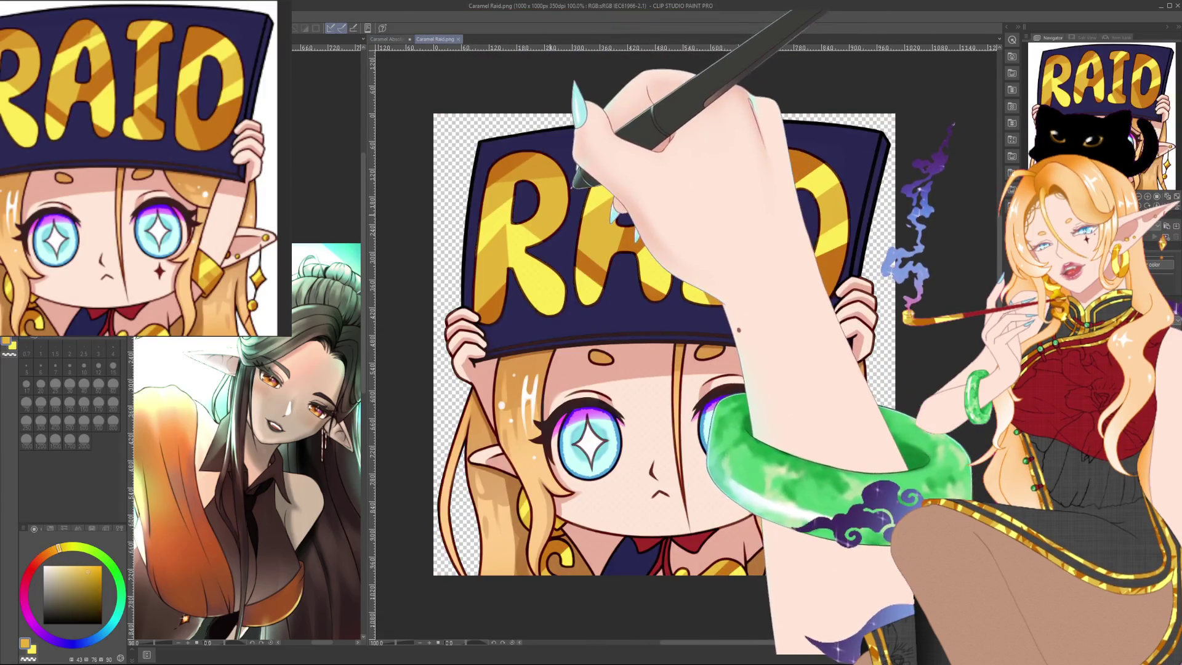
{"action": "key", "text": "ctrl+Tab"}
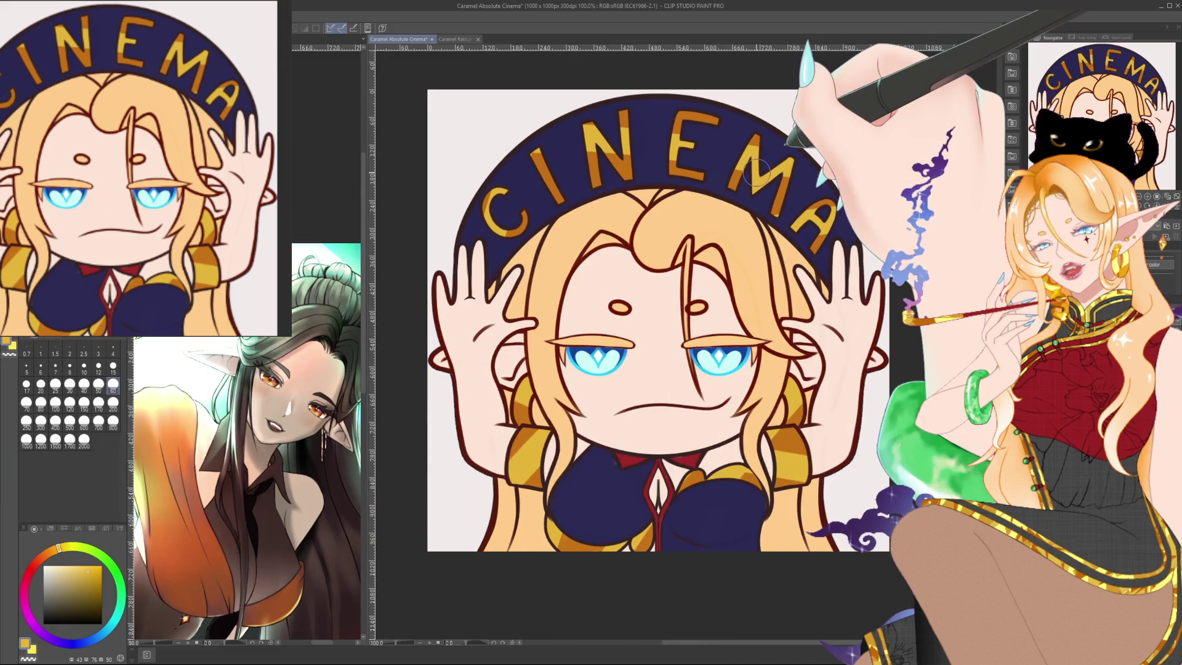
Pick a bright yellow and paint highlight stripes on the gold CINEMA letters and trims.
{"action": "left_click", "coordinate": [68, 547]}
{"action": "left_click", "coordinate": [82, 566]}
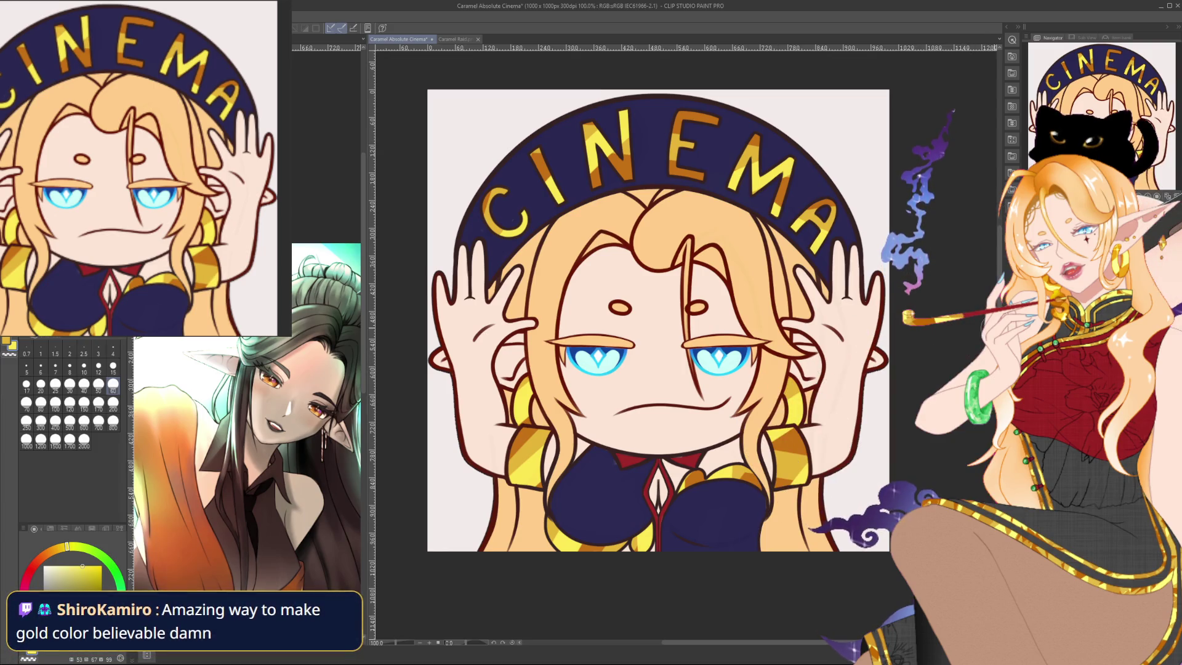
{"action": "scroll", "coordinate": [851, 328], "scroll_direction": "down", "scroll_amount": 4}
{"action": "mouse_move", "coordinate": [862, 280]}
{"action": "left_mouse_down"}
{"action": "mouse_move", "coordinate": [796, 308]}
{"action": "mouse_move", "coordinate": [774, 338]}
{"action": "left_mouse_up"}
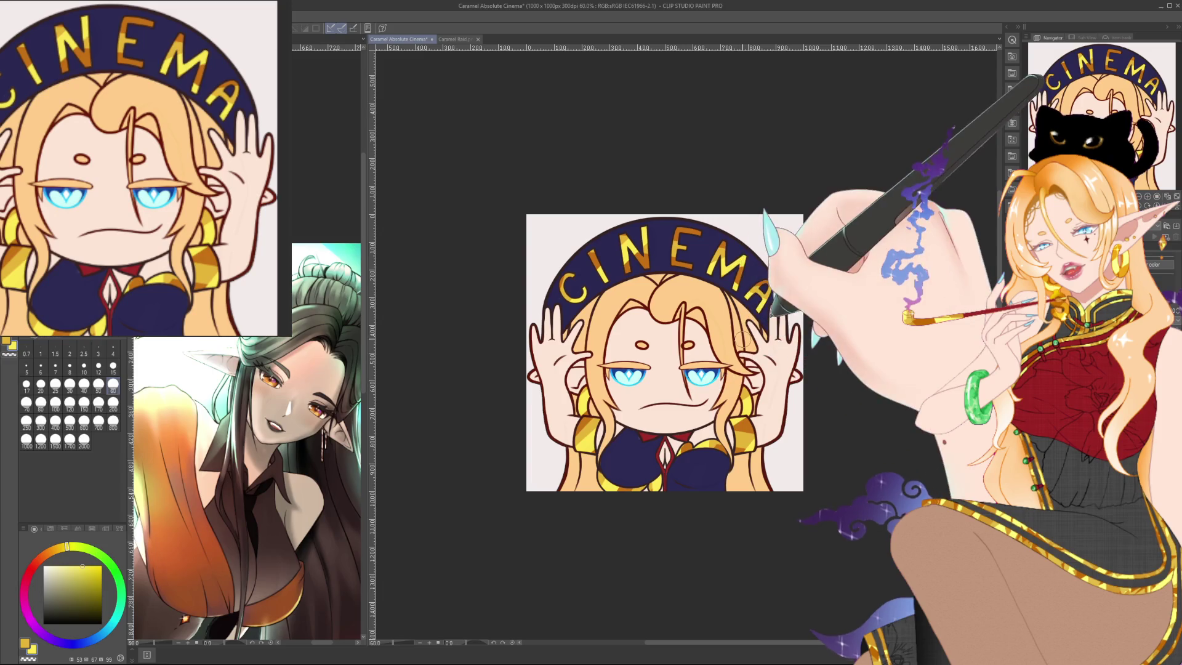
{"action": "scroll", "coordinate": [708, 376], "scroll_direction": "up", "scroll_amount": 1}
{"action": "scroll", "coordinate": [690, 372], "scroll_direction": "up", "scroll_amount": 1}
{"action": "scroll", "coordinate": [671, 370], "scroll_direction": "up", "scroll_amount": 2}
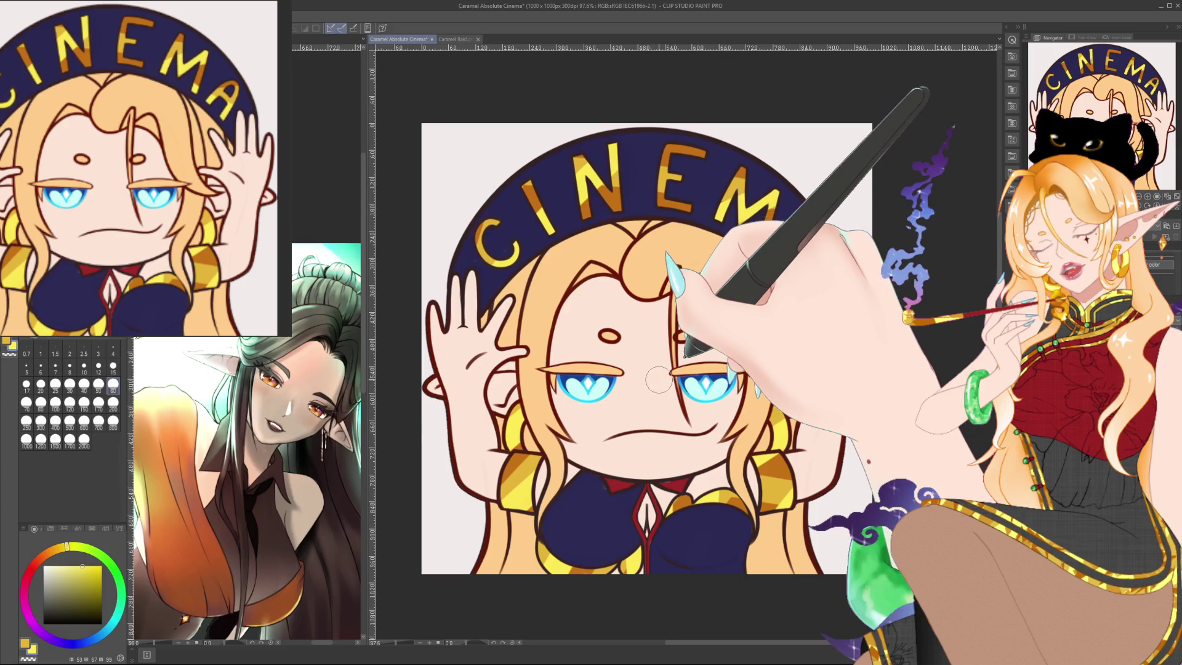
{"action": "left_click_drag", "start_coordinate": [708, 382], "coordinate": [703, 364]}
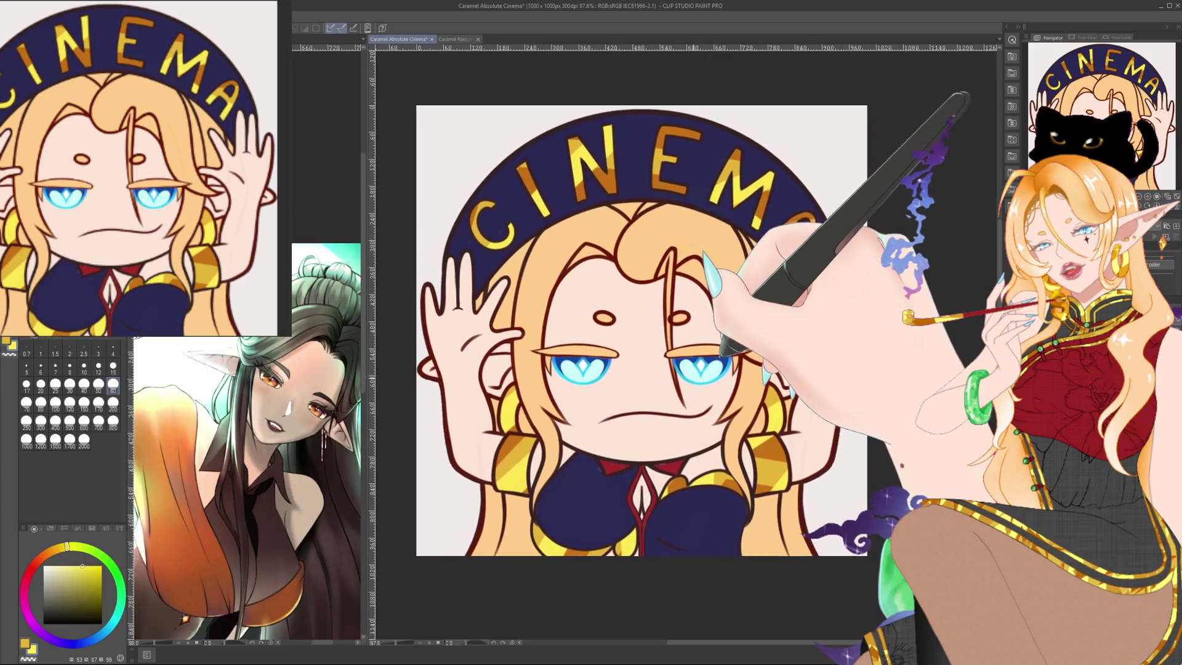
{"action": "scroll", "coordinate": [694, 383], "scroll_direction": "up", "scroll_amount": 1}
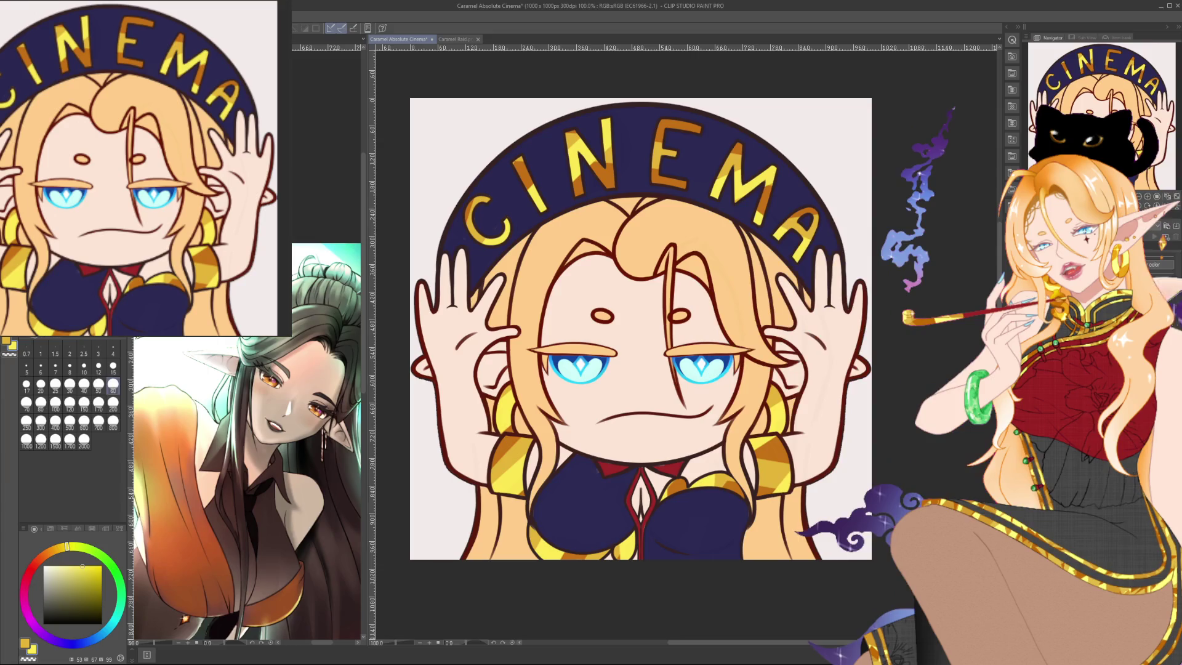
{"action": "key", "text": "ctrl+Tab"}
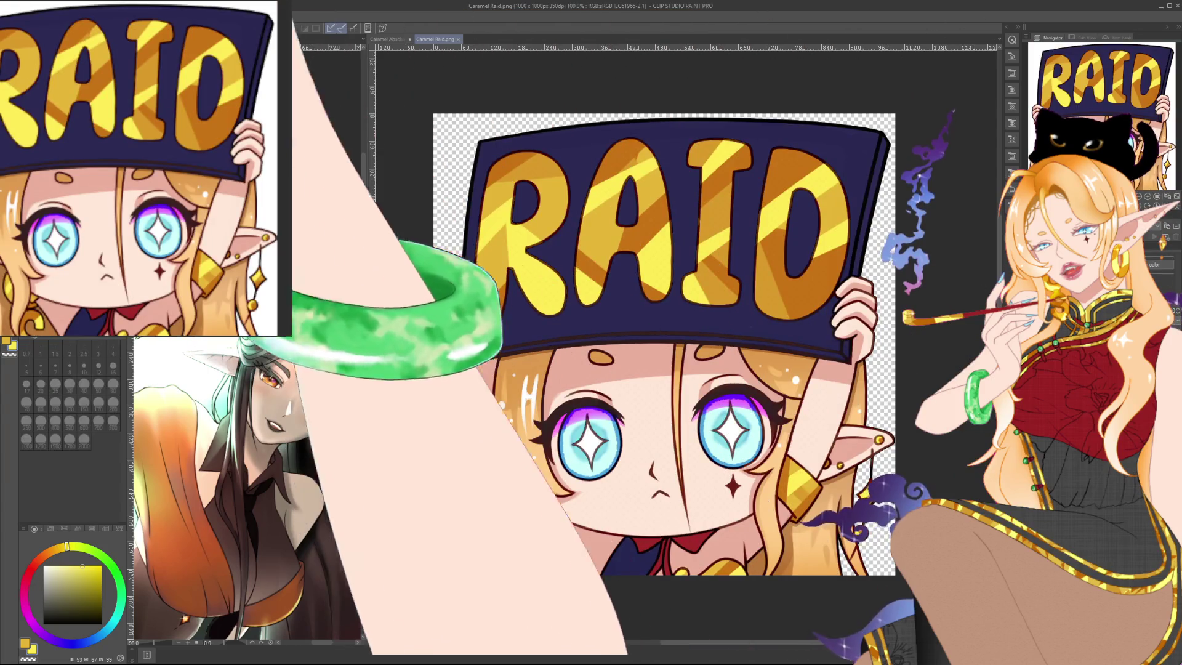
Sample the RAID orange, choose golden yellow, and airbrush hair shading with a size-200 brush.
{"action": "left_click_drag", "start_coordinate": [677, 369], "coordinate": [660, 348]}
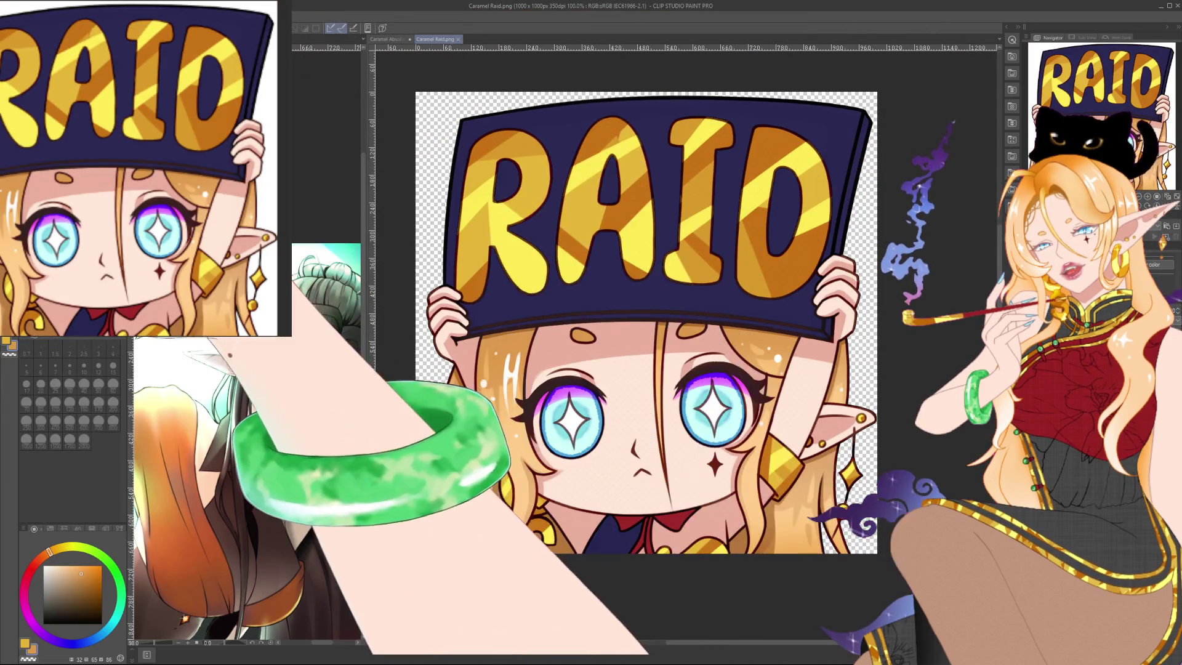
{"action": "left_click", "coordinate": [542, 289], "text": "alt"}
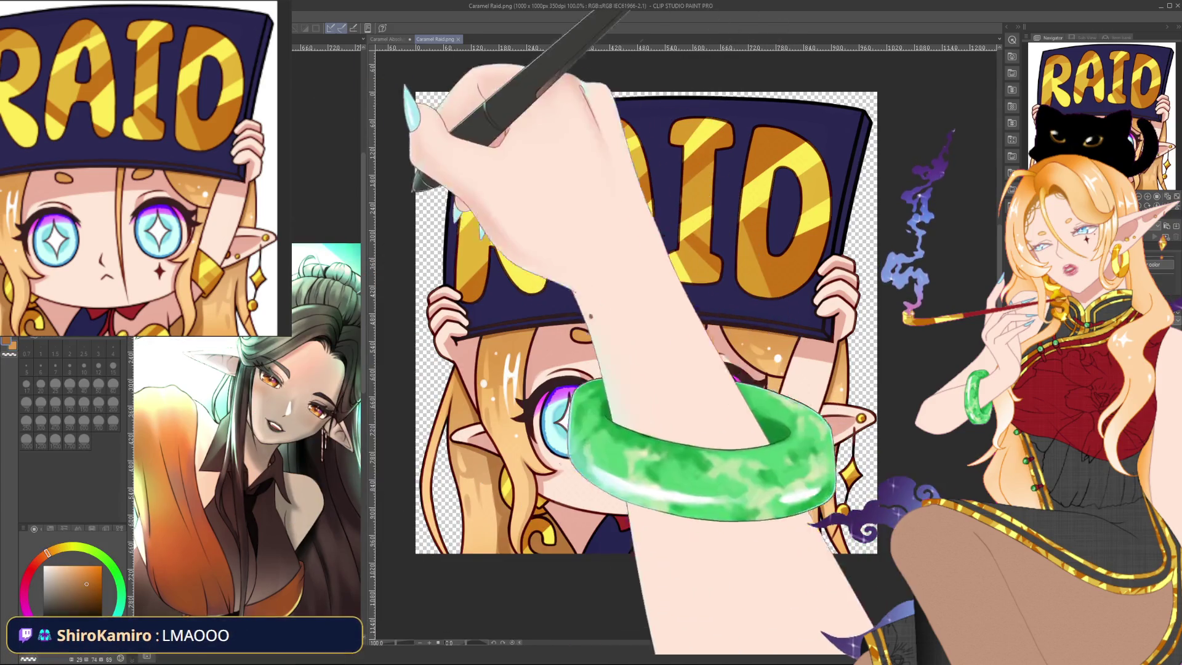
{"action": "key", "text": "ctrl+Tab"}
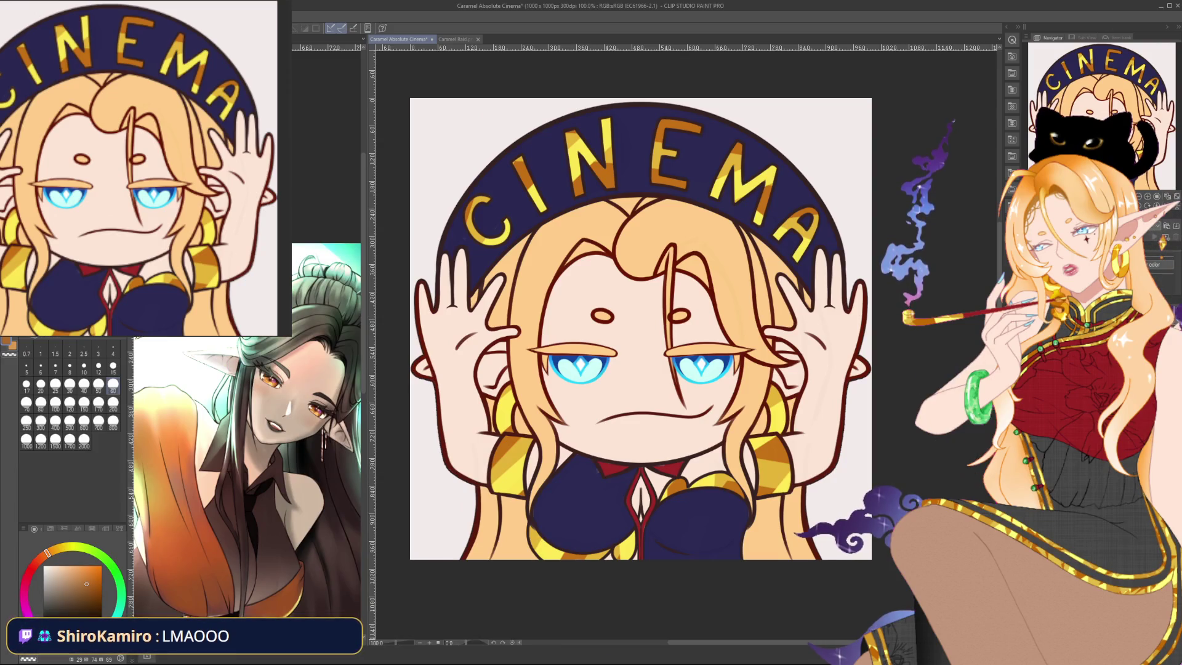
{"action": "left_click", "coordinate": [113, 402]}
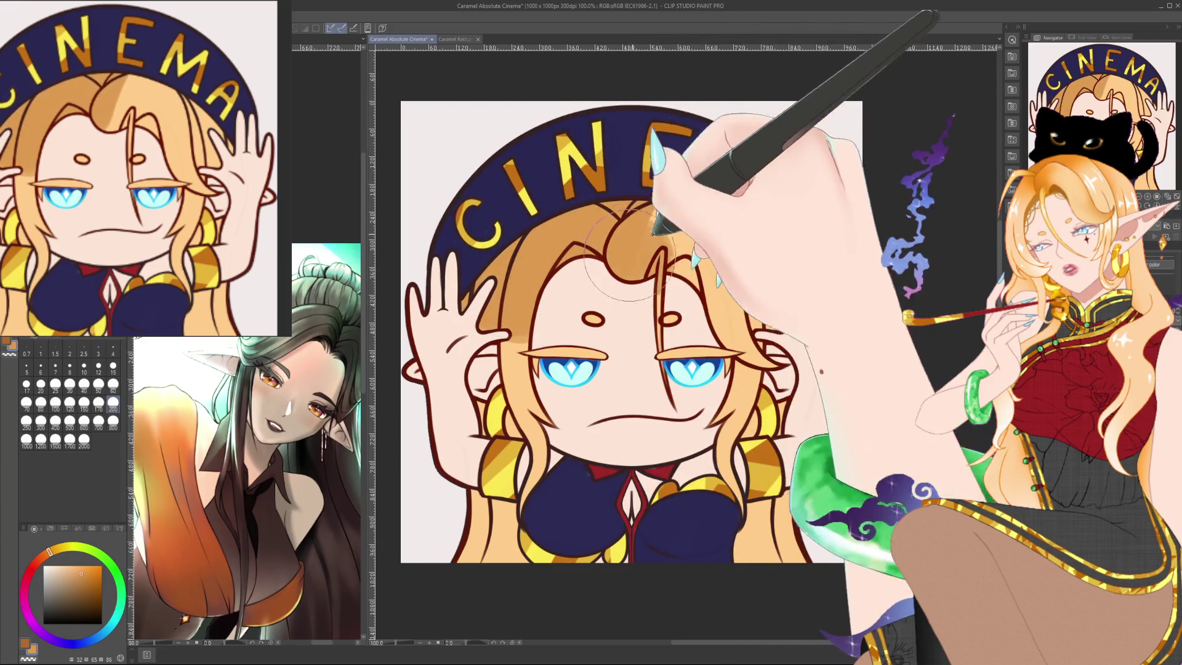
{"action": "left_click_drag", "start_coordinate": [523, 289], "coordinate": [688, 222]}
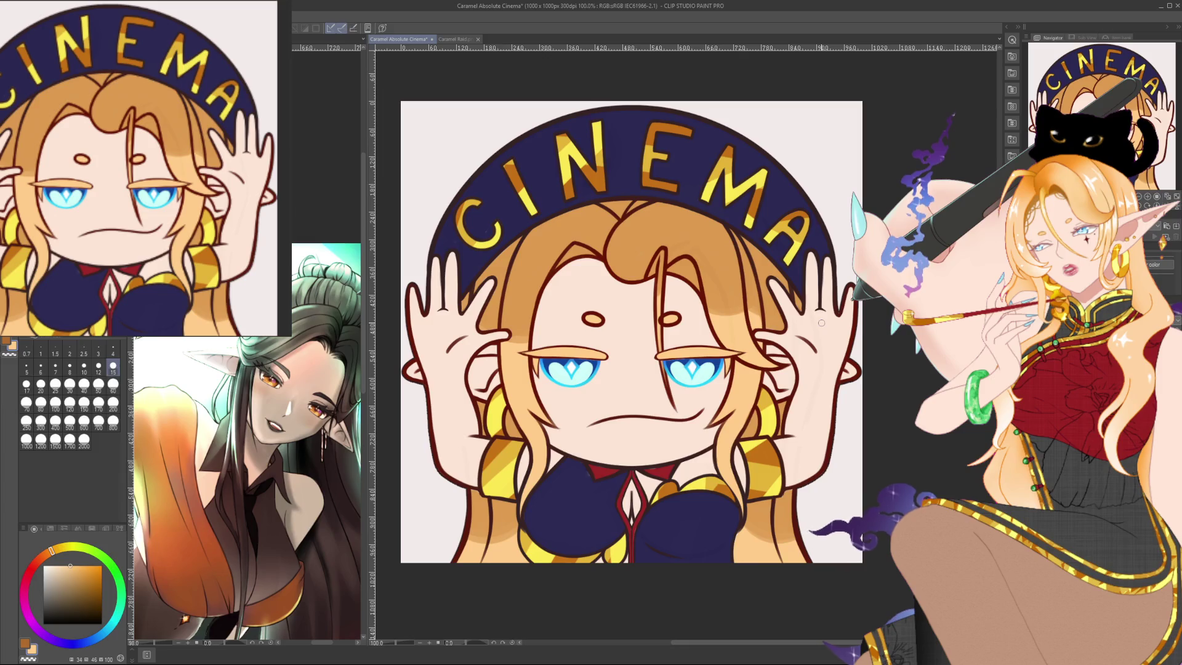
{"action": "key", "text": "ctrl+Tab"}
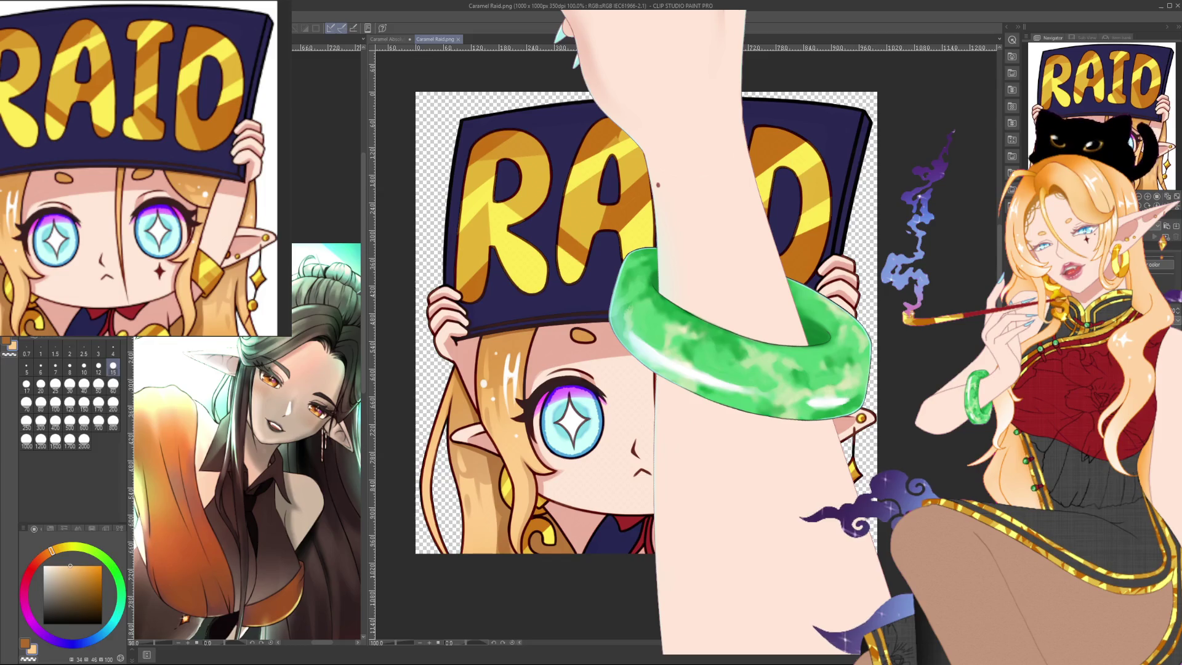
{"action": "key", "text": "ctrl+Tab"}
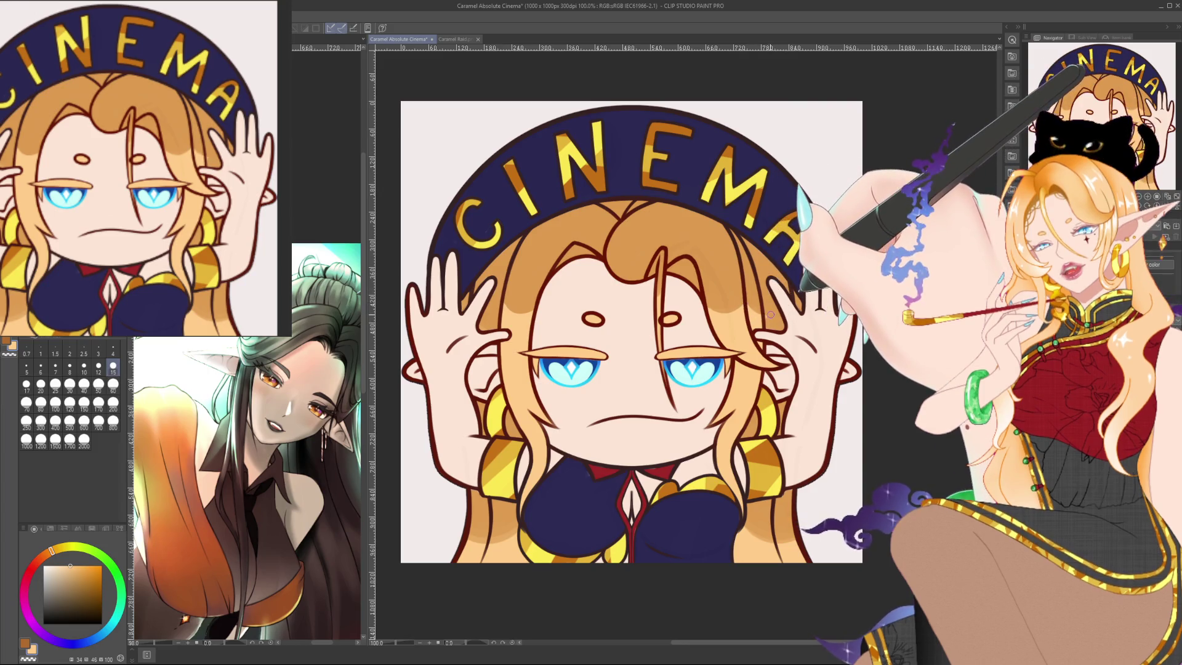
Eyedrop the hair colour, keep its deeper tone, and airbrush extra shading over the hair.
{"action": "left_click", "coordinate": [769, 314], "text": "alt"}
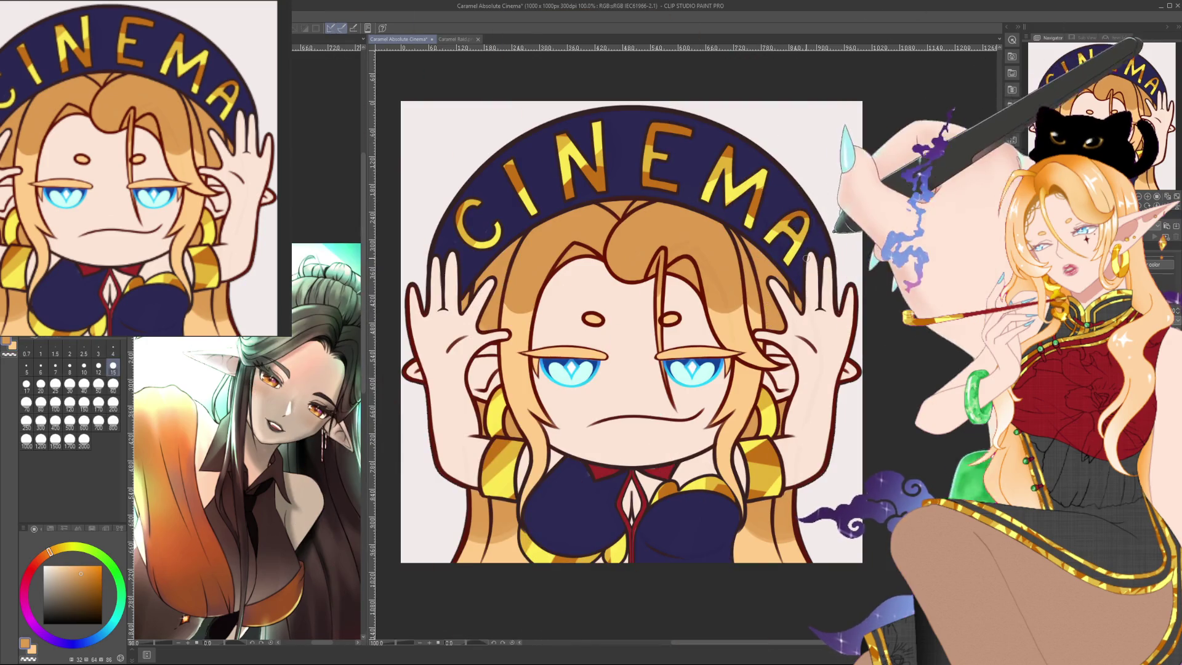
{"action": "left_click", "coordinate": [754, 529], "text": "alt"}
{"action": "left_click", "coordinate": [755, 535], "text": "alt"}
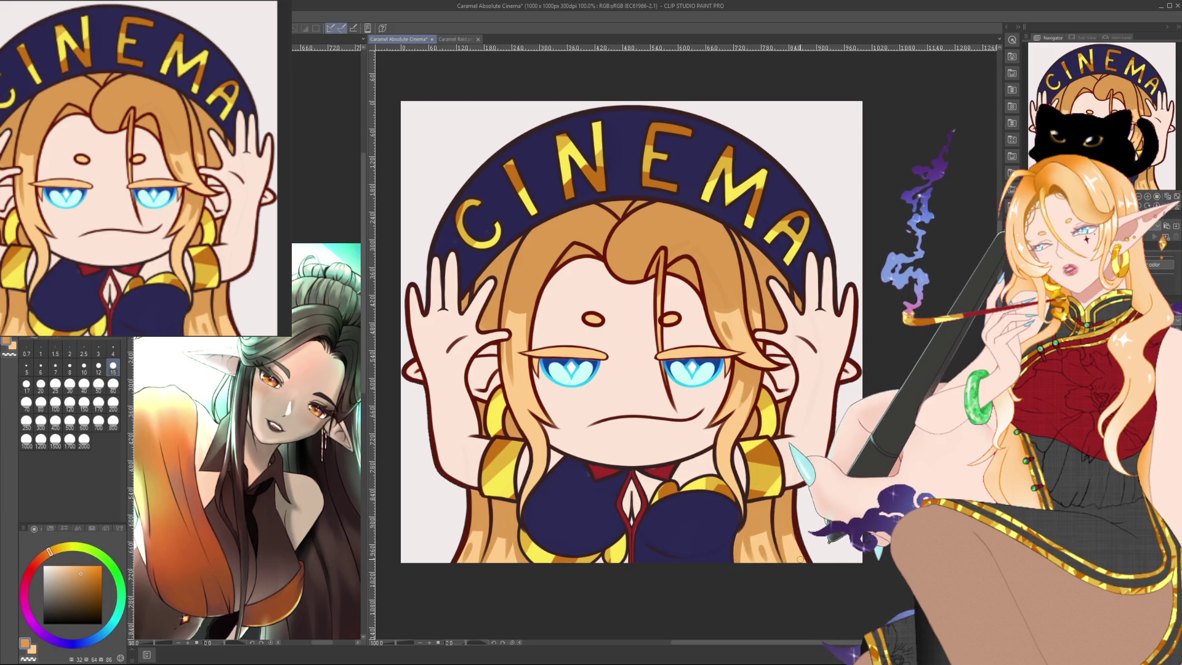
{"action": "scroll", "coordinate": [801, 560], "scroll_direction": "down", "scroll_amount": 2}
{"action": "scroll", "coordinate": [794, 551], "scroll_direction": "down", "scroll_amount": 2}
{"action": "scroll", "coordinate": [819, 453], "scroll_direction": "up", "scroll_amount": 2}
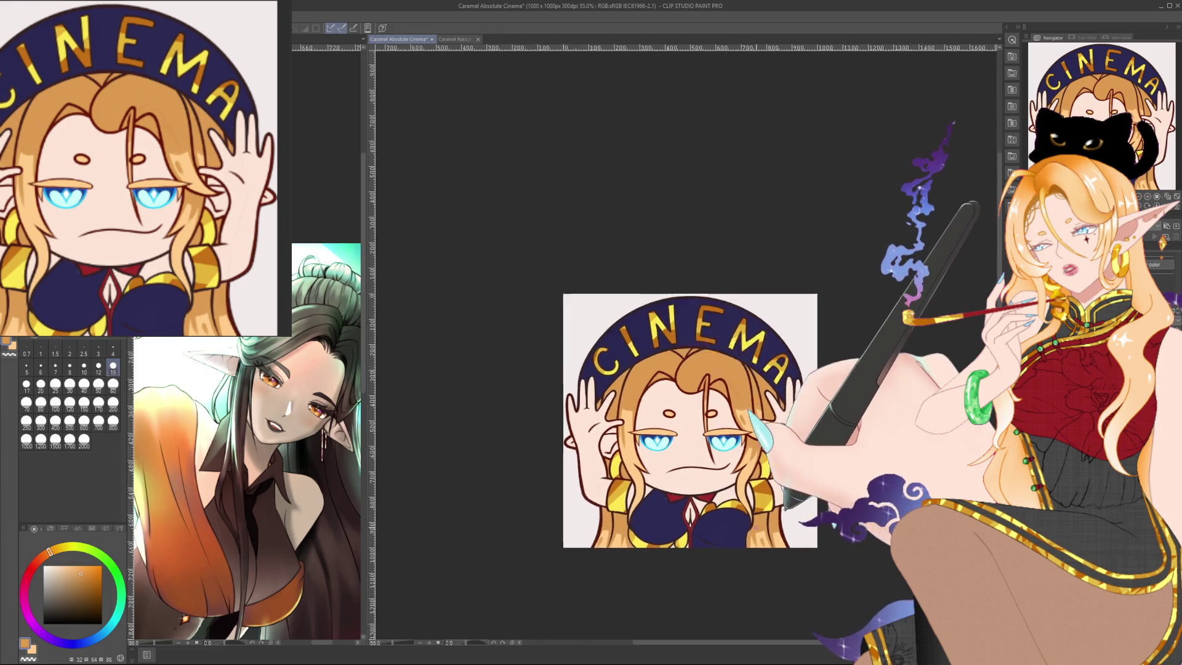
{"action": "scroll", "coordinate": [819, 454], "scroll_direction": "up", "scroll_amount": 1}
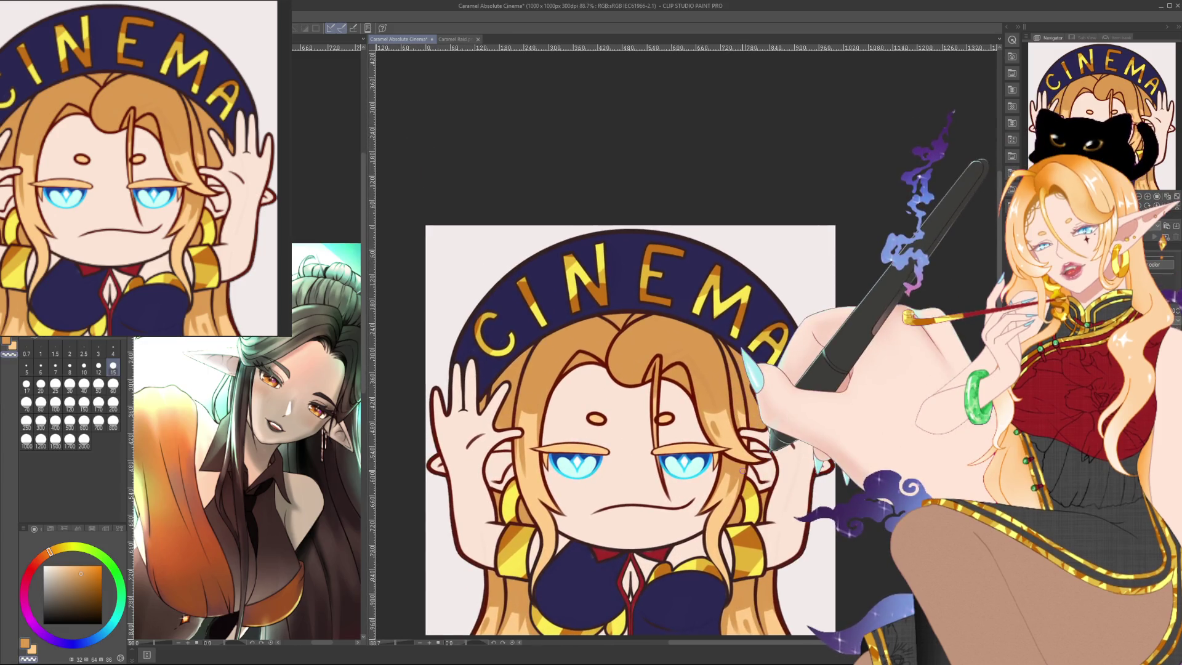
{"action": "left_click_drag", "start_coordinate": [813, 454], "coordinate": [798, 402]}
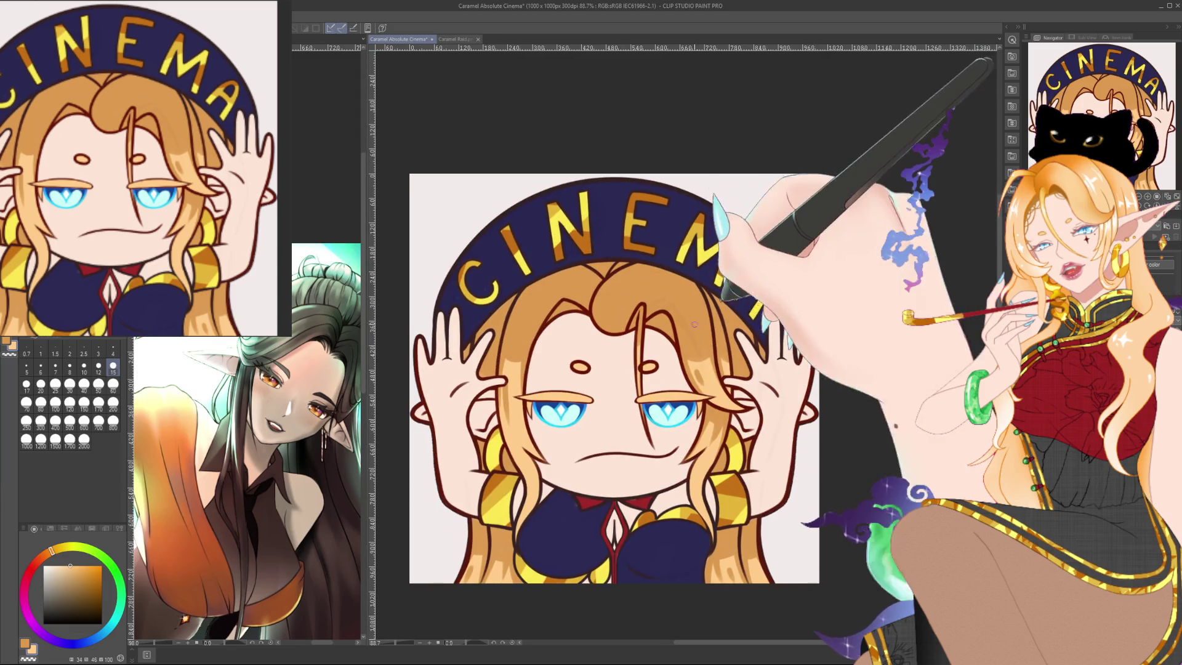